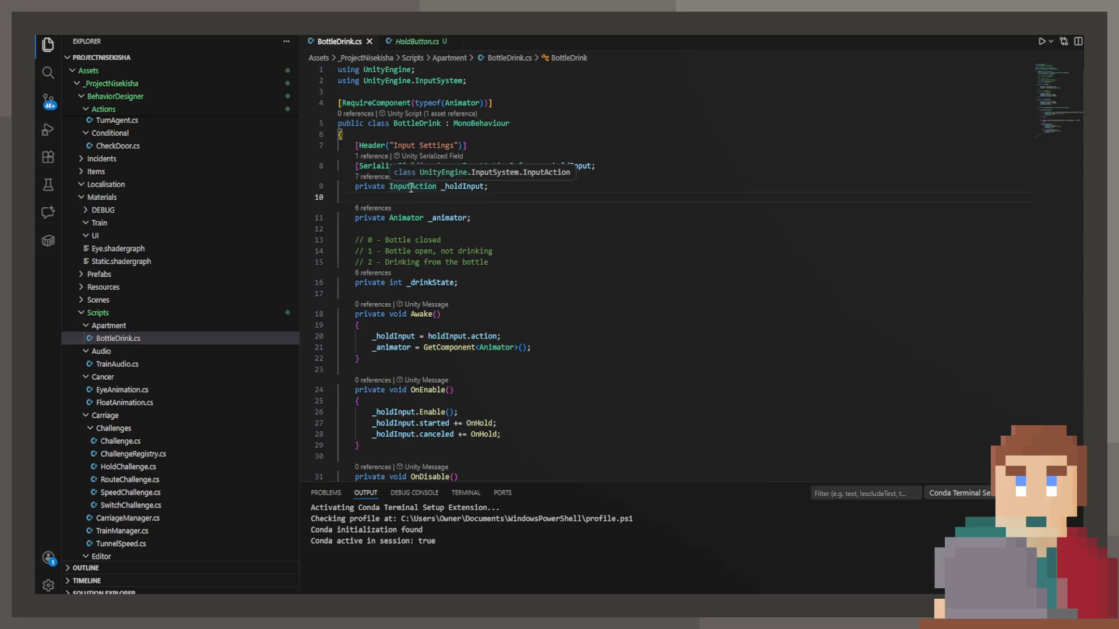
Step: Select InputAction on line 9 and view its available code actions without applying any
{"action": "left_click", "coordinate": [399, 187]}
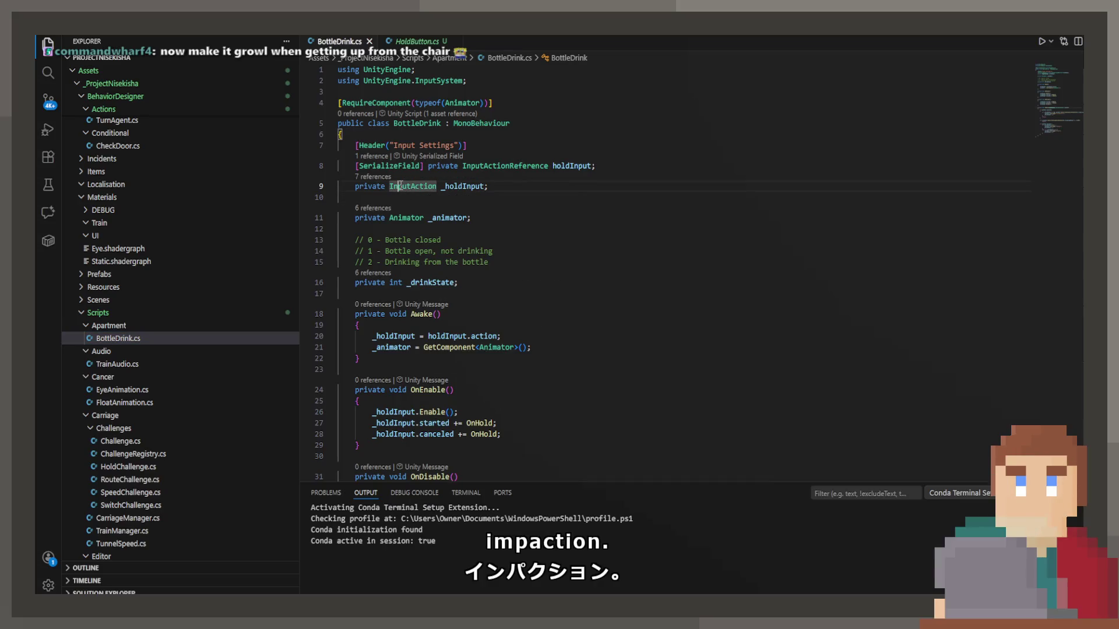
{"action": "double_click", "coordinate": [410, 187]}
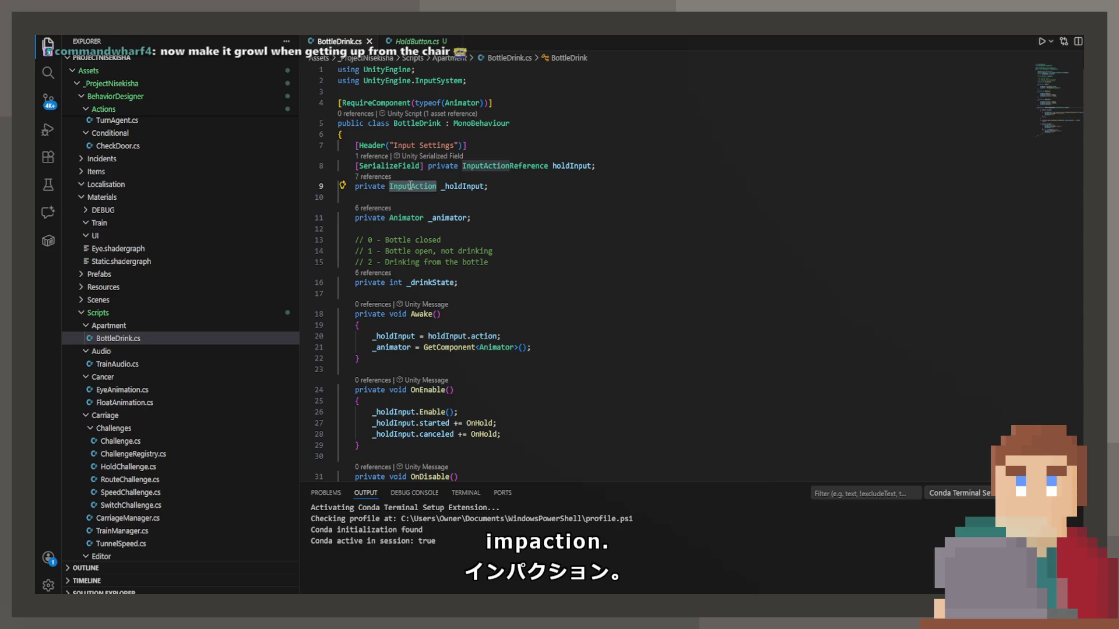
{"action": "right_click", "coordinate": [411, 187]}
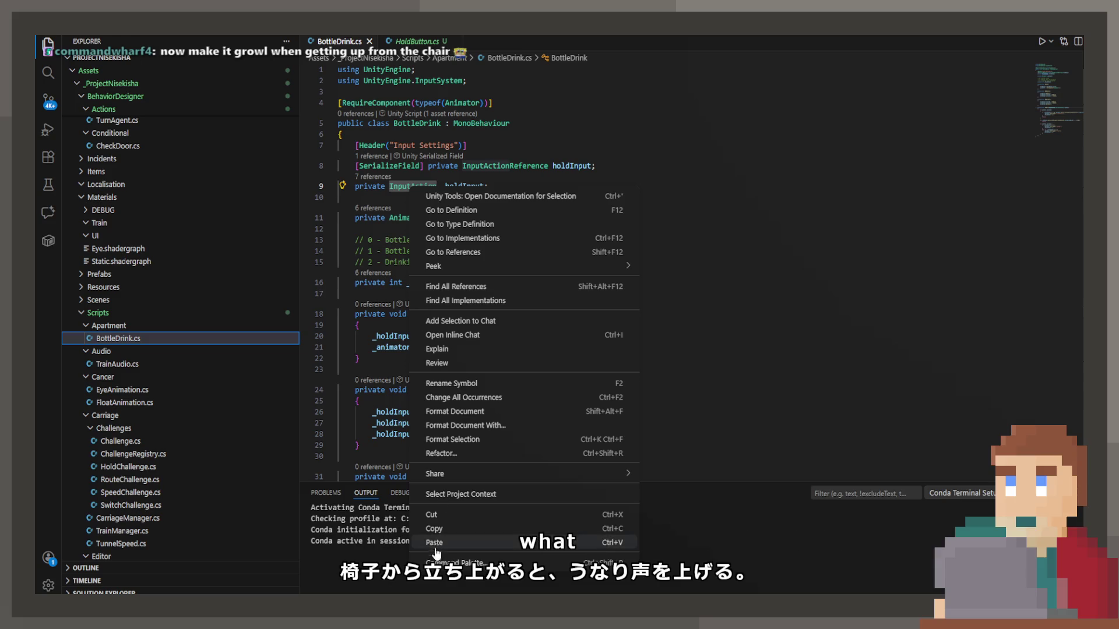
{"action": "key", "text": "Escape"}
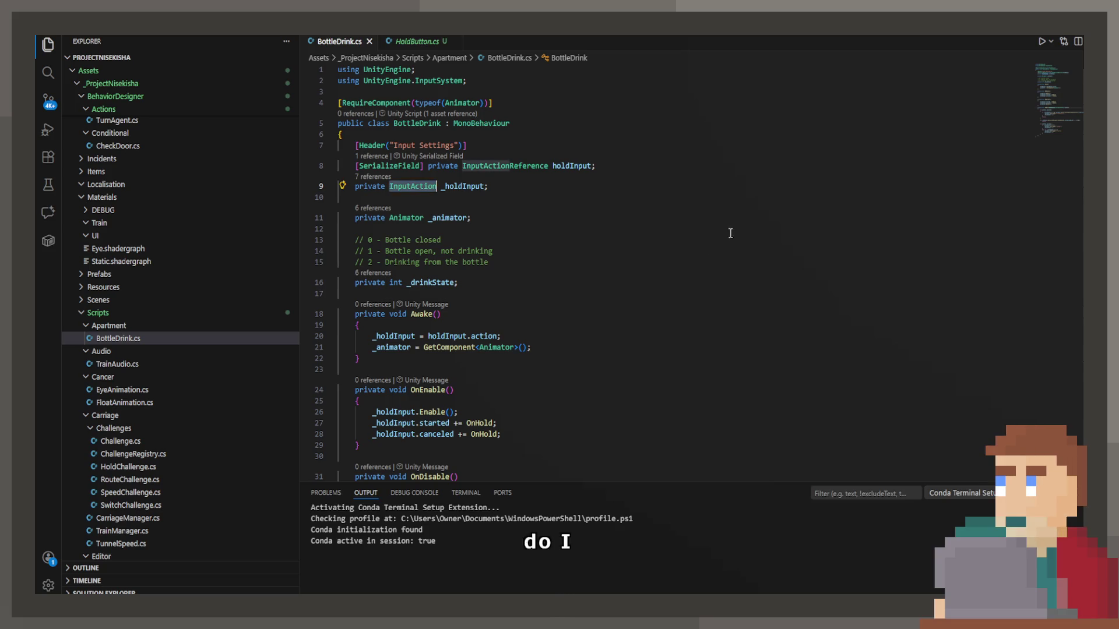
Step: Search the project for 'performed'
{"action": "left_click", "coordinate": [707, 247]}
{"action": "key", "text": "ctrl+shift+f"}
{"action": "type", "text": "performed"}
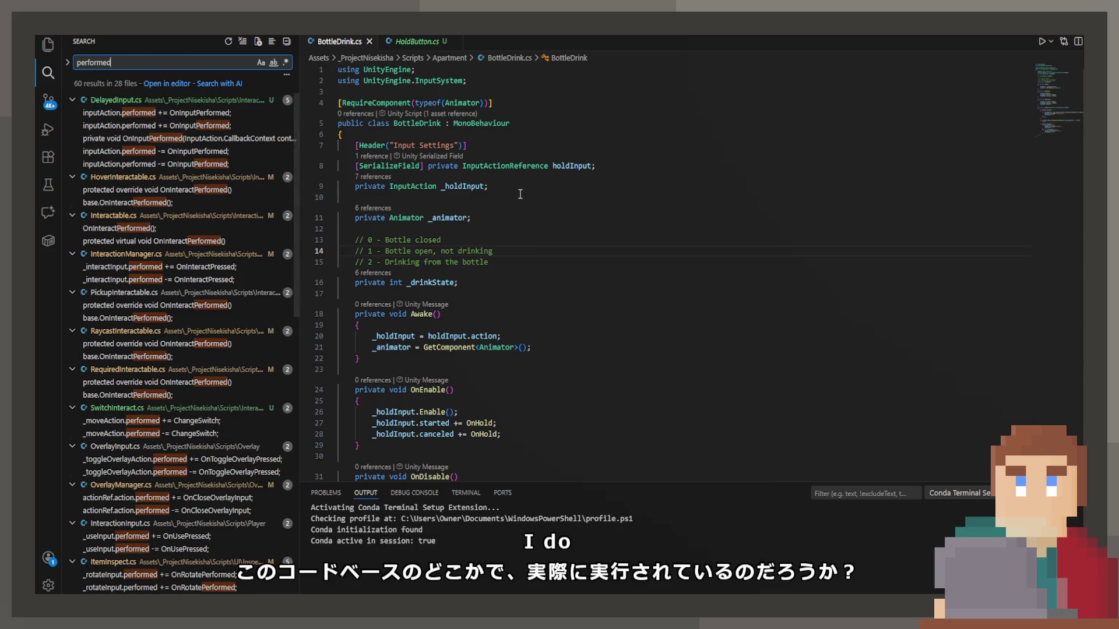
Step: Replace 'started' with 'performed' in OnEnable, OnDisable and OnHold, and save BottleDrink.cs
{"action": "left_click", "coordinate": [442, 282]}
{"action": "scroll", "coordinate": [524, 395], "scroll_direction": "down", "scroll_amount": 3}
{"action": "double_click", "coordinate": [437, 336]}
{"action": "type", "text": "performed"}
{"action": "double_click", "coordinate": [433, 412]}
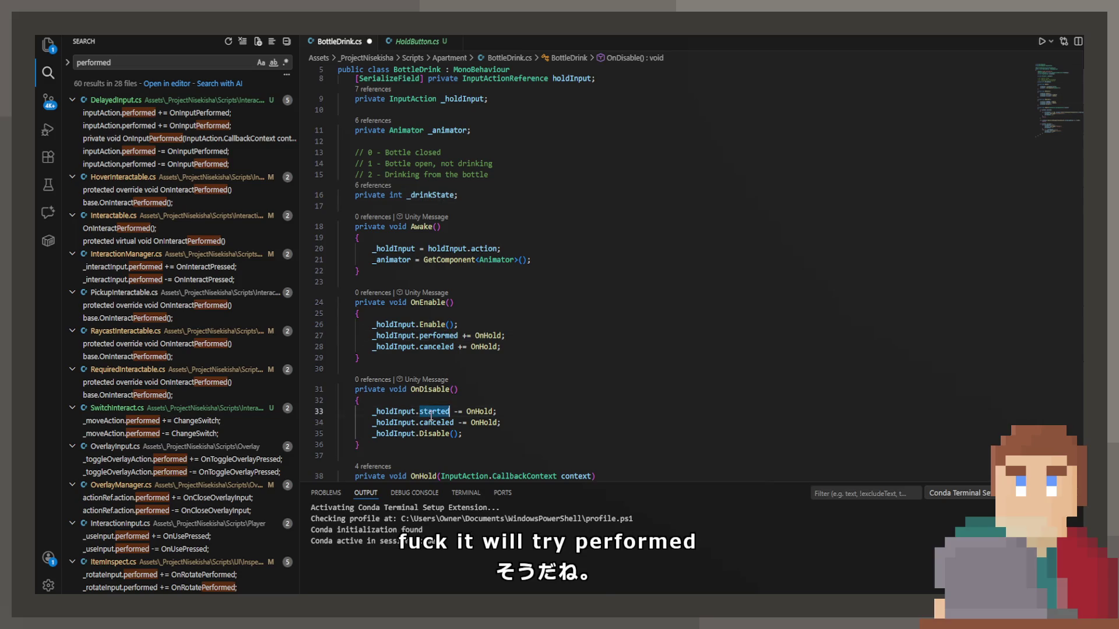
{"action": "scroll", "coordinate": [451, 240], "scroll_direction": "down", "scroll_amount": 10}
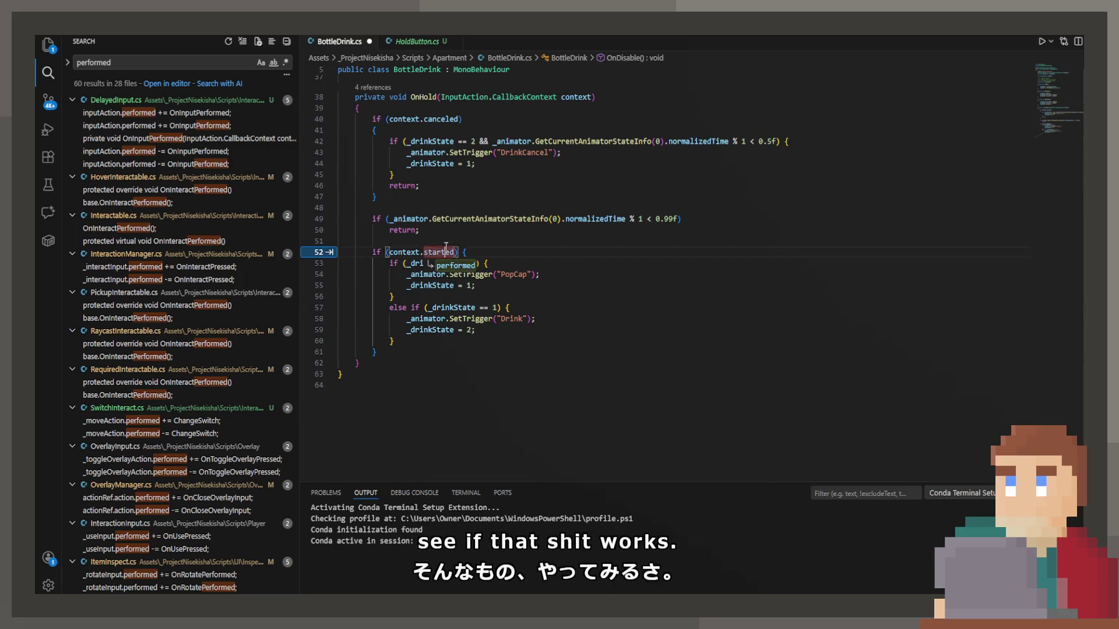
{"action": "key", "text": "Tab"}
{"action": "key", "text": "ctrl+s"}
{"action": "key", "text": "alt+Tab"}
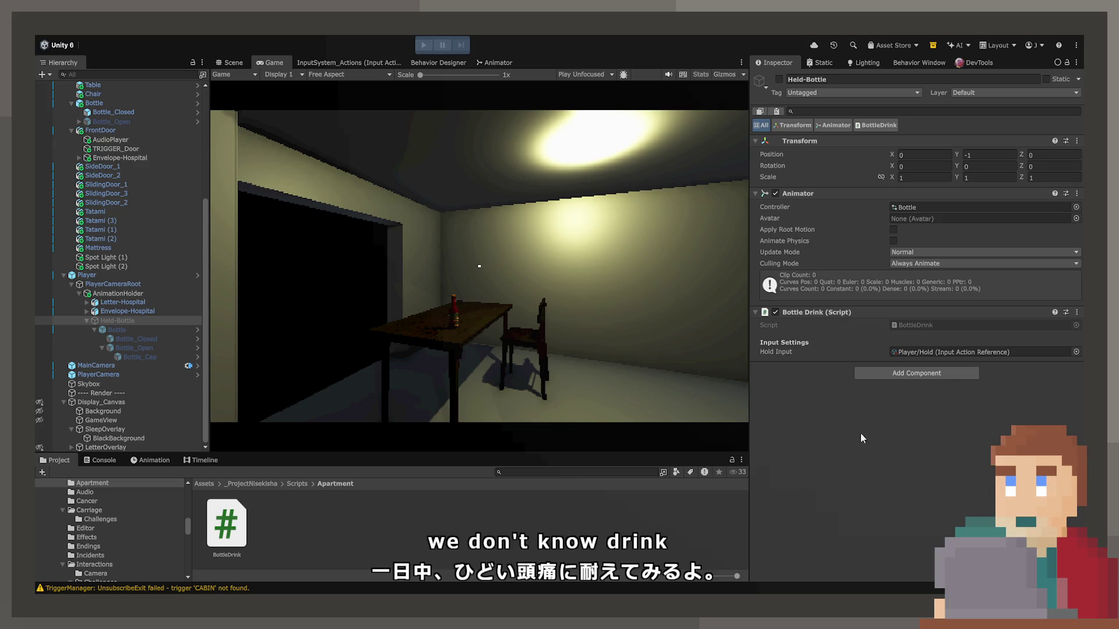
Step: Restart Play mode and pick up the bottle from the table with E
{"action": "left_click", "coordinate": [424, 46]}
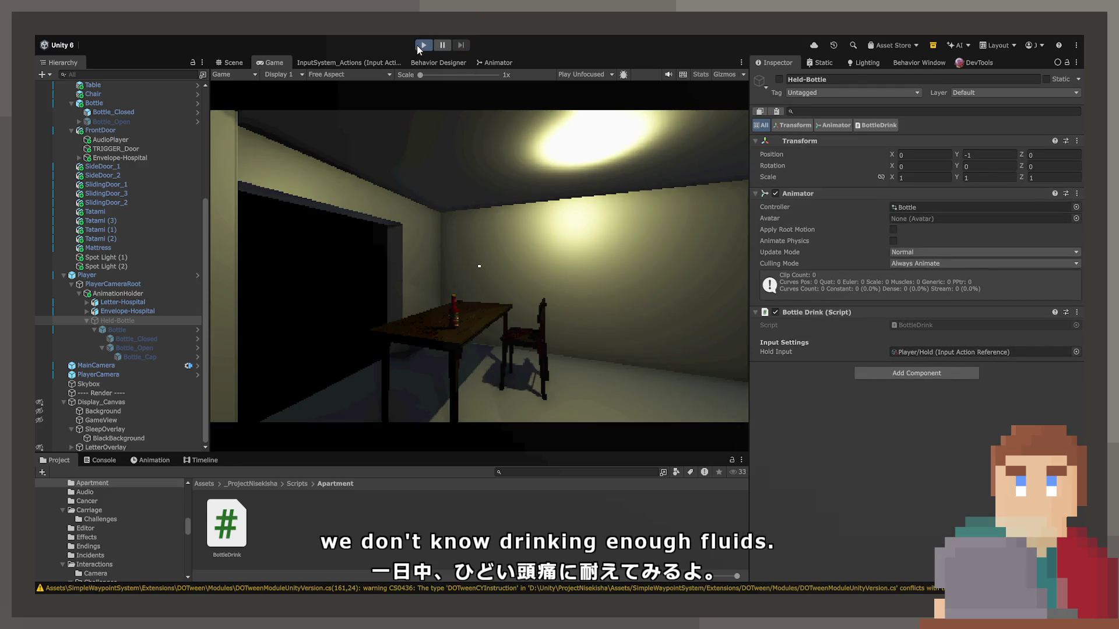
{"action": "left_click", "coordinate": [417, 45]}
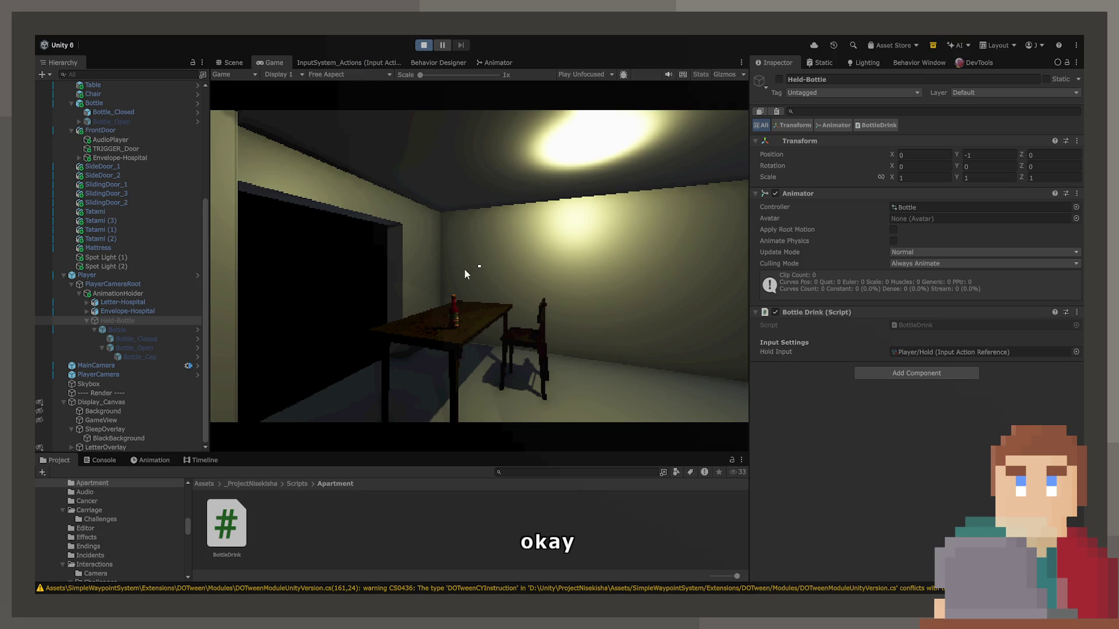
{"action": "key", "text": "ctrl+p"}
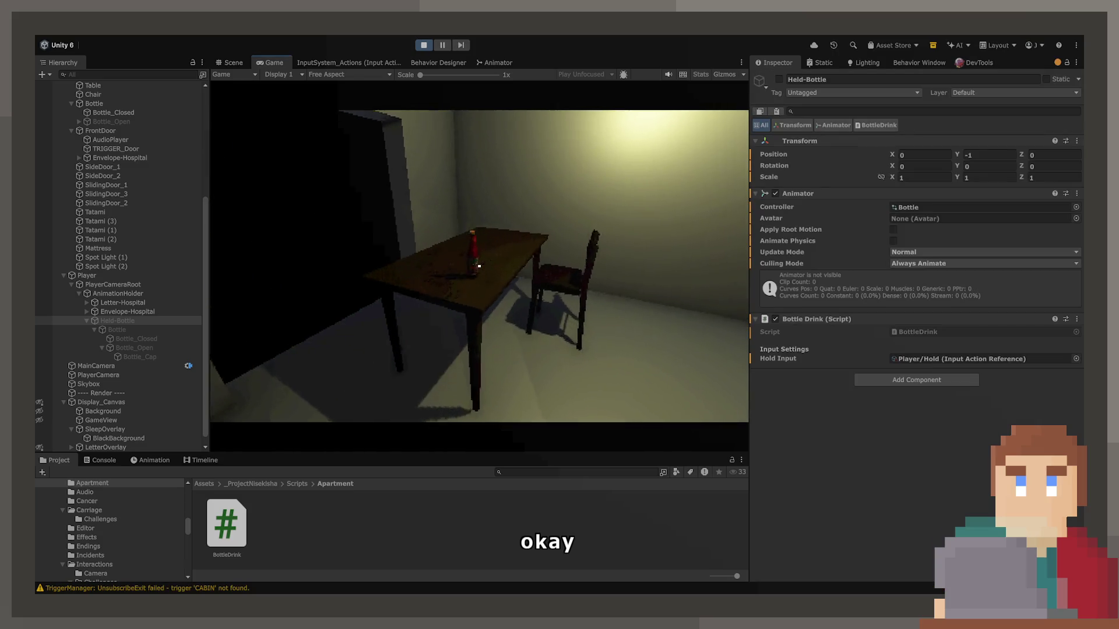
{"action": "key", "text": "e"}
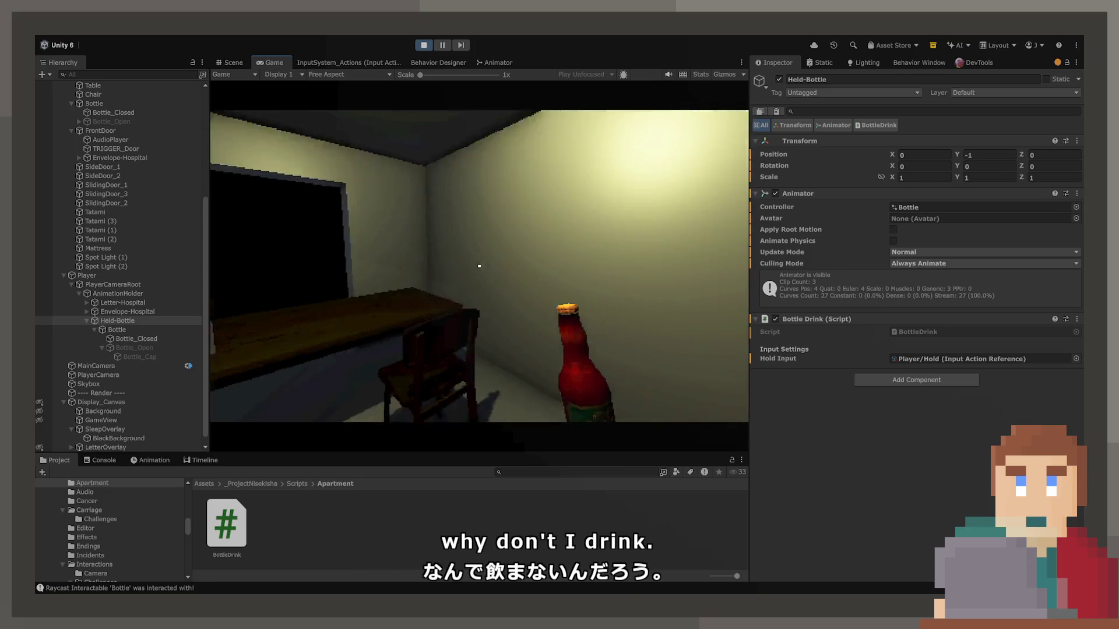
Step: Enlarge the Console to read the log messages, then stop playing
{"action": "left_click", "coordinate": [104, 460]}
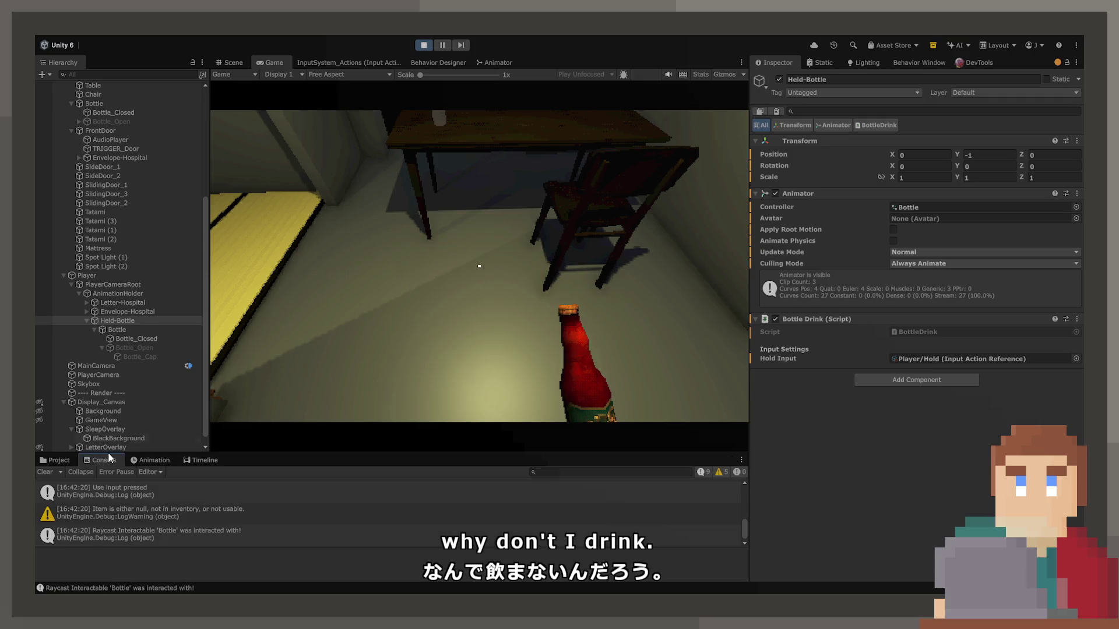
{"action": "left_click_drag", "start_coordinate": [254, 453], "coordinate": [276, 253]}
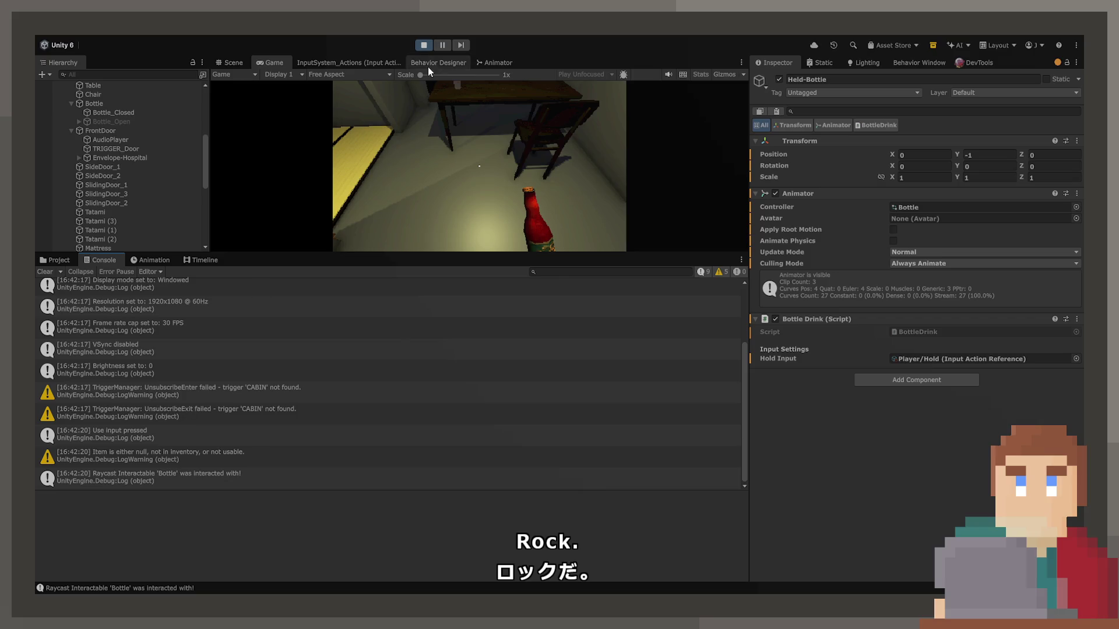
{"action": "key", "text": "ctrl+p"}
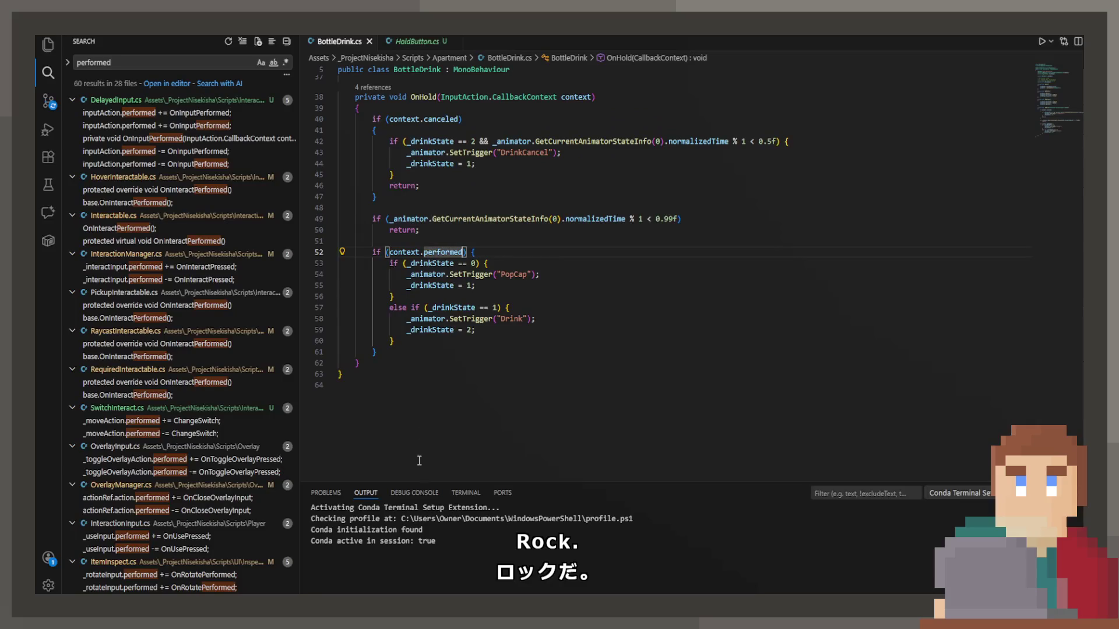
Step: Add a Debug.Log of the hold input's phase at the start of OnHold
{"action": "left_click", "coordinate": [461, 108]}
{"action": "scroll", "coordinate": [461, 195], "scroll_direction": "up", "scroll_amount": 3}
{"action": "type", "text": "\\"}
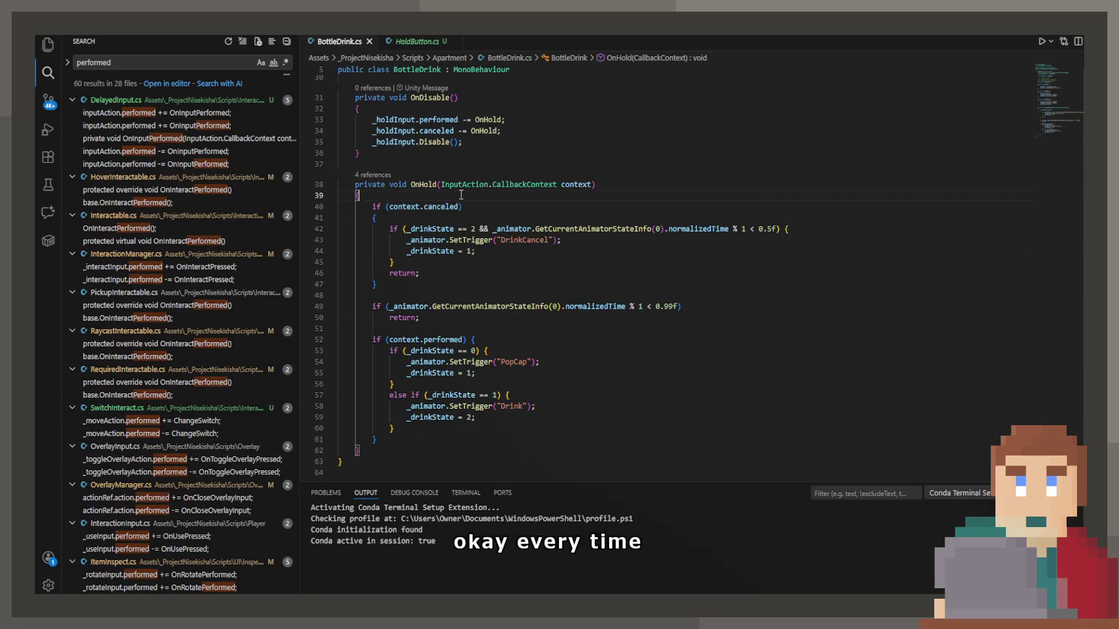
{"action": "key", "text": "BackSpace"}
{"action": "key", "text": "Return"}
{"action": "type", "text": "D"}
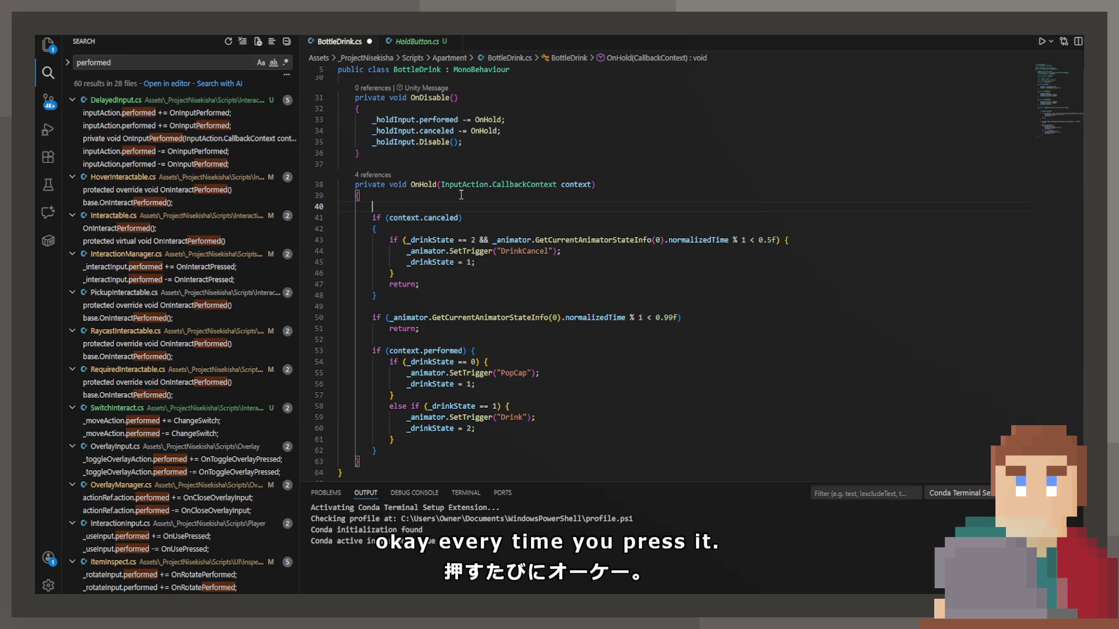
{"action": "type", "text": "ebug"}
{"action": "key", "text": "Tab"}
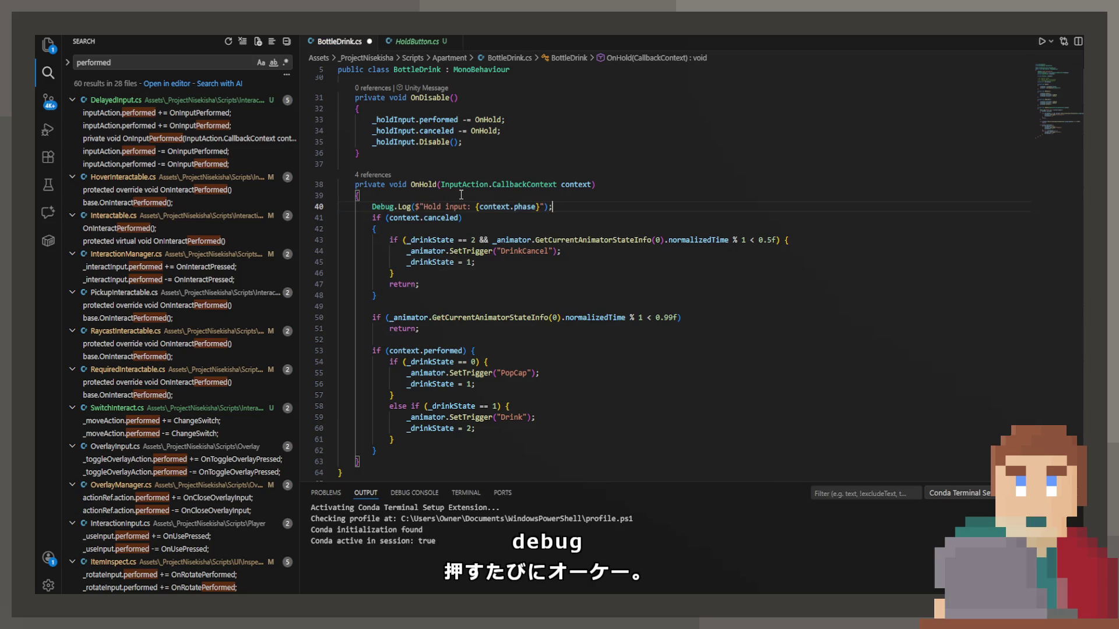
Step: Add a Debug.Log of the current animation state above the line 50 check and save
{"action": "left_click", "coordinate": [613, 313]}
{"action": "key", "text": "ctrl+shift+Return"}
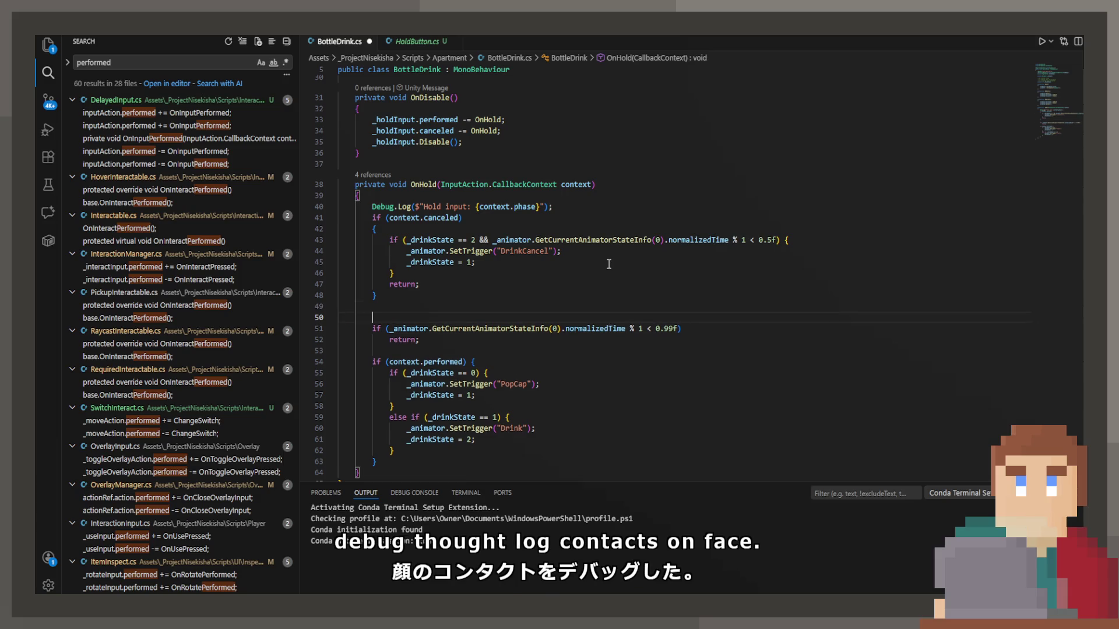
{"action": "type", "text": "Deb"}
{"action": "key", "text": "Tab"}
{"action": "key", "text": "ctrl+s"}
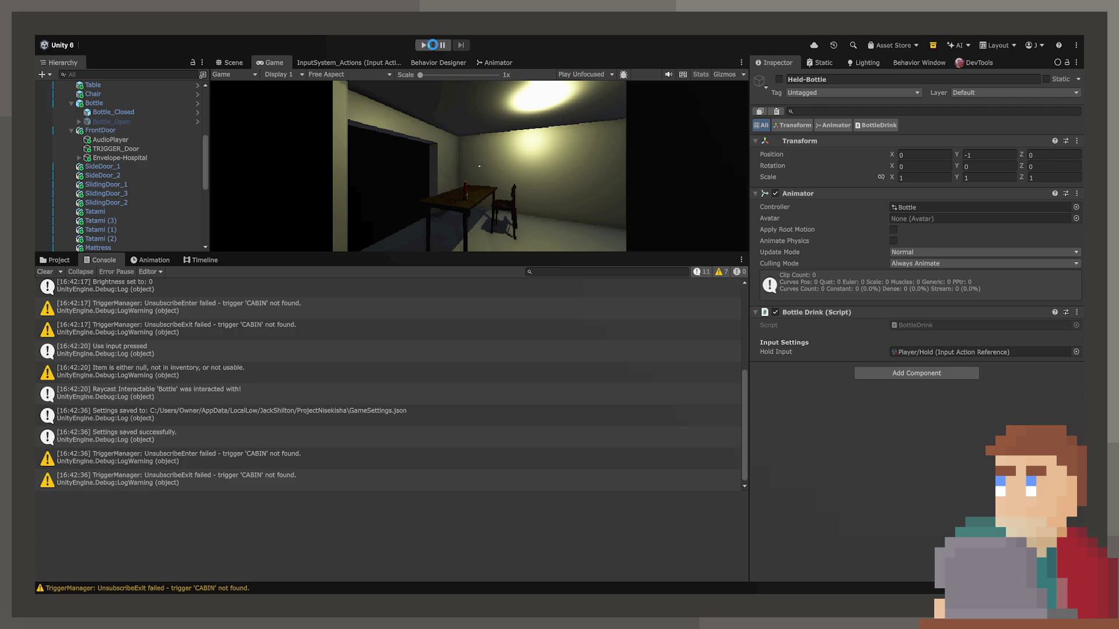
Step: Start the game, walk to the table and pick up the bottle
{"action": "left_click", "coordinate": [432, 44]}
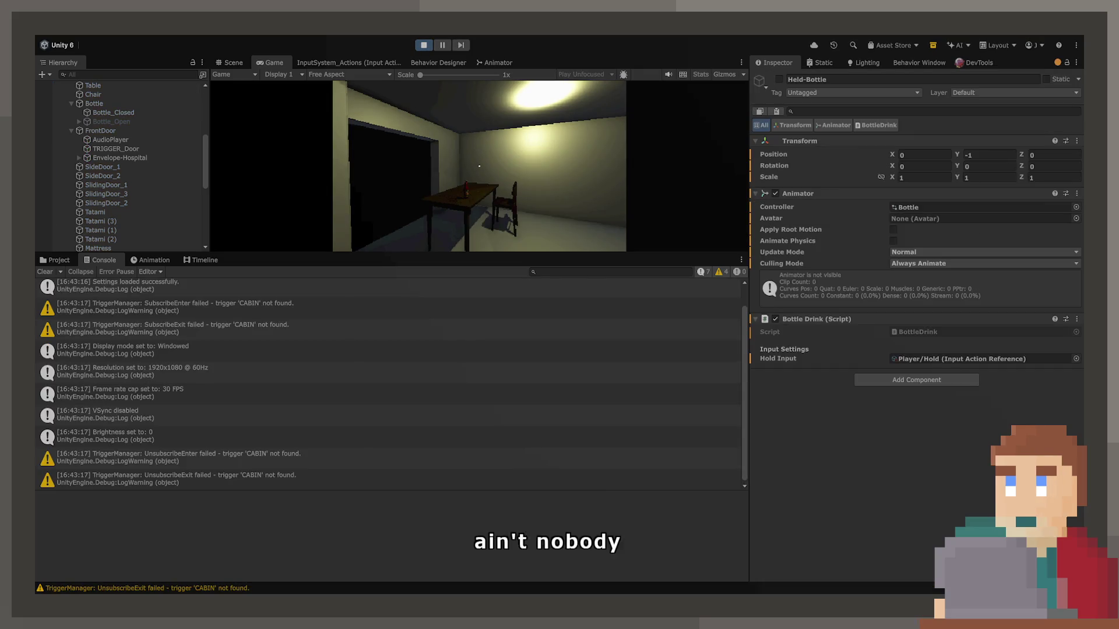
{"action": "key", "text": "w"}
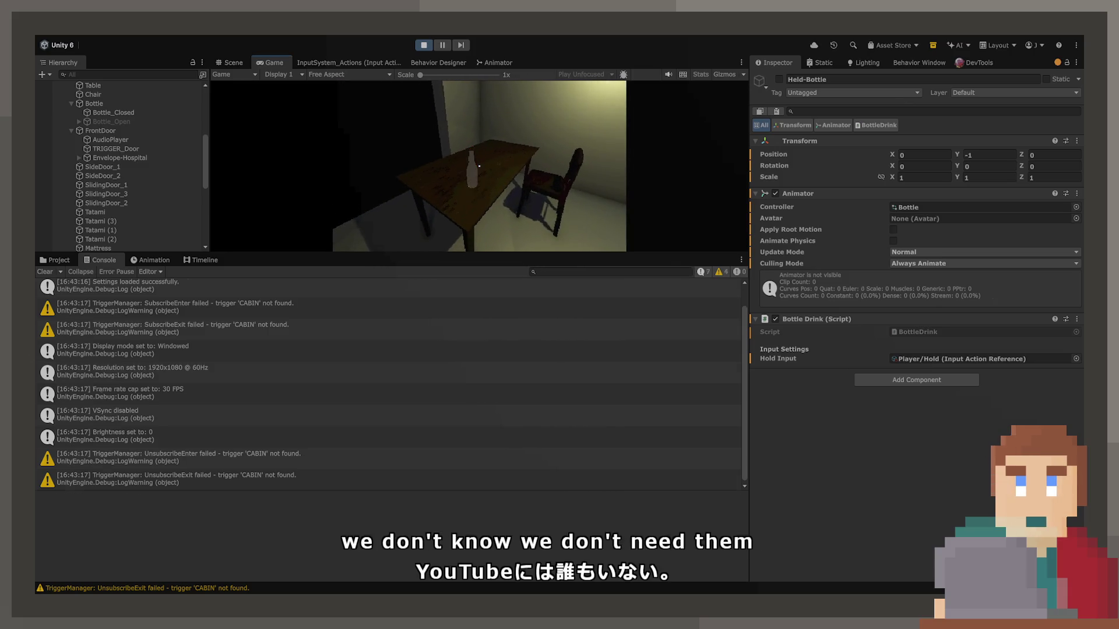
{"action": "key", "text": "e"}
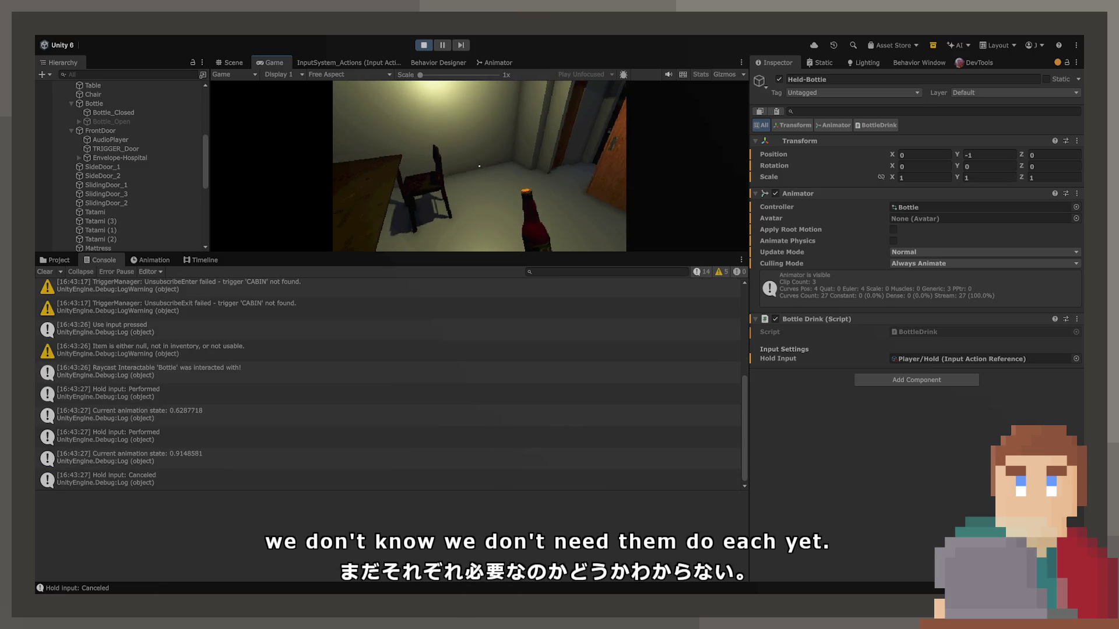
Step: Trigger the hold input five times to log phases, then delete the modulo from the logged normalized time
{"action": "left_click", "coordinate": [479, 166]}
{"action": "left_click", "coordinate": [479, 166]}
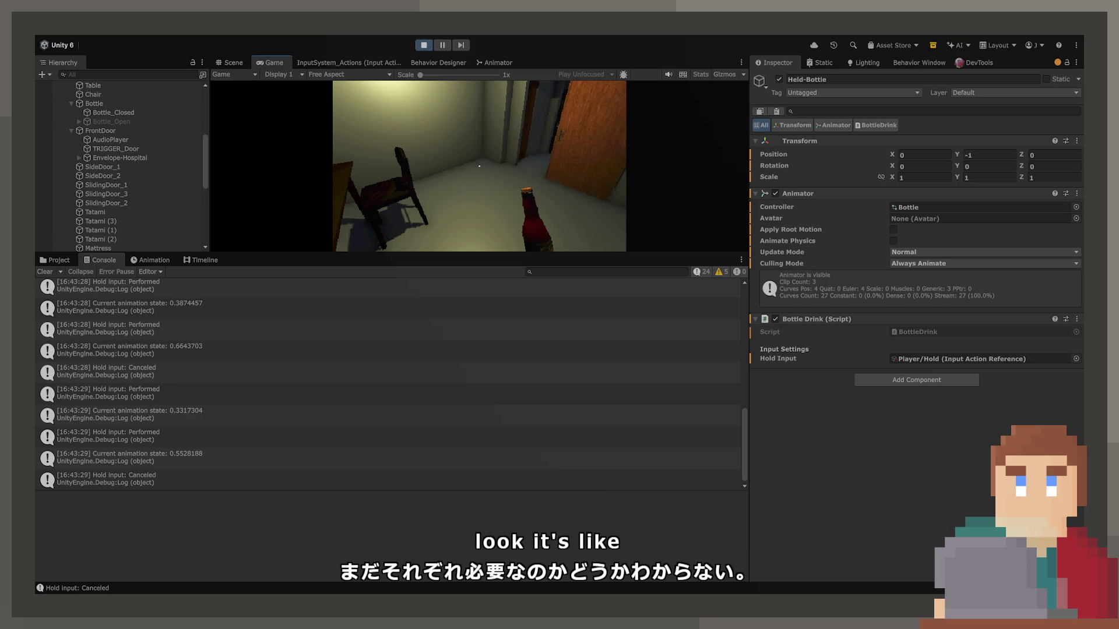
{"action": "left_click", "coordinate": [479, 166]}
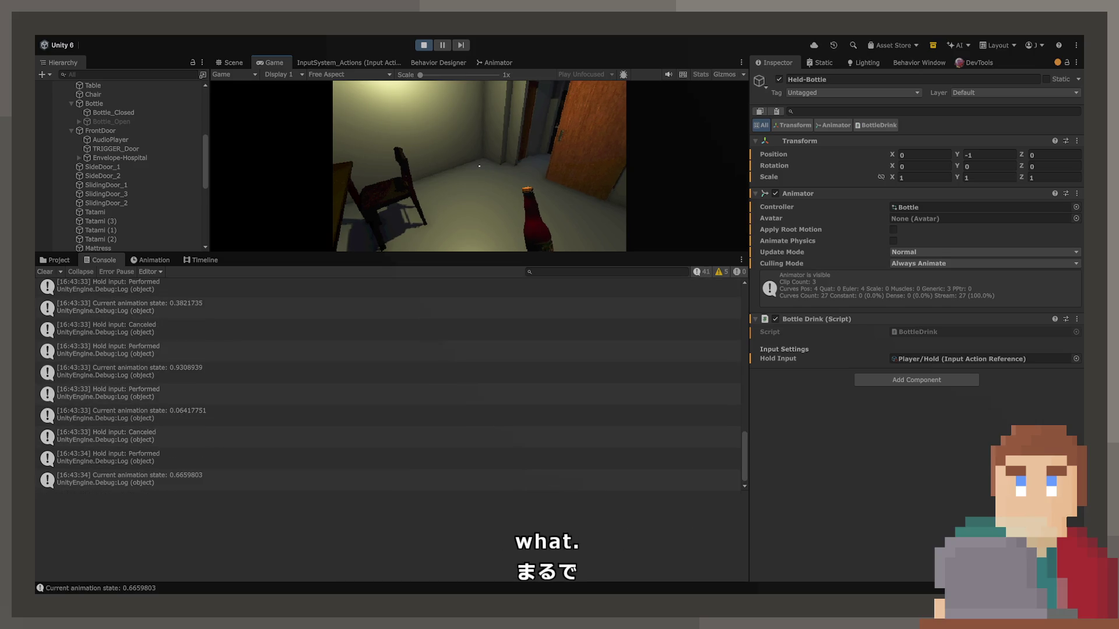
{"action": "left_click", "coordinate": [480, 166]}
{"action": "left_click", "coordinate": [479, 166]}
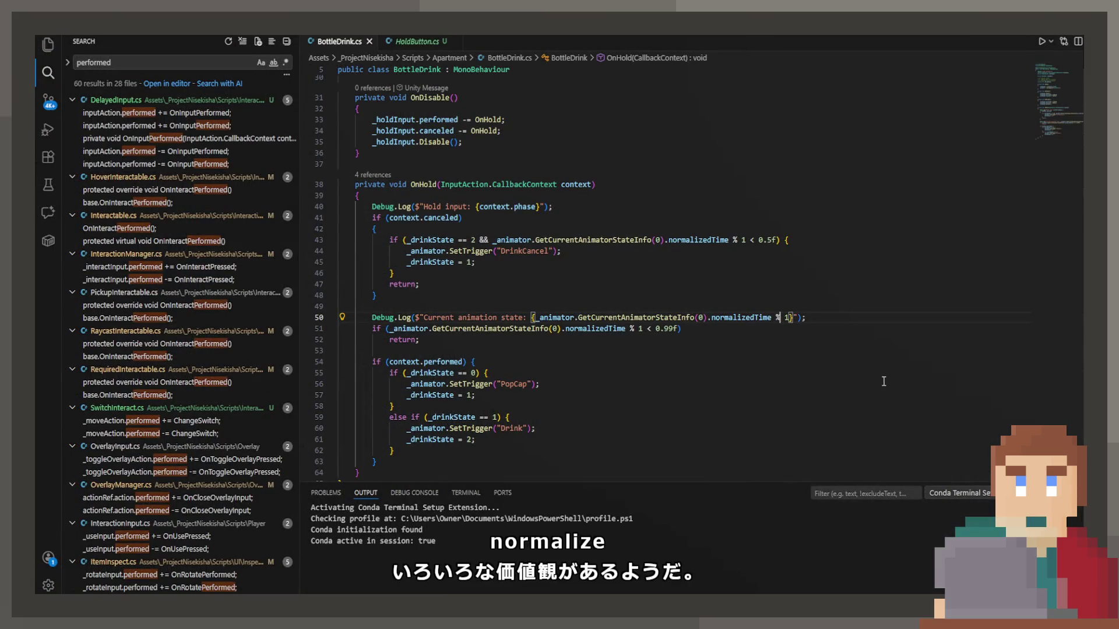
{"action": "key", "text": "BackSpace"}
{"action": "key", "text": "BackSpace"}
{"action": "key", "text": "BackSpace"}
{"action": "key", "text": "Left"}
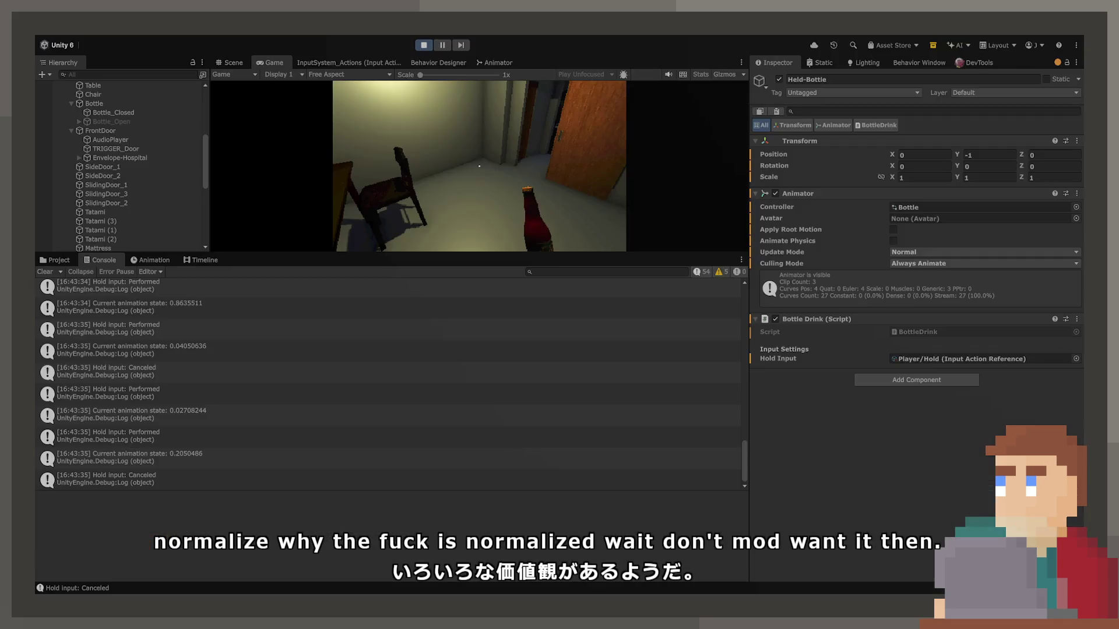
Step: Restart the game, pick up the bottle and press E repeatedly to test drinking, then stop
{"action": "left_click", "coordinate": [424, 45]}
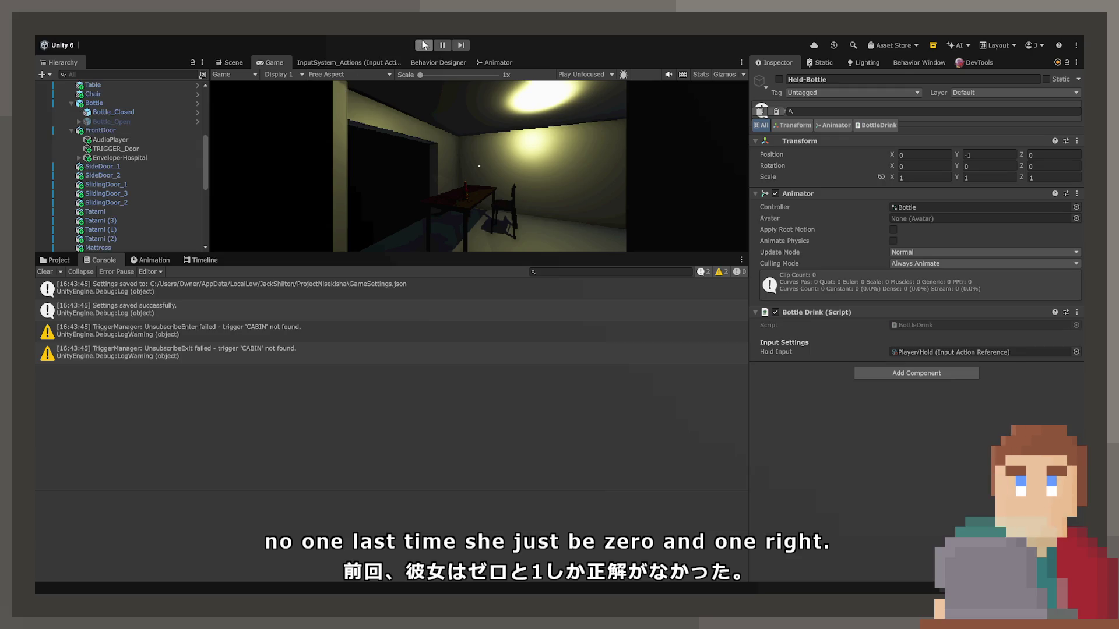
{"action": "left_click", "coordinate": [425, 49]}
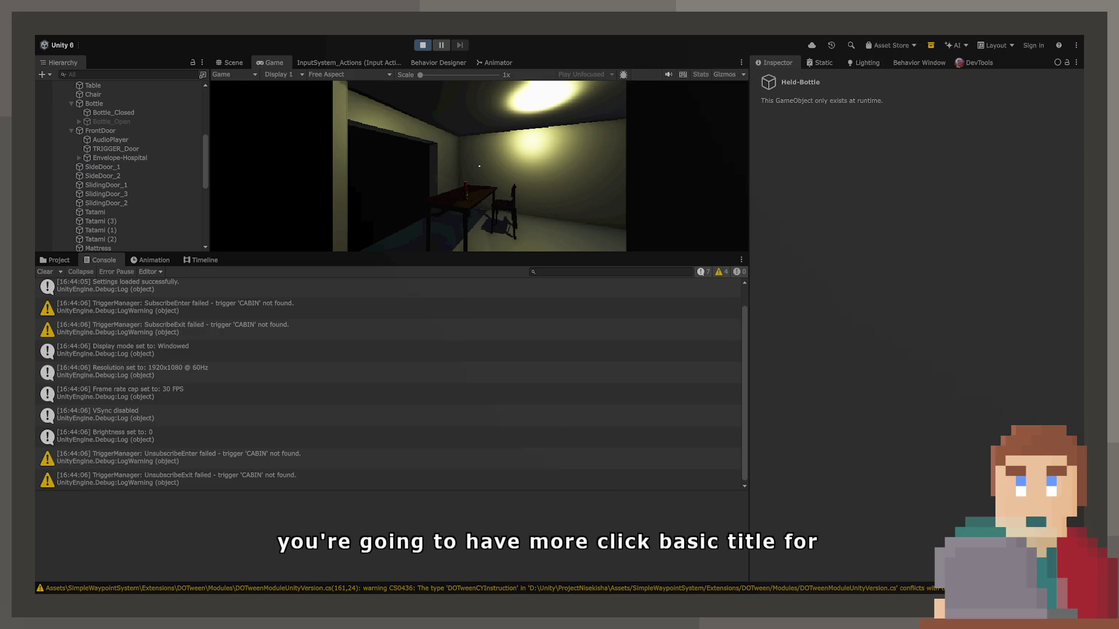
{"action": "key", "text": "e"}
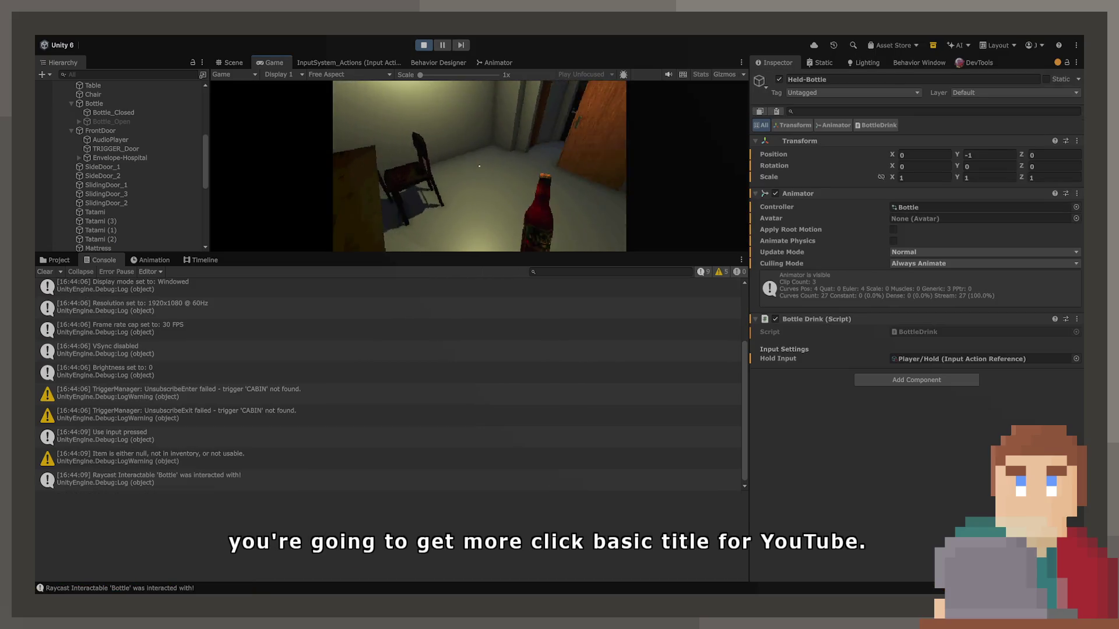
{"action": "key", "text": "e"}
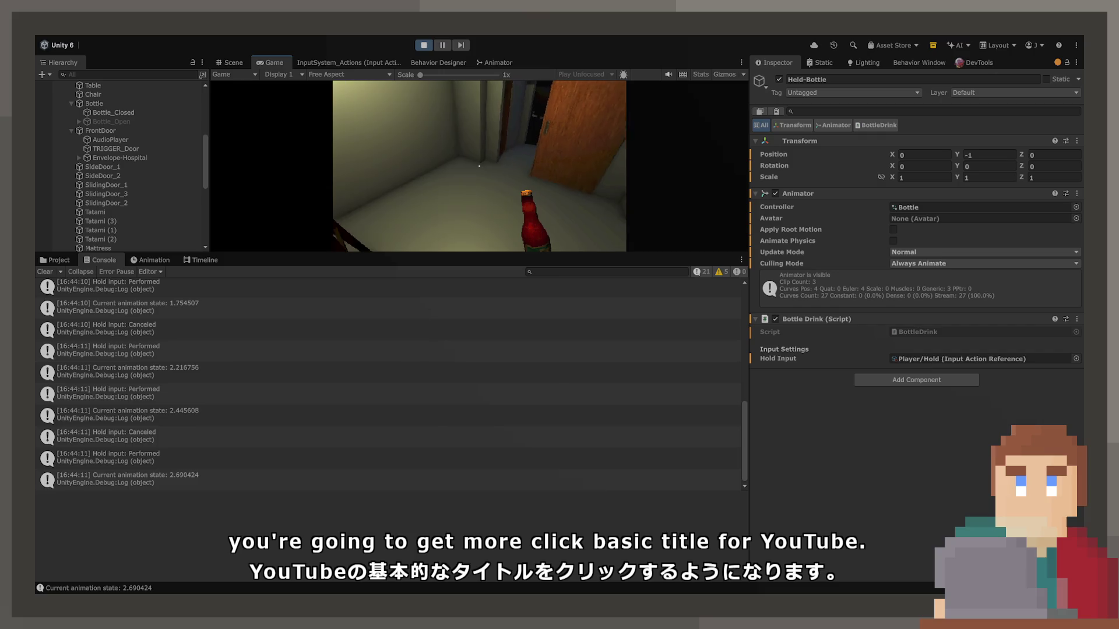
{"action": "key", "text": "e"}
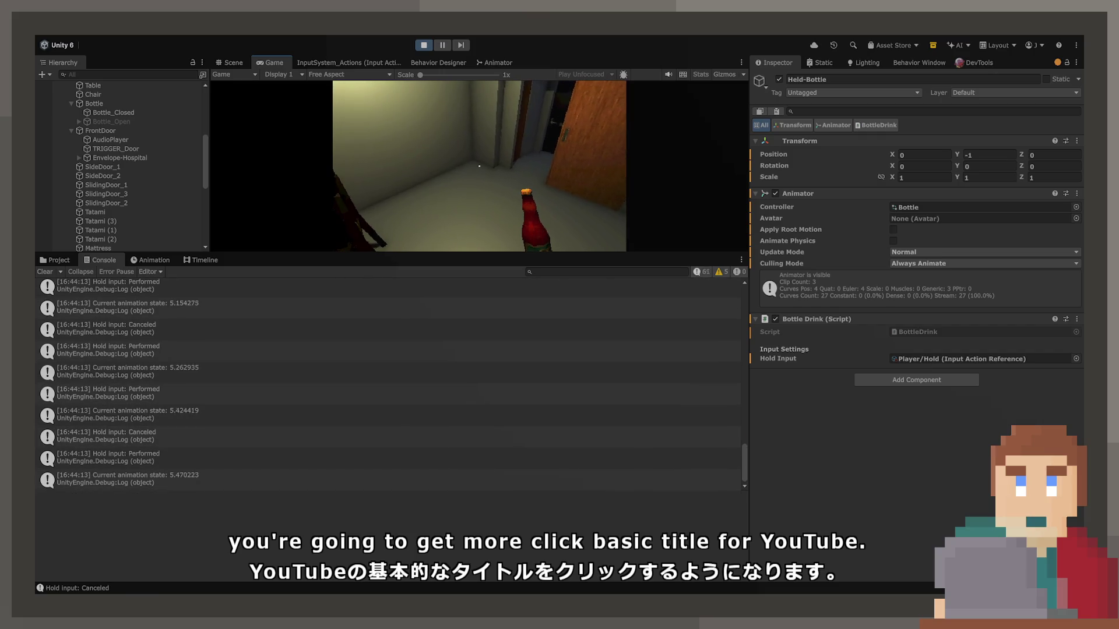
{"action": "key", "text": "e"}
{"action": "key", "text": "ctrl+p"}
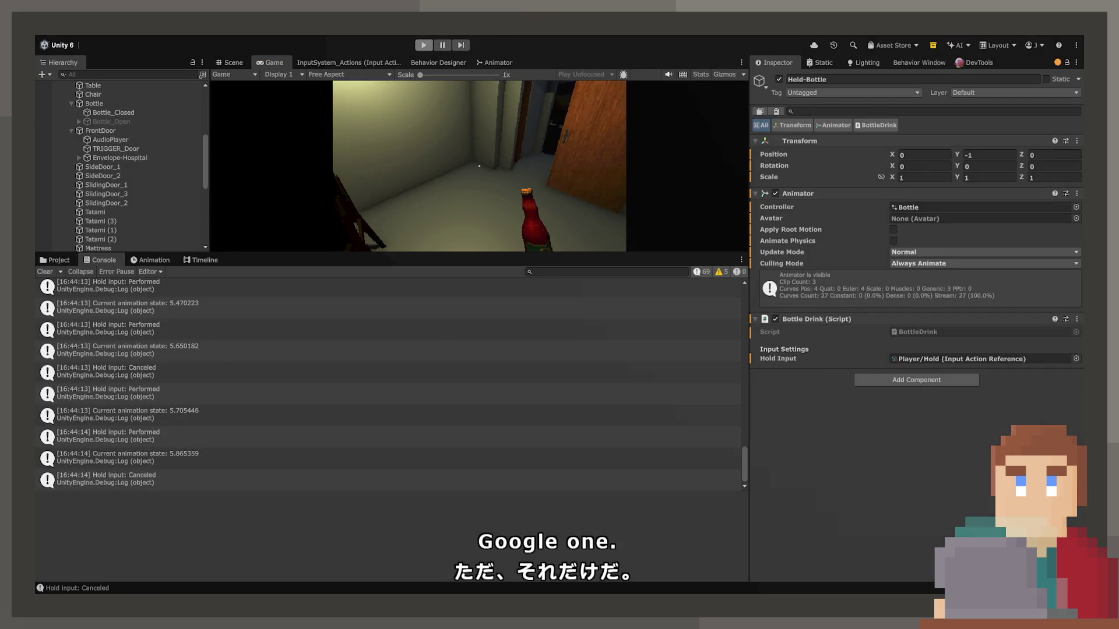
{"action": "key", "text": "alt+Tab"}
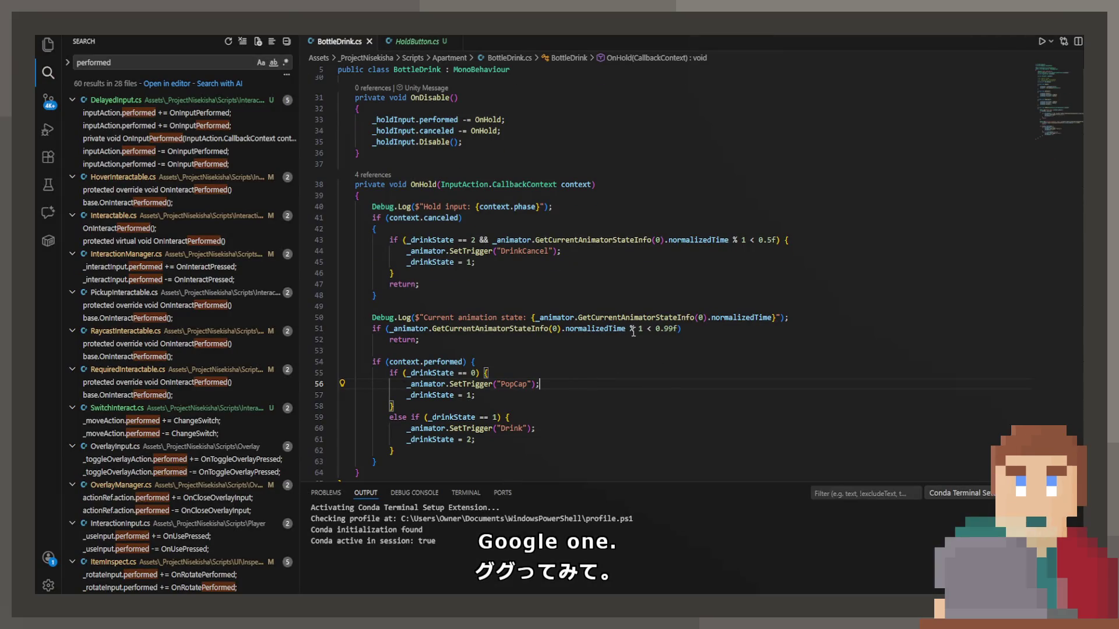
Step: Remove ' % 1' from the normalizedTime checks on lines 51 and 43 and save
{"action": "left_click", "coordinate": [642, 328]}
{"action": "key", "text": "BackSpace"}
{"action": "key", "text": "BackSpace"}
{"action": "key", "text": "BackSpace"}
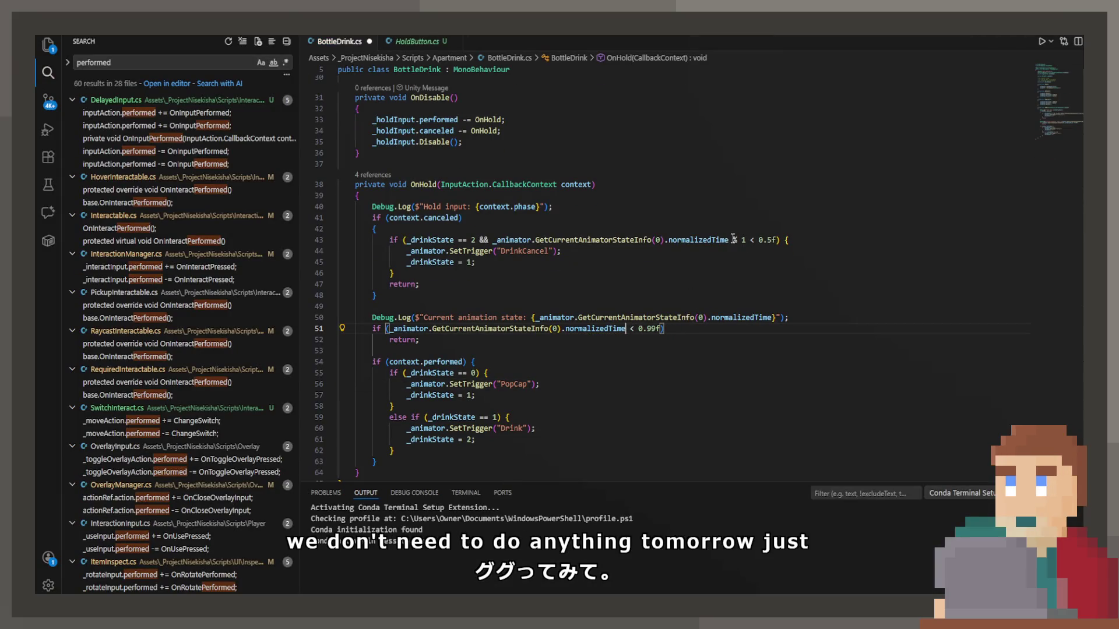
{"action": "left_click", "coordinate": [746, 240]}
{"action": "key", "text": "BackSpace"}
{"action": "key", "text": "BackSpace"}
{"action": "key", "text": "BackSpace"}
{"action": "key", "text": "ctrl+s"}
Step: Delete the animation-state and Hold input Debug.Log lines from OnHold
{"action": "left_click", "coordinate": [794, 318]}
{"action": "key", "text": "shift+Up"}
{"action": "key", "text": "BackSpace"}
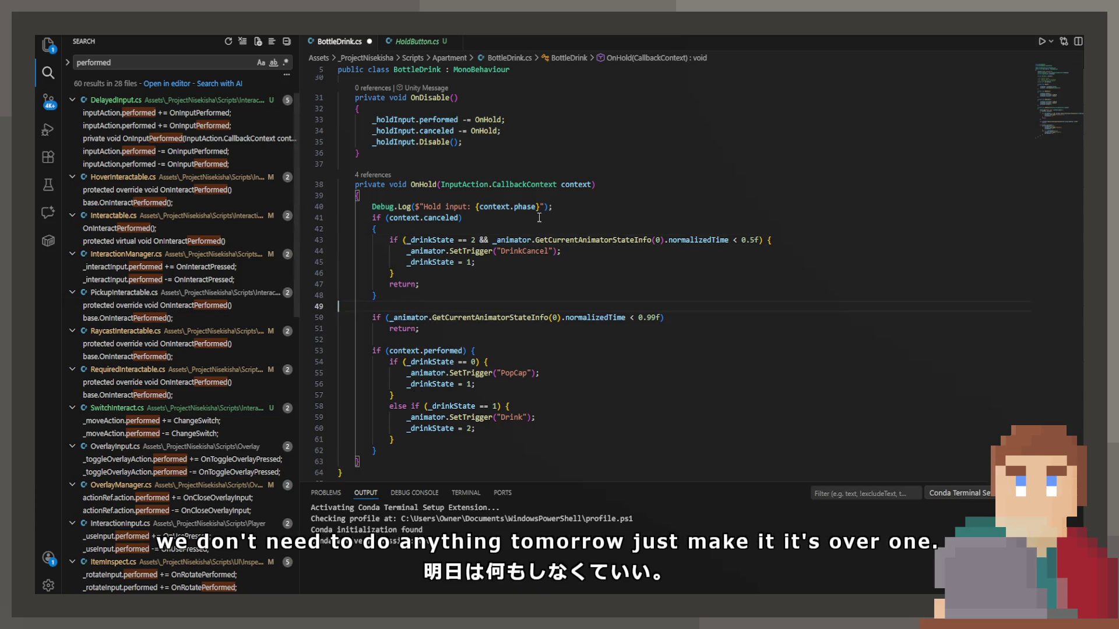
{"action": "left_click", "coordinate": [552, 207]}
{"action": "key", "text": "shift+Up"}
{"action": "key", "text": "BackSpace"}
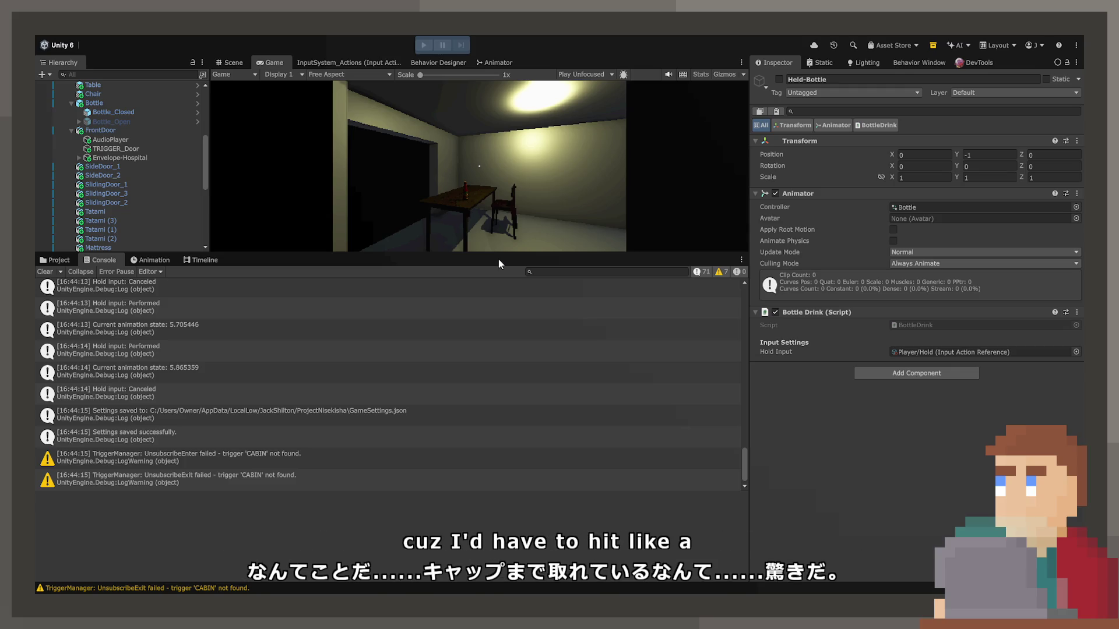
Step: Play the game and maximize the Game view
{"action": "left_click", "coordinate": [424, 45]}
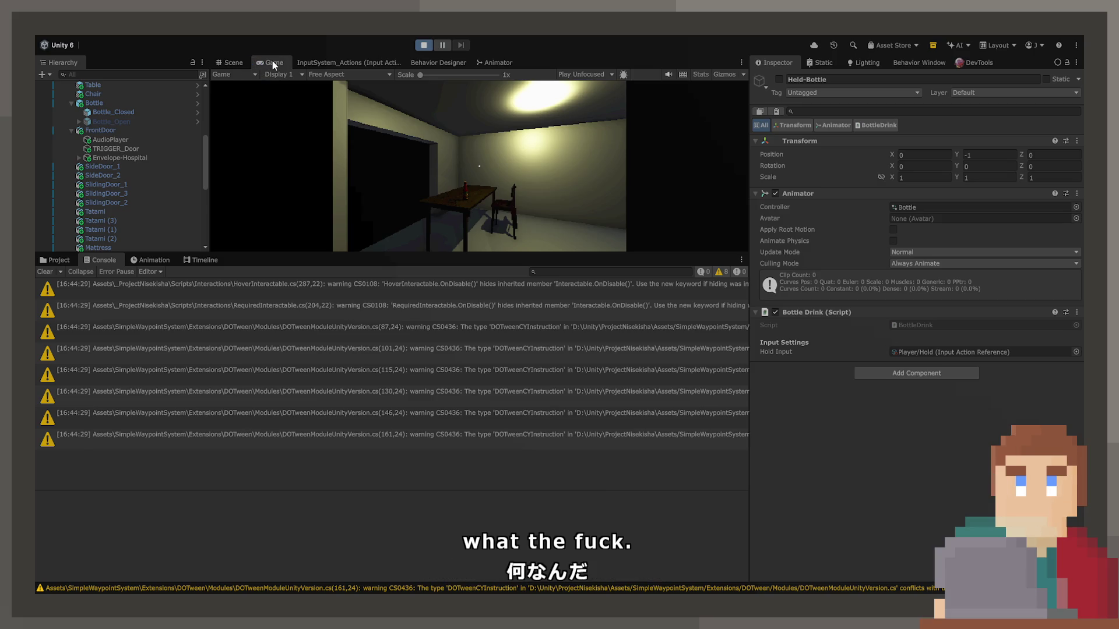
{"action": "double_click", "coordinate": [275, 63]}
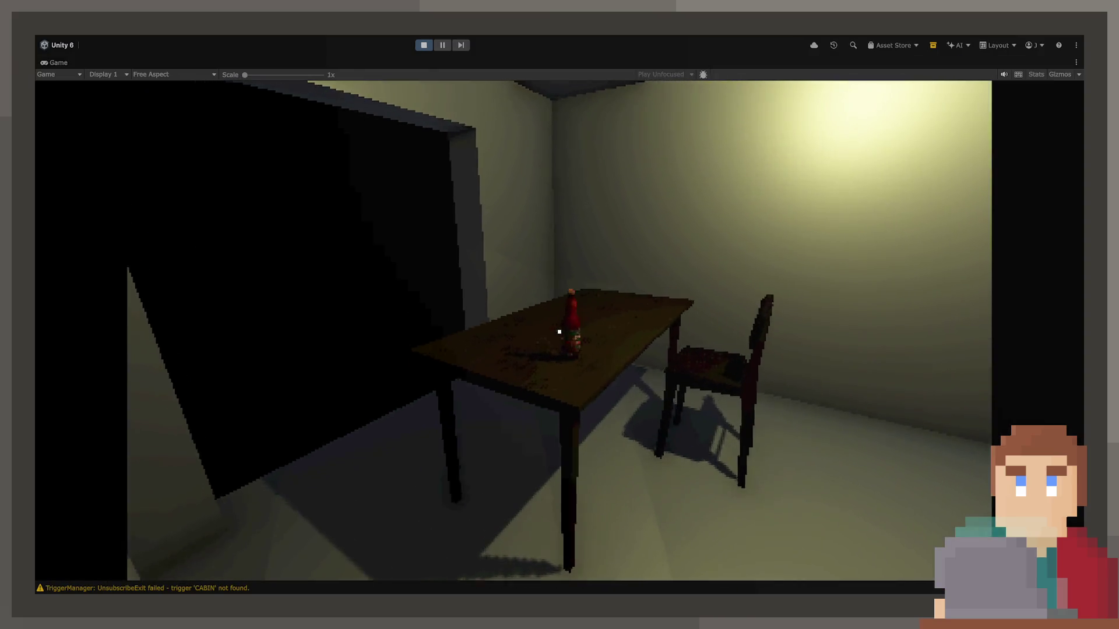
Step: Pick up the bottle, walk around to check the table placeholder, then stop and show the Animator
{"action": "key", "text": "e"}
{"action": "key", "text": "w"}
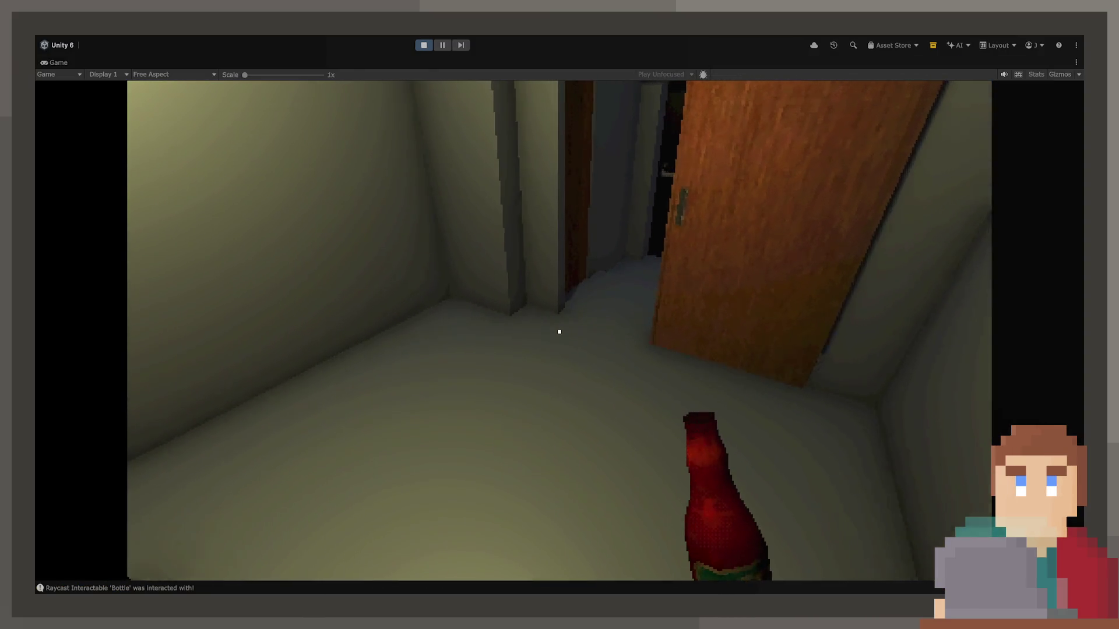
{"action": "key", "text": "w"}
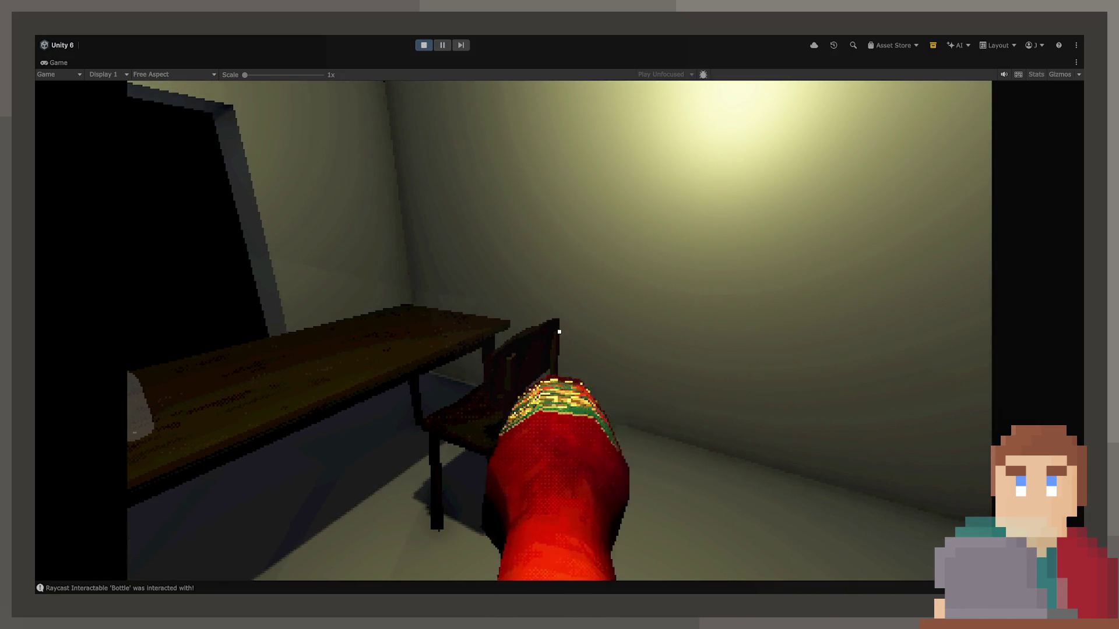
{"action": "key", "text": "s"}
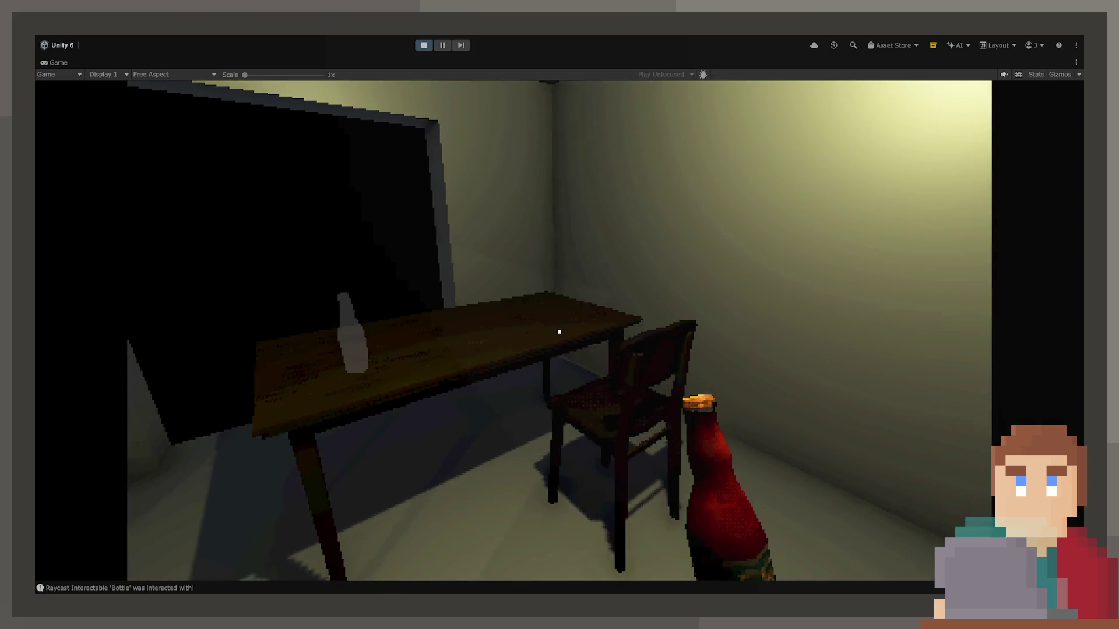
{"action": "key", "text": "s"}
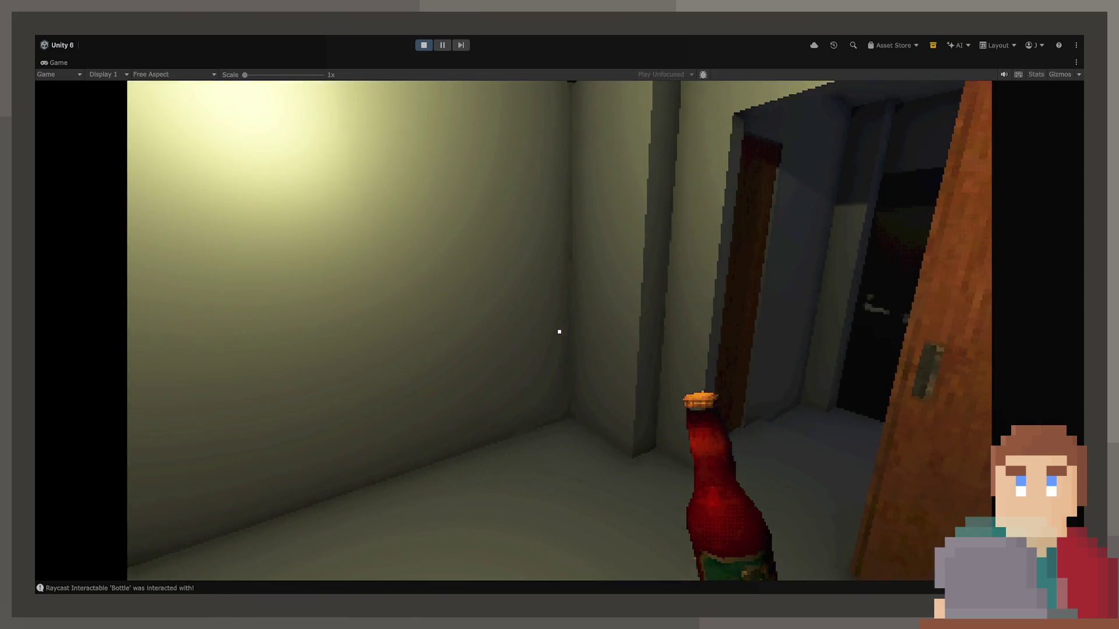
{"action": "key", "text": "a"}
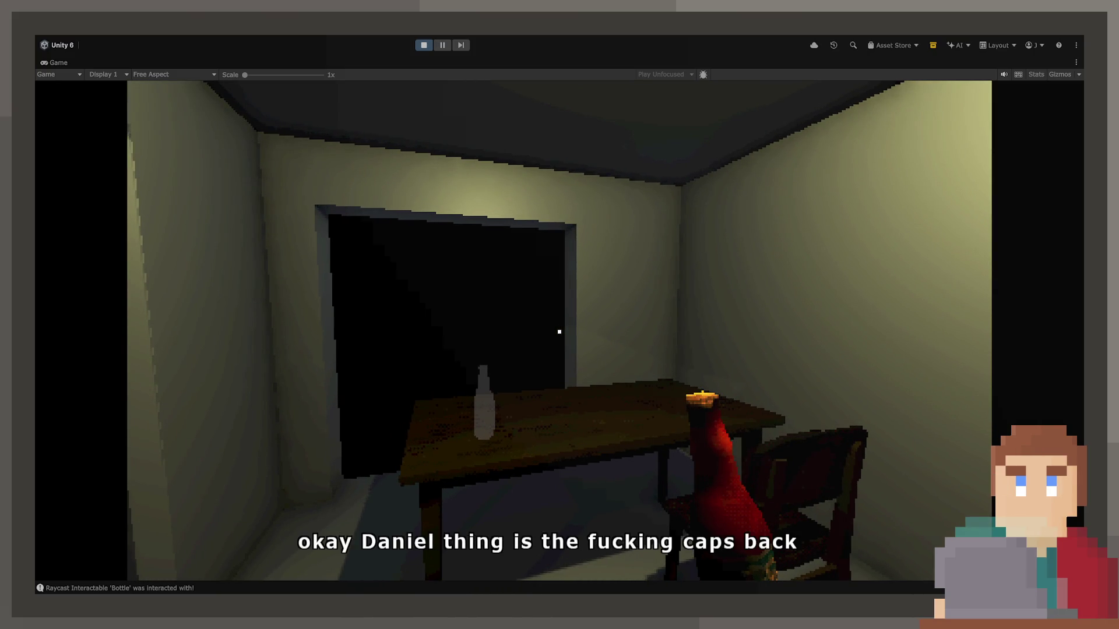
{"action": "left_click", "coordinate": [416, 42]}
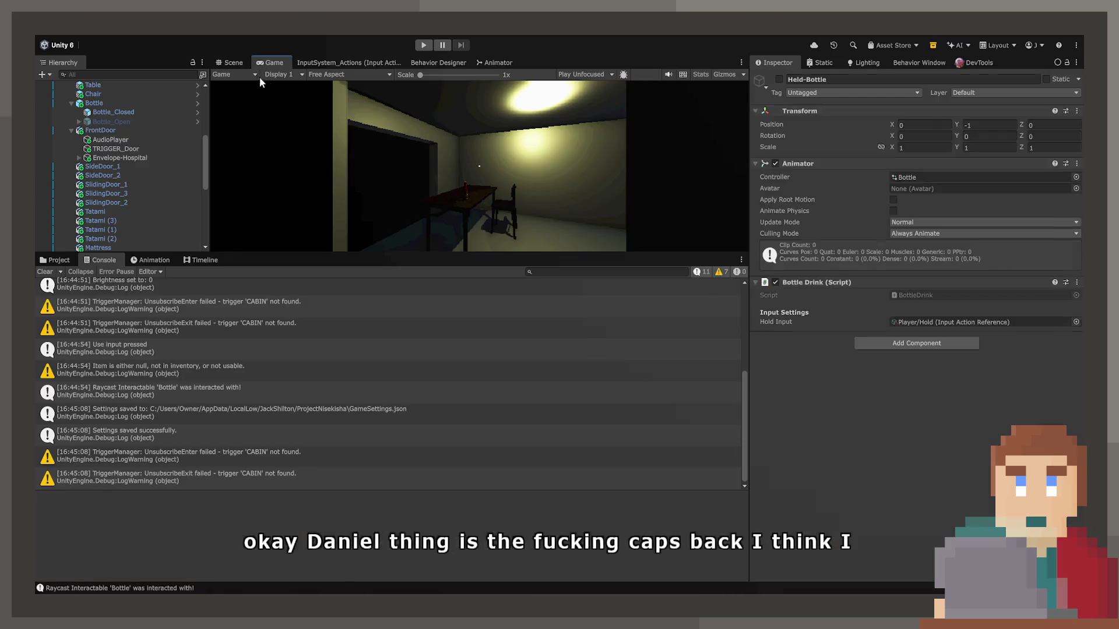
{"action": "left_click", "coordinate": [490, 62]}
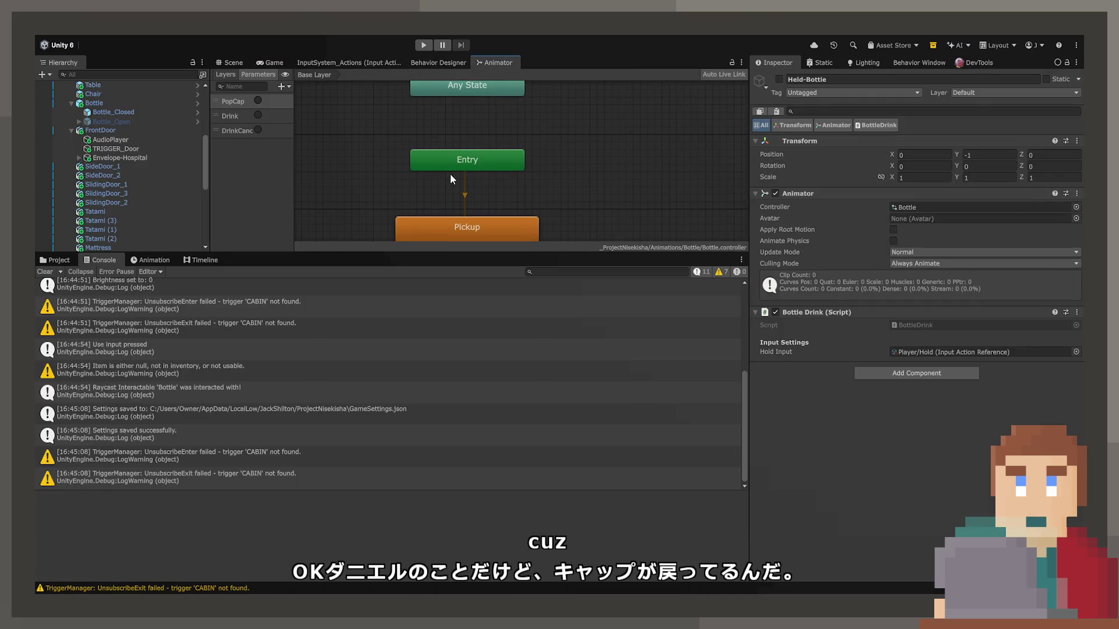
Step: Untick Write Defaults on the Pickup, BottlePop and Drink states, then play again
{"action": "left_click", "coordinate": [455, 220]}
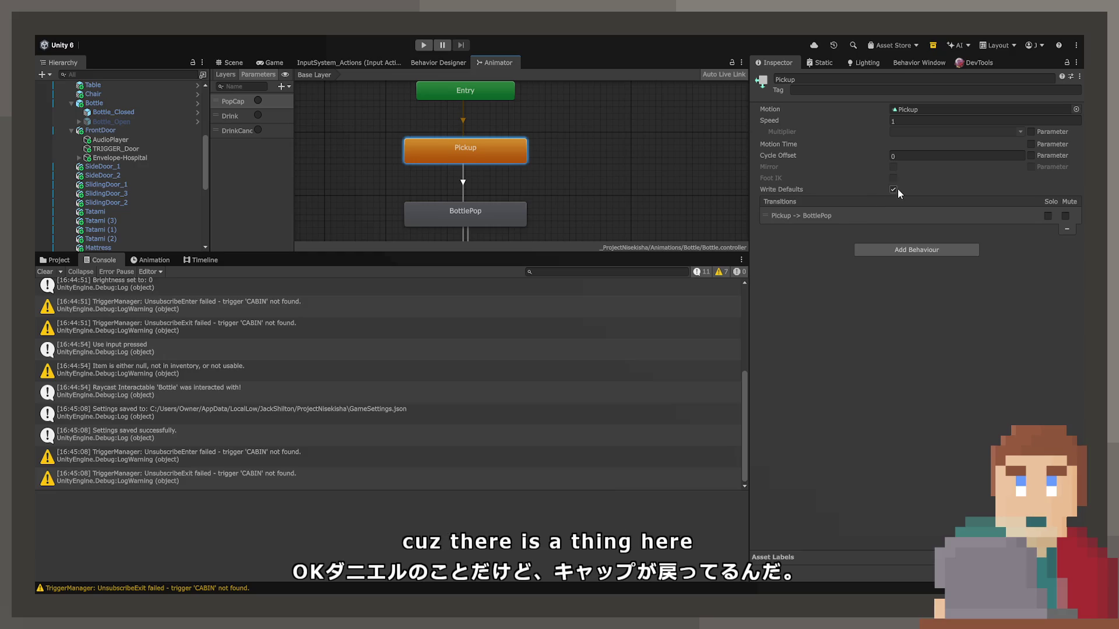
{"action": "left_click", "coordinate": [494, 222]}
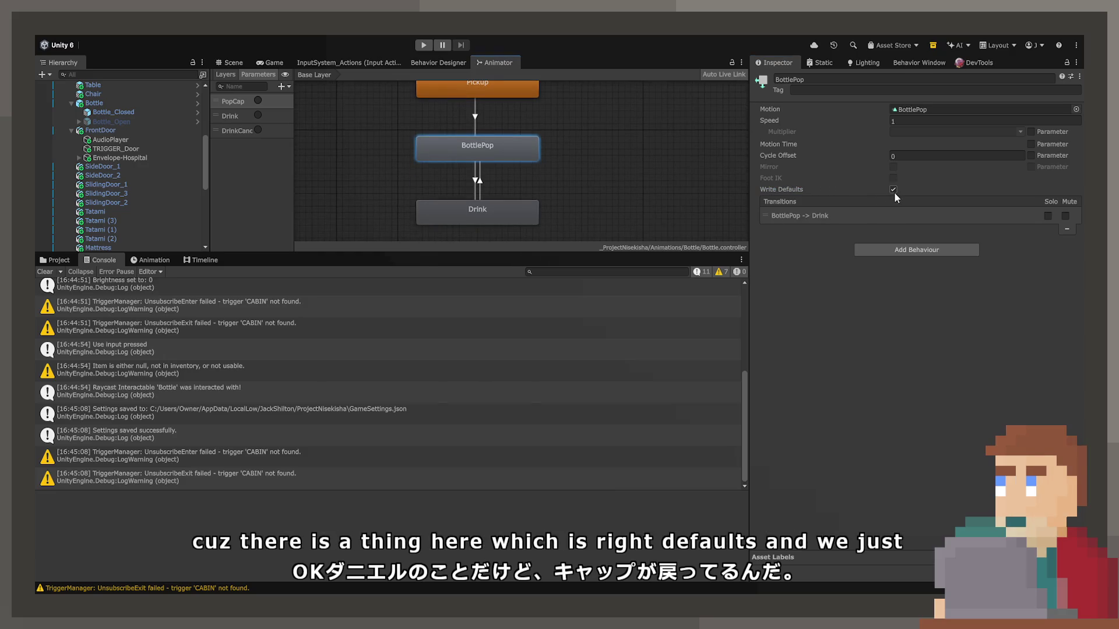
{"action": "left_click", "coordinate": [461, 215]}
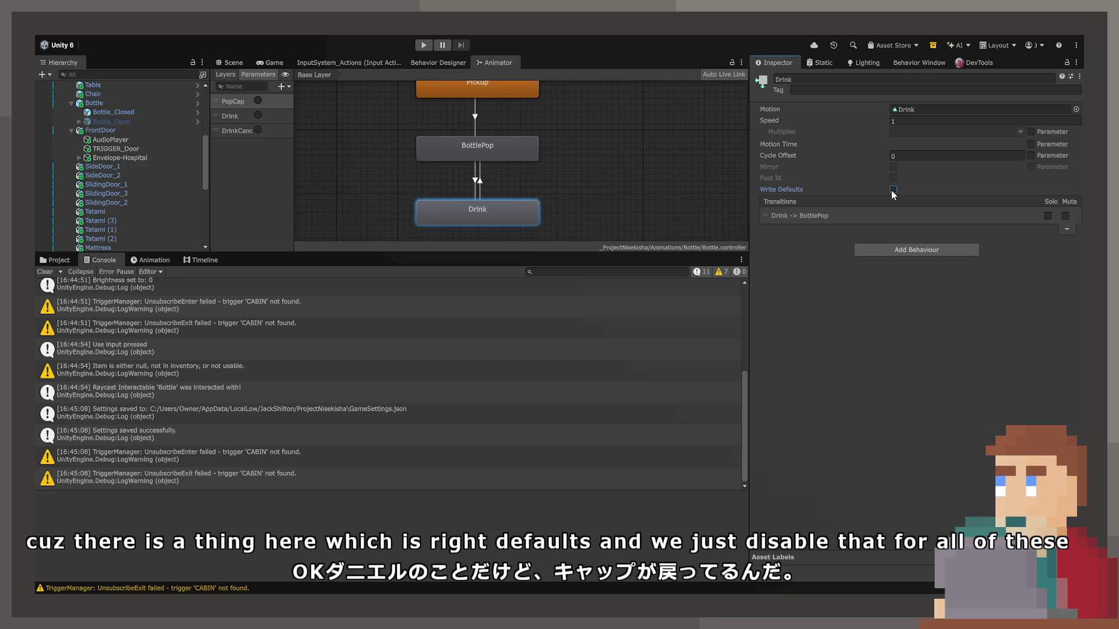
{"action": "left_click", "coordinate": [421, 47]}
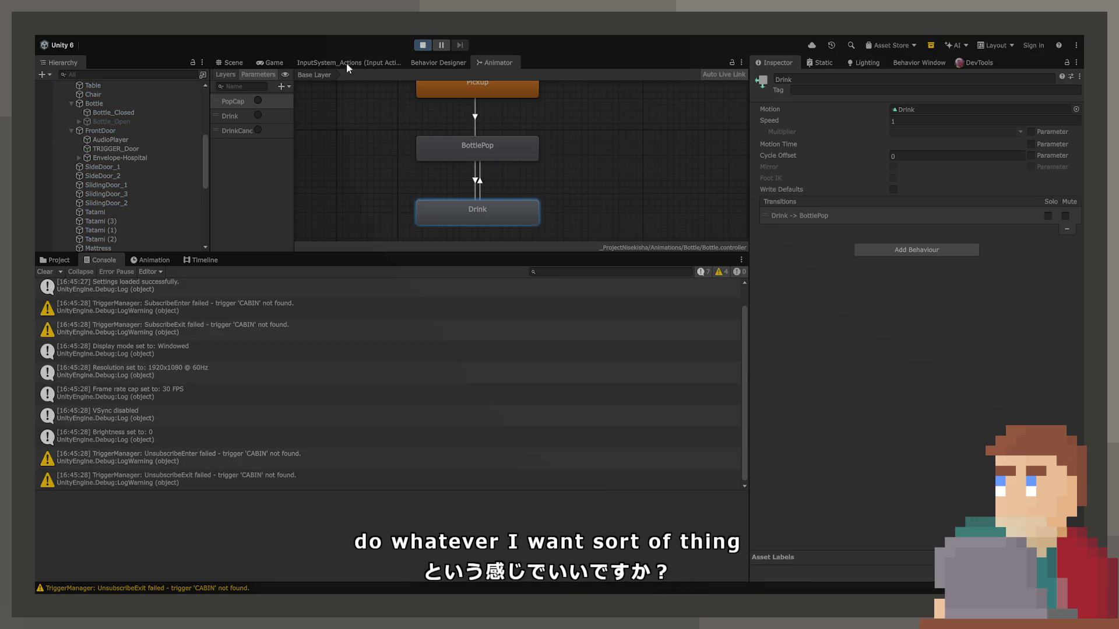
Step: Pick up the bottle with E in the Game view, check the Scene view, then stop from the Animator
{"action": "left_click", "coordinate": [274, 61]}
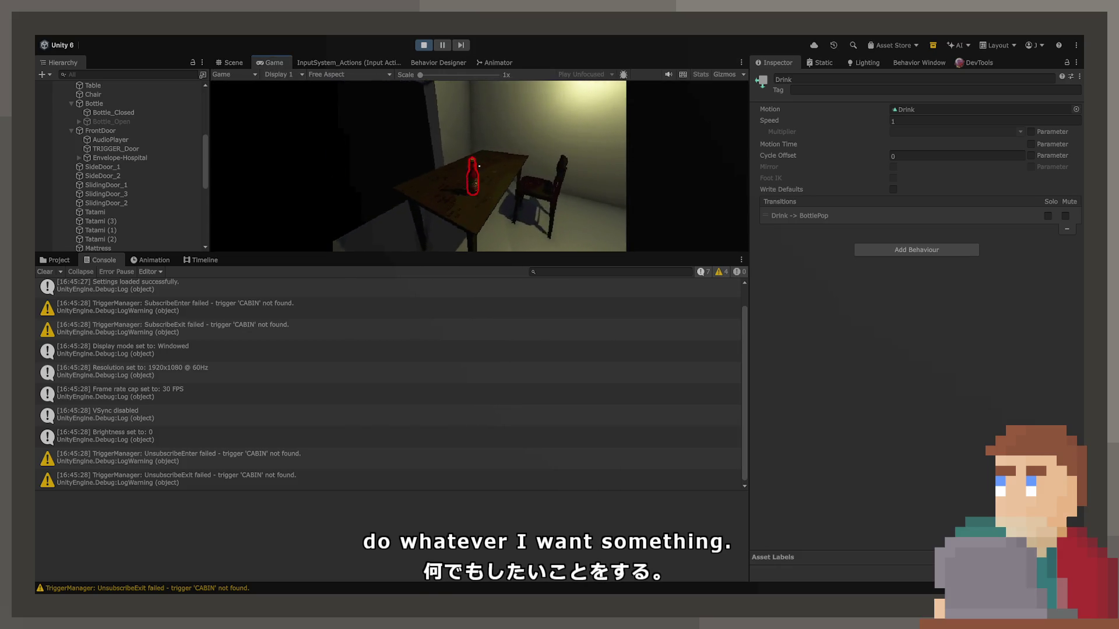
{"action": "key", "text": "e"}
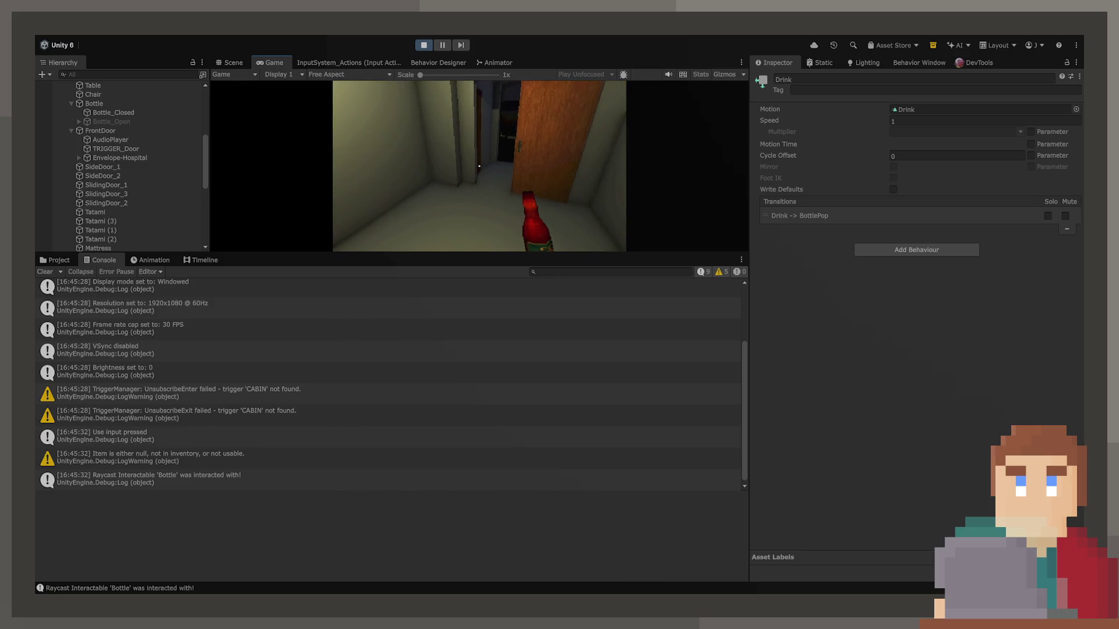
{"action": "left_click", "coordinate": [229, 63]}
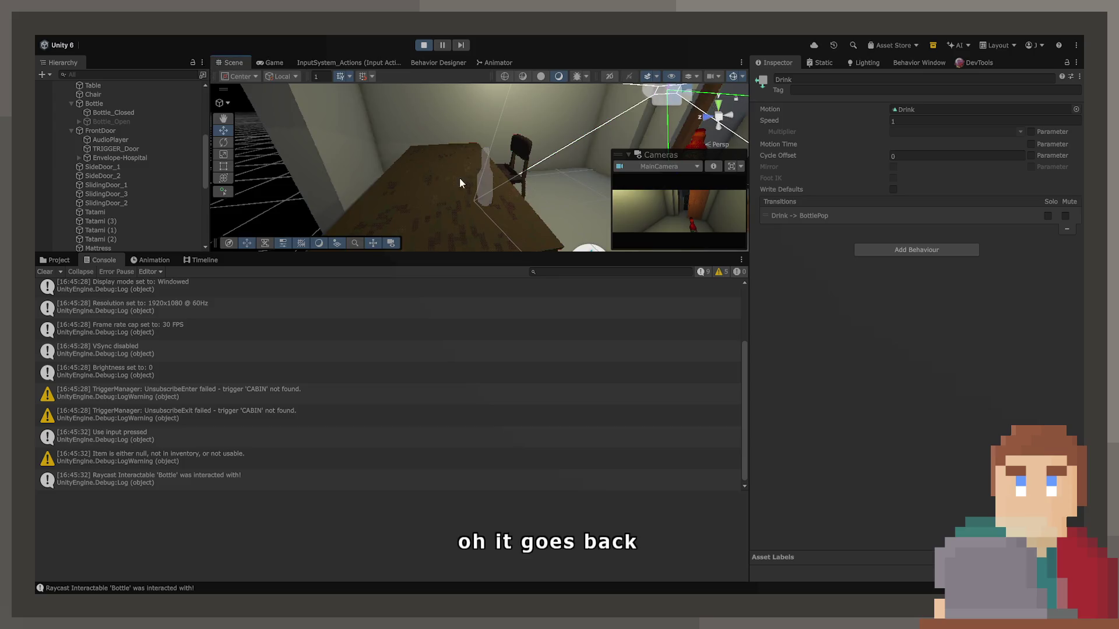
{"action": "left_click", "coordinate": [494, 65]}
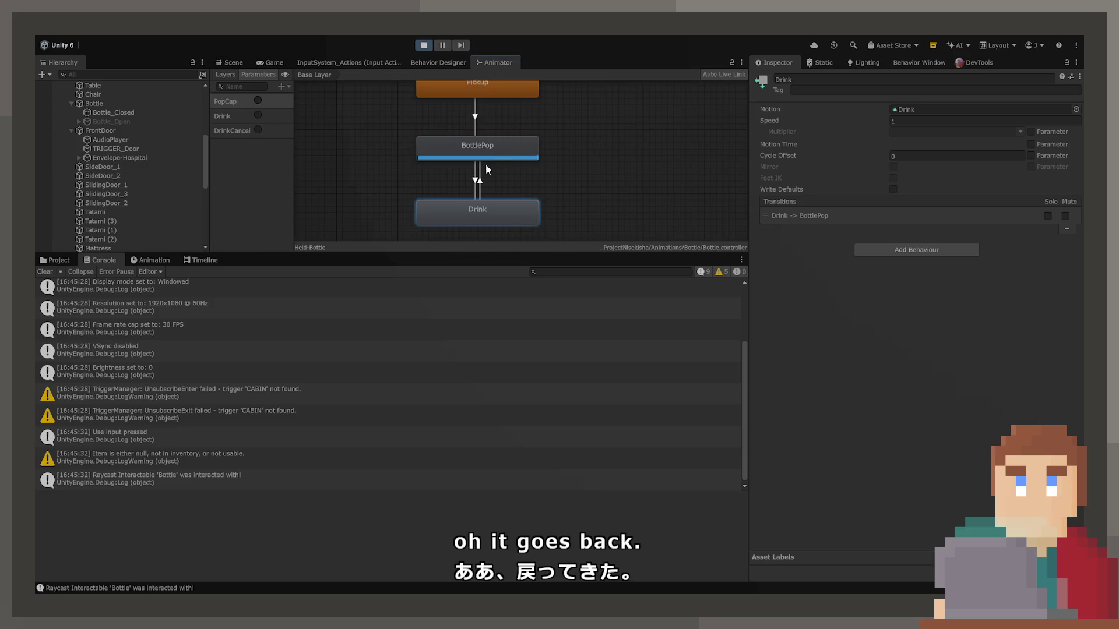
{"action": "left_click", "coordinate": [425, 44]}
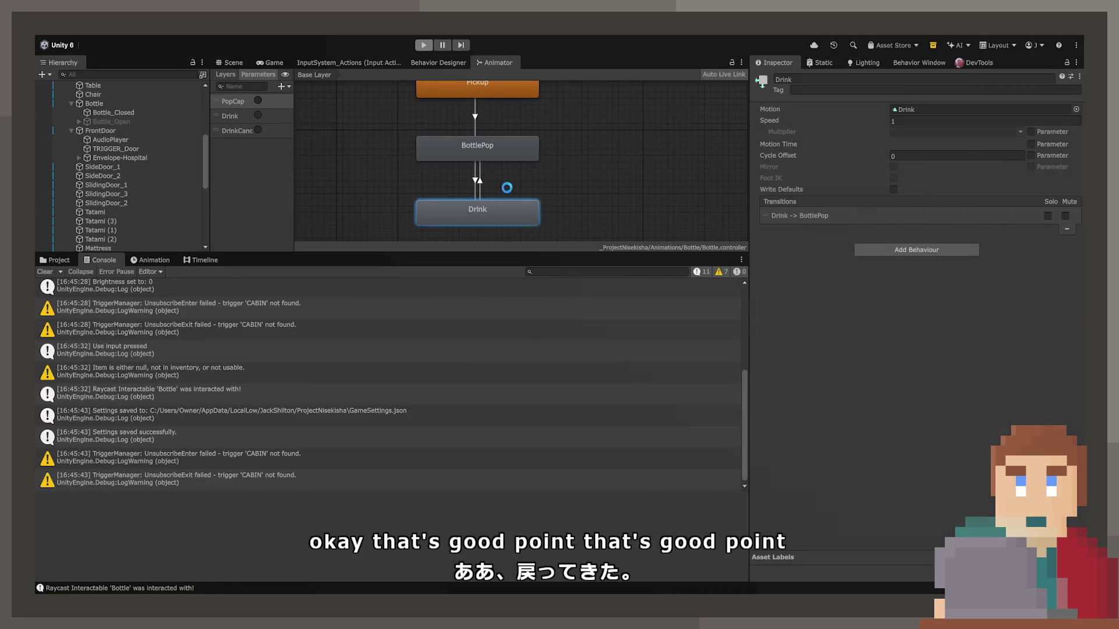
Step: Select the Bottle animator controller in Animations/Bottle and show Held-Bottle's clips in the Animation window
{"action": "left_click", "coordinate": [54, 260]}
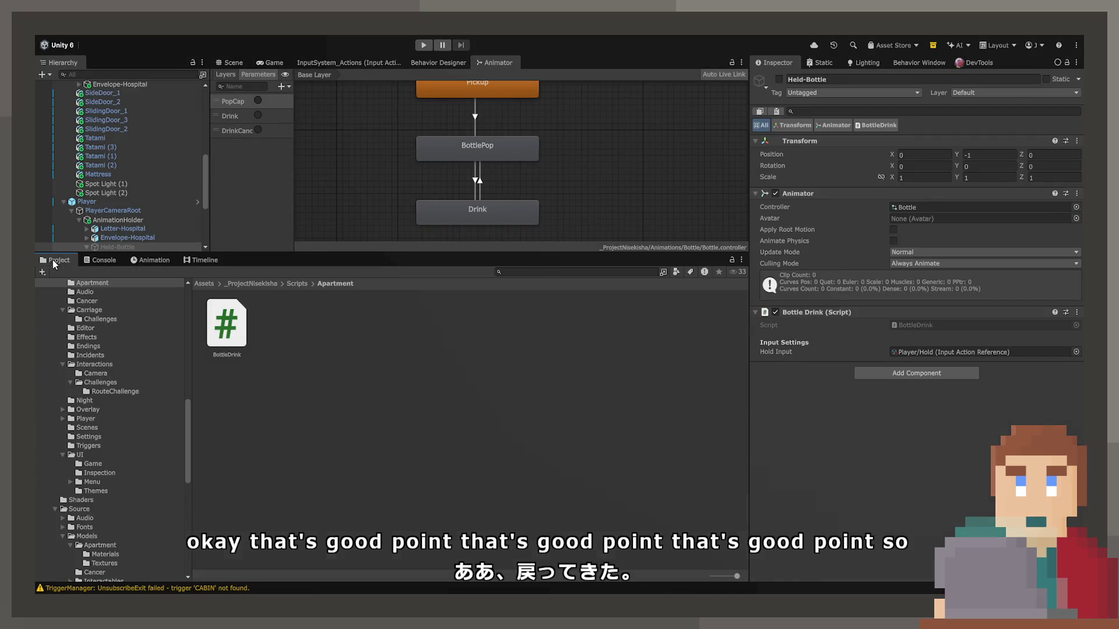
{"action": "left_click", "coordinate": [471, 126]}
{"action": "scroll", "coordinate": [111, 408], "scroll_direction": "up", "scroll_amount": 15}
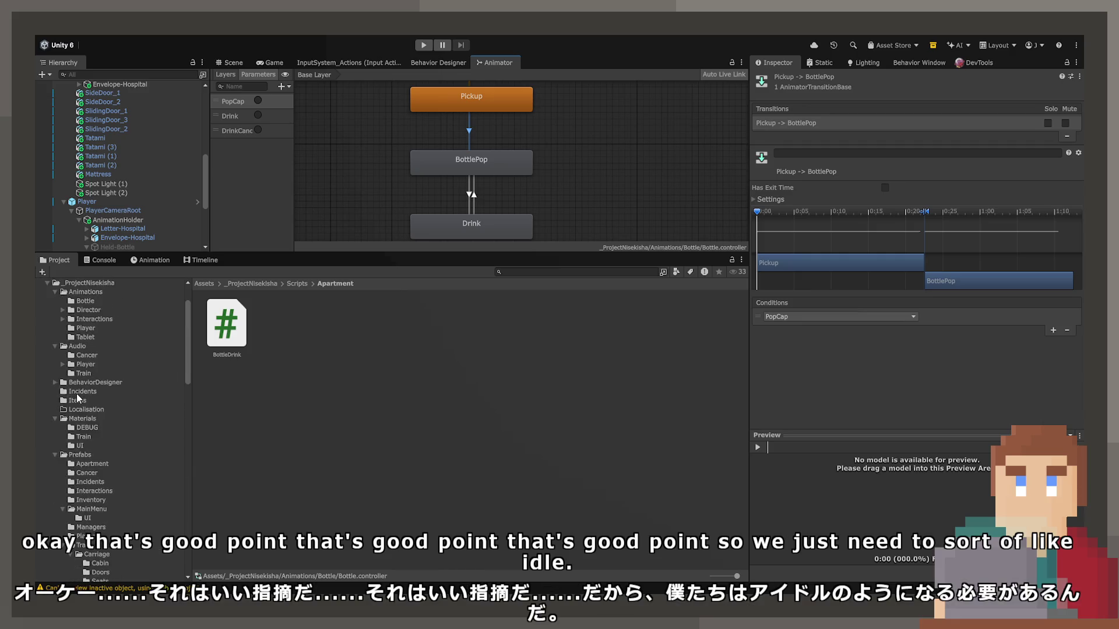
{"action": "left_click", "coordinate": [86, 354]}
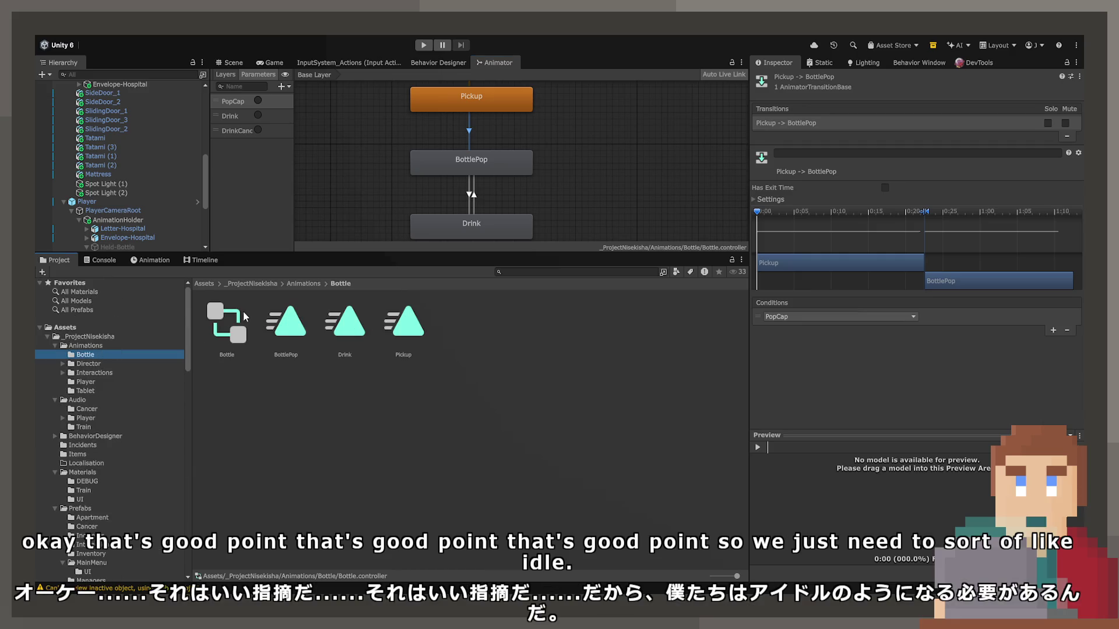
{"action": "left_click", "coordinate": [243, 312]}
{"action": "left_click", "coordinate": [193, 261]}
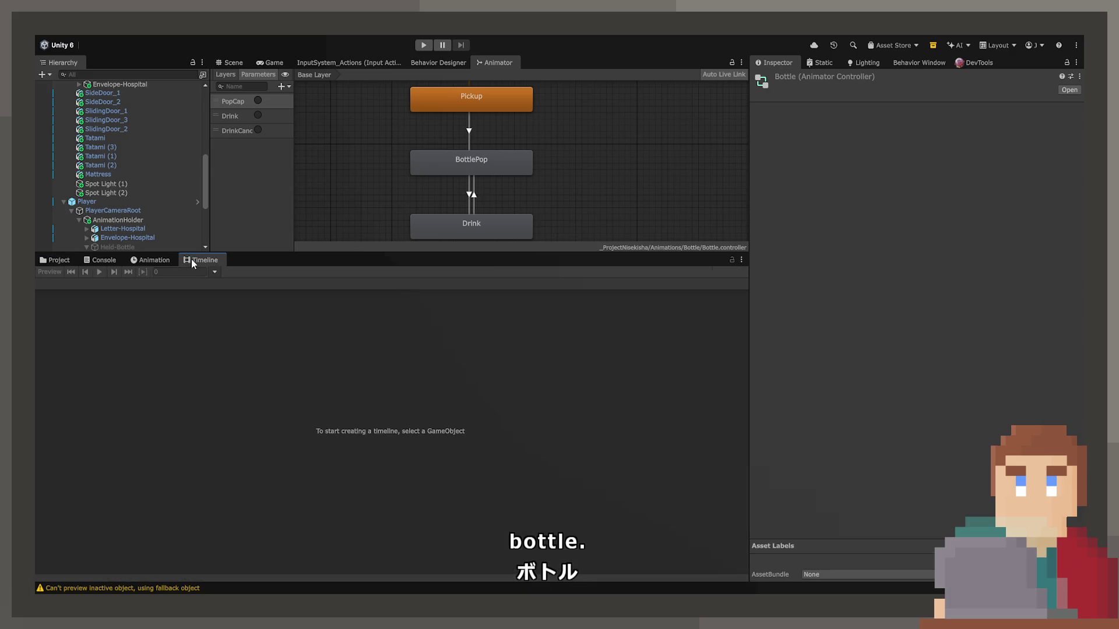
{"action": "left_click", "coordinate": [117, 246]}
{"action": "left_click", "coordinate": [151, 260]}
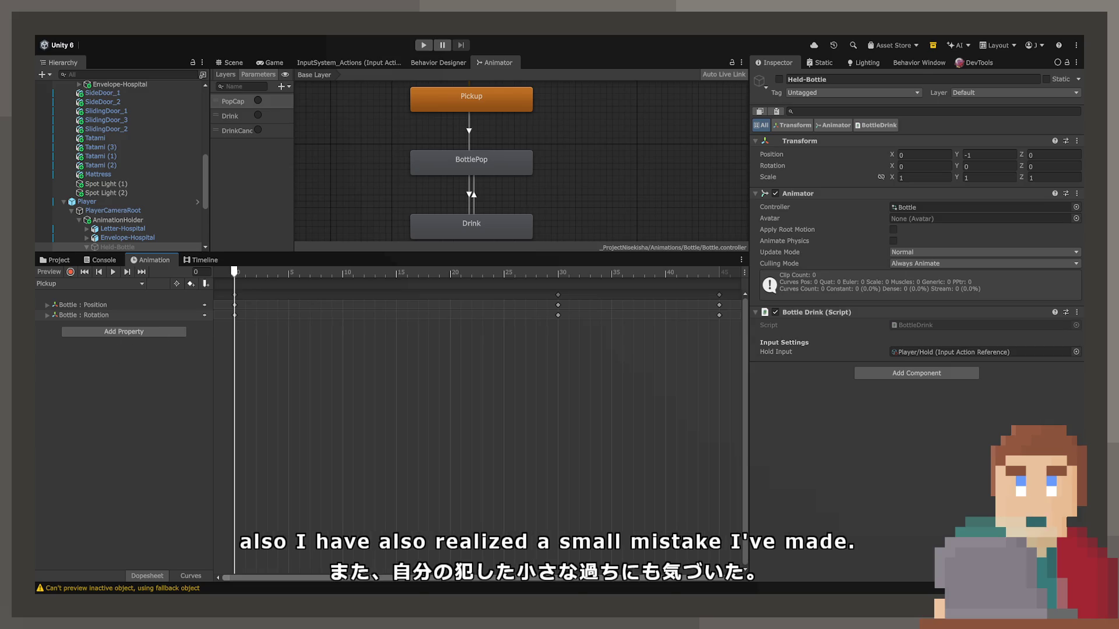
Step: Review the Idle and BottlePop clips, selecting BottlePop's keys at frame 40
{"action": "left_click", "coordinate": [88, 283]}
{"action": "left_click", "coordinate": [115, 351]}
{"action": "left_click", "coordinate": [95, 284]}
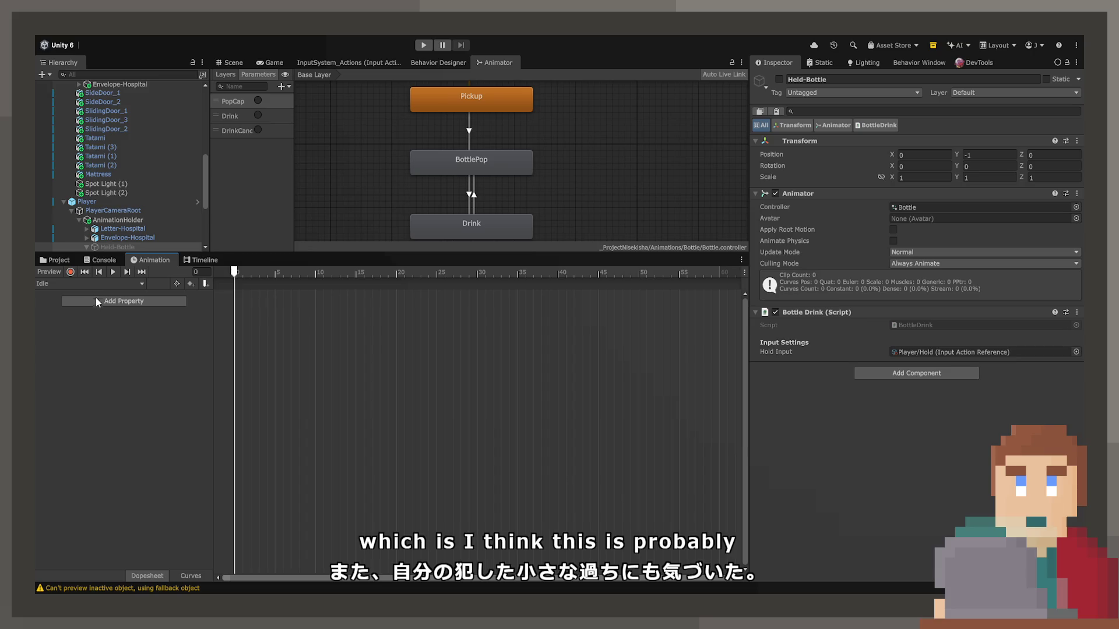
{"action": "left_click", "coordinate": [75, 331]}
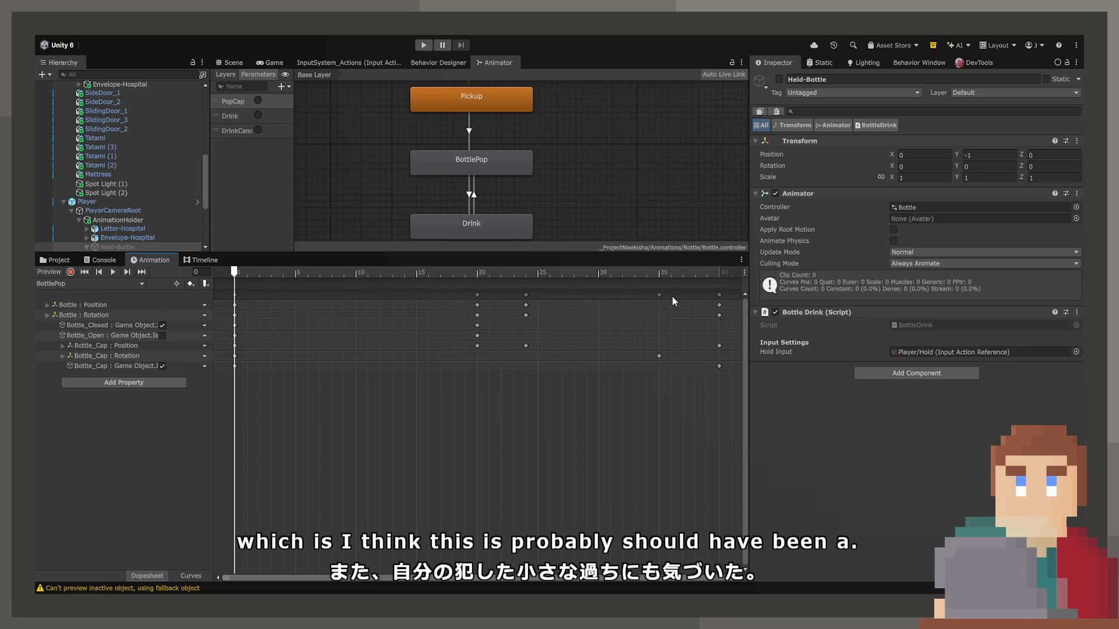
{"action": "left_click", "coordinate": [720, 295]}
{"action": "left_click", "coordinate": [719, 274]}
Step: In the Idle clip, delete the Bottle_Cap position and game-object tracks
{"action": "left_click", "coordinate": [91, 283]}
{"action": "left_click", "coordinate": [79, 328]}
{"action": "left_click", "coordinate": [236, 274]}
{"action": "left_click_drag", "start_coordinate": [237, 274], "coordinate": [274, 274]}
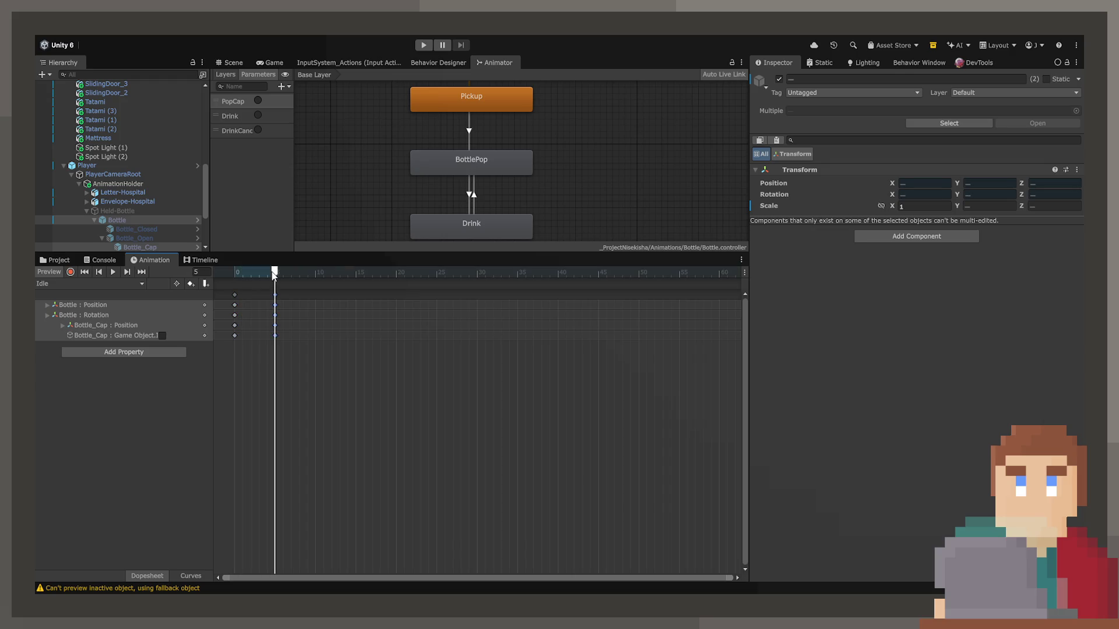
{"action": "left_click", "coordinate": [271, 324]}
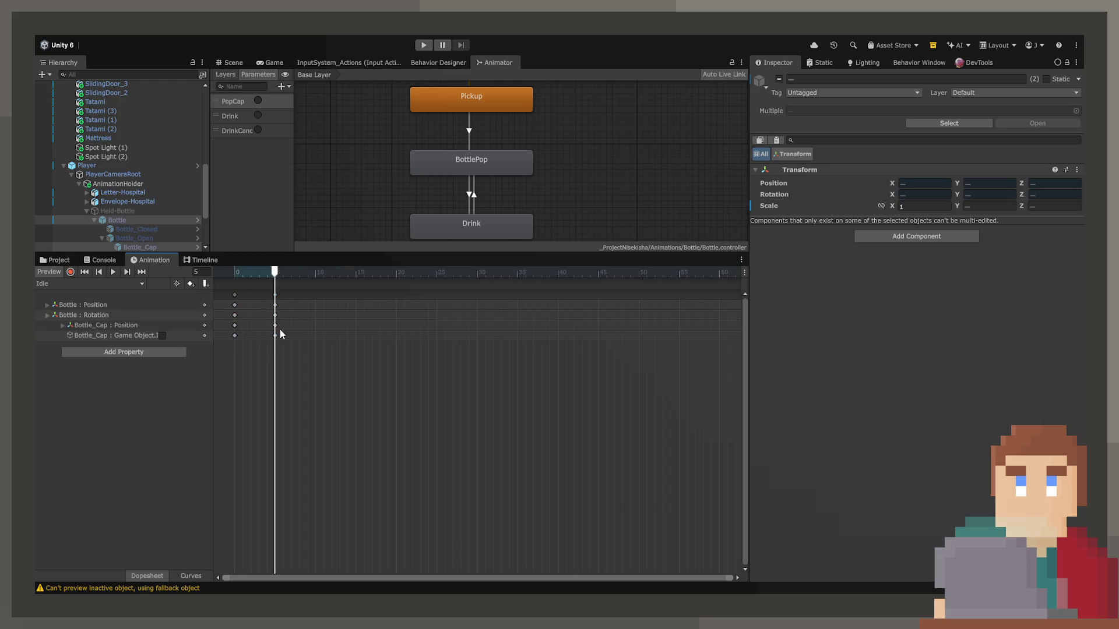
{"action": "key", "text": "Delete"}
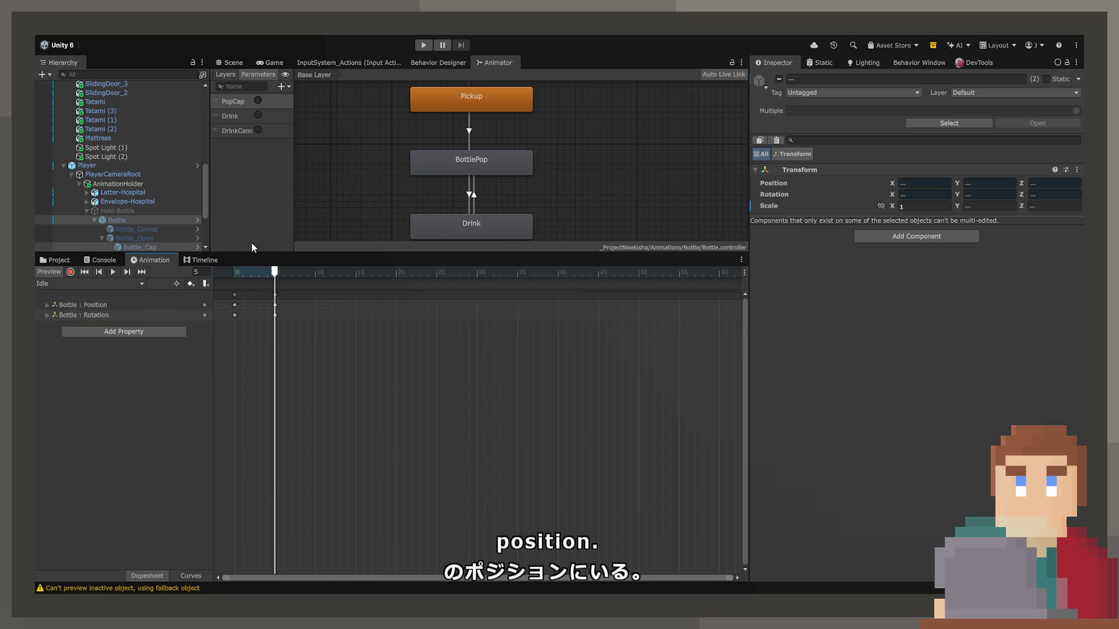
{"action": "scroll", "coordinate": [365, 156], "scroll_direction": "down", "scroll_amount": 3}
{"action": "left_click_drag", "start_coordinate": [469, 224], "coordinate": [619, 167]}
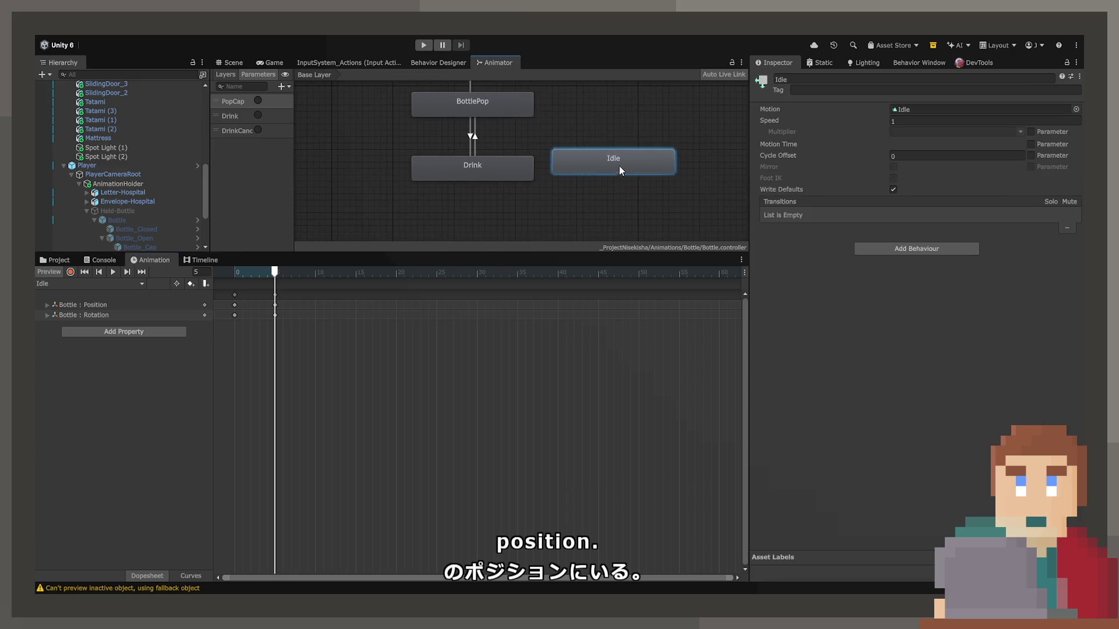
Step: Rearrange the Drink, Idle and BottlePop states in the Animator graph
{"action": "scroll", "coordinate": [491, 201], "scroll_direction": "down", "scroll_amount": 3}
{"action": "scroll", "coordinate": [488, 190], "scroll_direction": "down", "scroll_amount": 2}
{"action": "left_click_drag", "start_coordinate": [487, 204], "coordinate": [487, 243]}
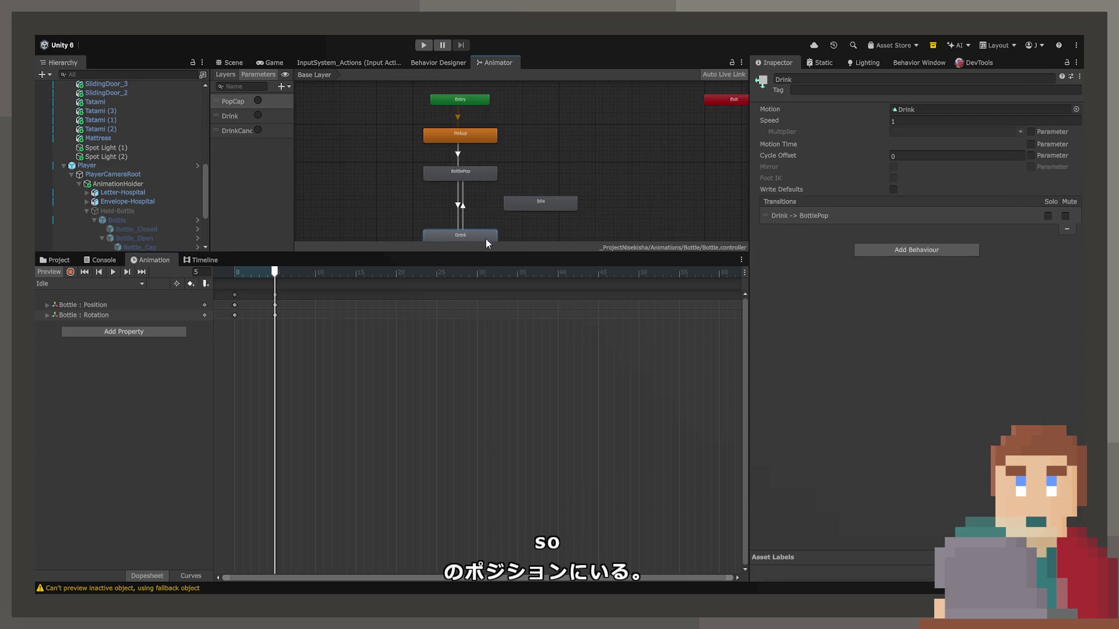
{"action": "left_click_drag", "start_coordinate": [522, 204], "coordinate": [503, 192]}
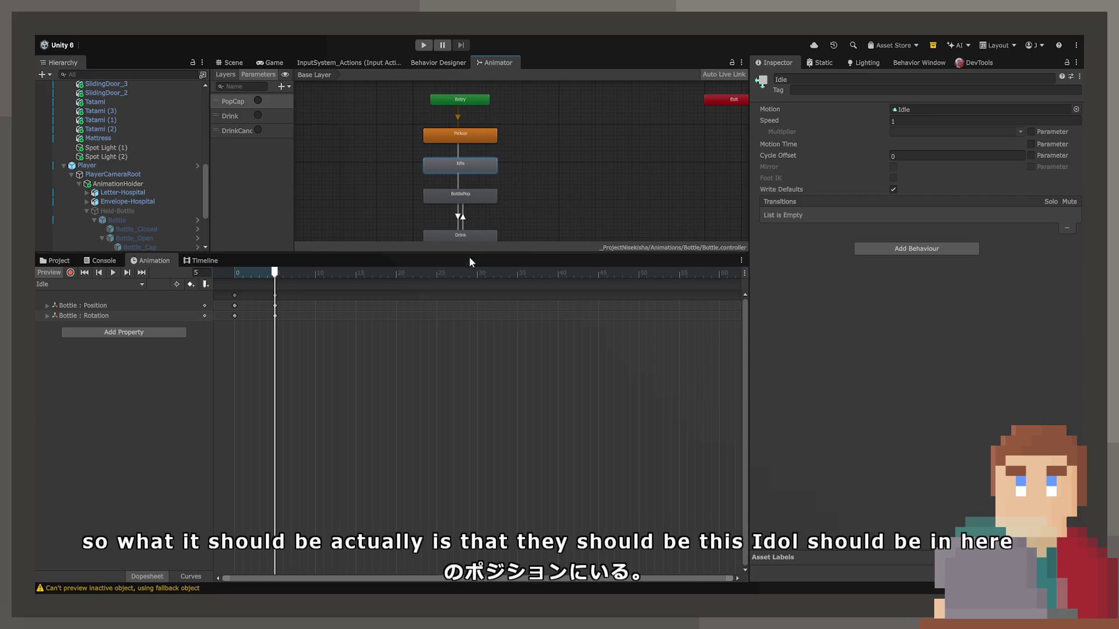
{"action": "left_click_drag", "start_coordinate": [470, 261], "coordinate": [470, 366]}
{"action": "scroll", "coordinate": [470, 233], "scroll_direction": "up", "scroll_amount": 5}
{"action": "mouse_move", "coordinate": [469, 226]}
{"action": "left_mouse_down"}
{"action": "mouse_move", "coordinate": [463, 147]}
{"action": "mouse_move", "coordinate": [475, 222]}
{"action": "left_mouse_up"}
{"action": "left_click", "coordinate": [476, 177]}
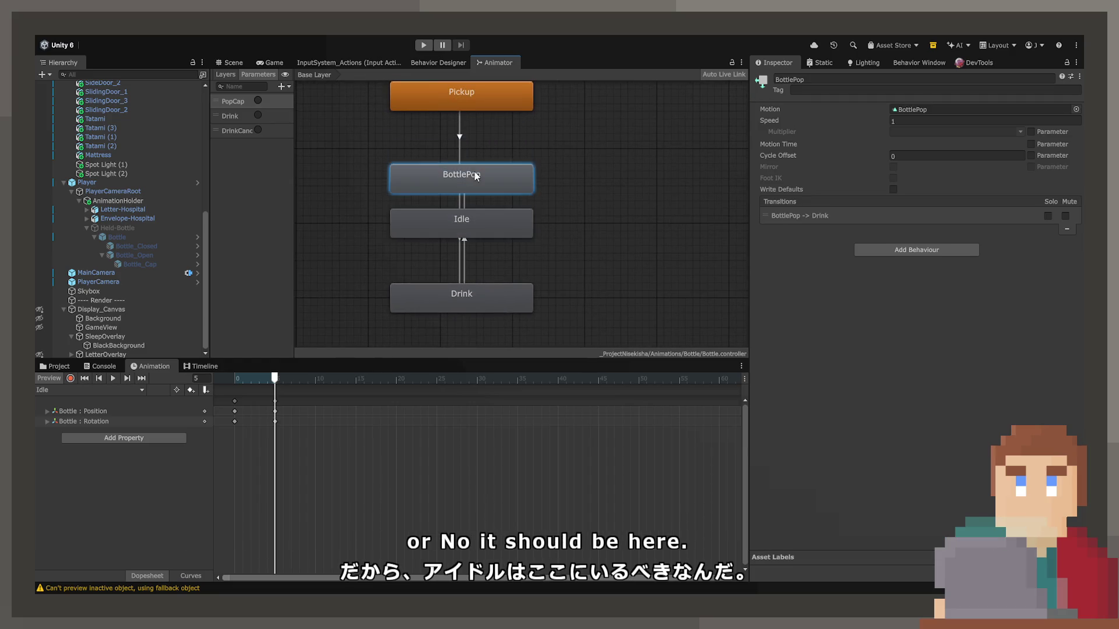
{"action": "left_click_drag", "start_coordinate": [476, 176], "coordinate": [476, 160]}
{"action": "left_click_drag", "start_coordinate": [465, 226], "coordinate": [566, 226]}
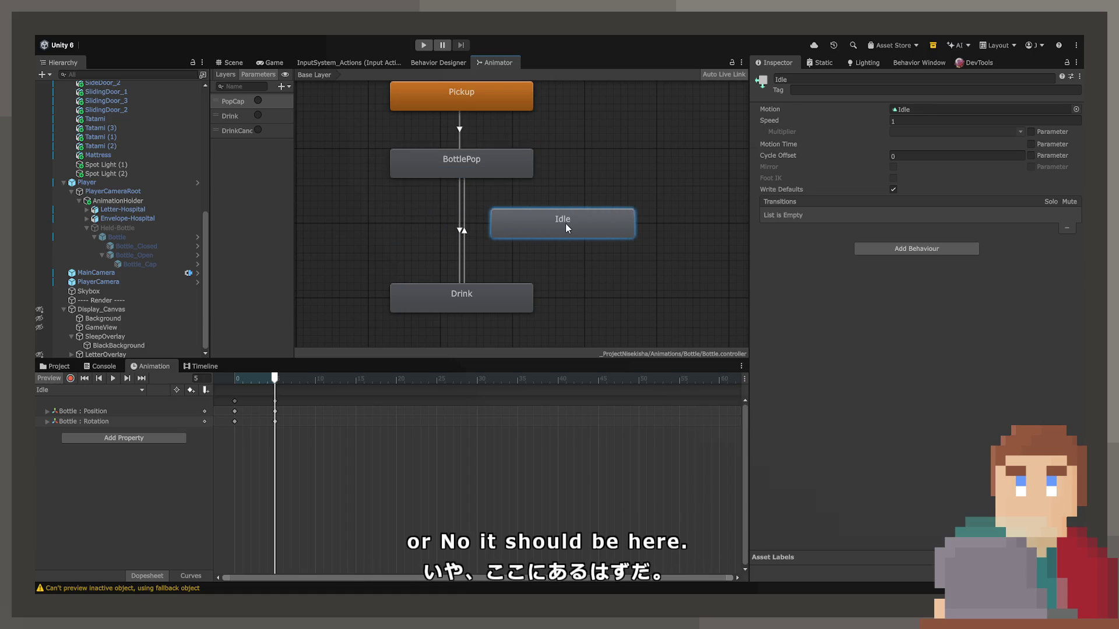
Step: Add a Drink-to-Idle transition with exit time off and a DrinkCancel condition
{"action": "left_click", "coordinate": [525, 288]}
{"action": "right_click", "coordinate": [515, 299]}
{"action": "left_click", "coordinate": [543, 296]}
{"action": "left_click", "coordinate": [543, 227]}
{"action": "left_click", "coordinate": [475, 245]}
{"action": "left_click", "coordinate": [518, 259]}
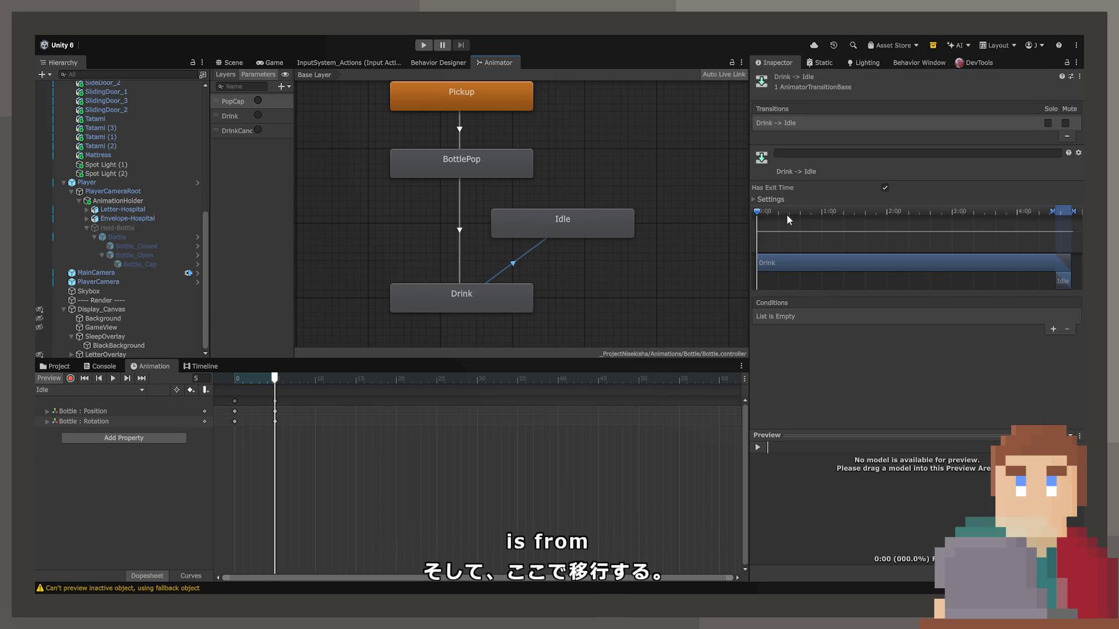
{"action": "left_click", "coordinate": [781, 201]}
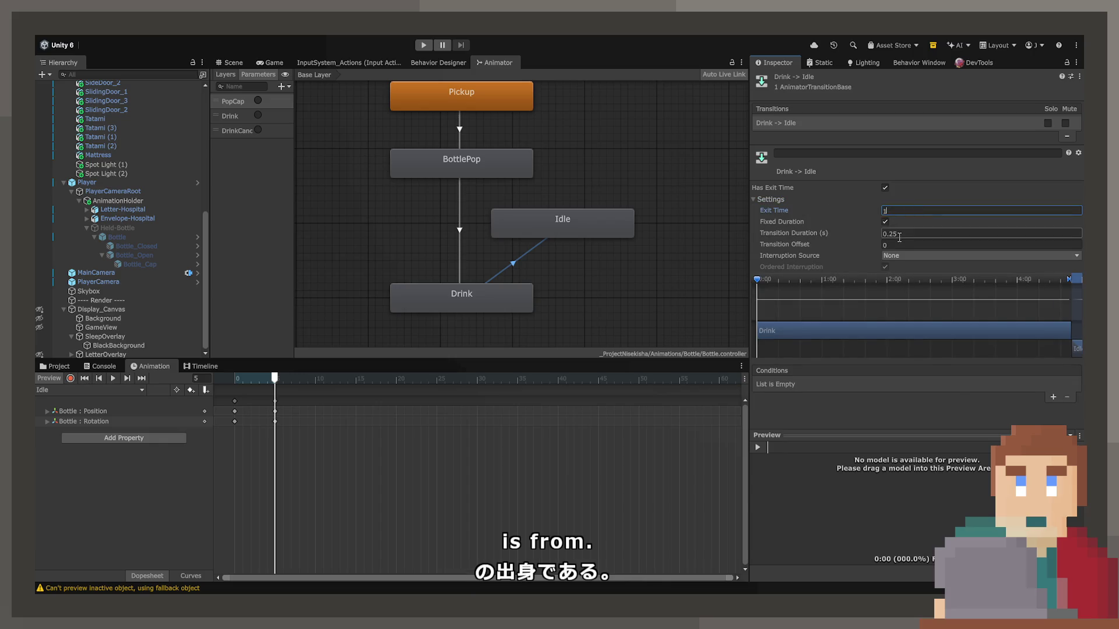
{"action": "left_click", "coordinate": [885, 189]}
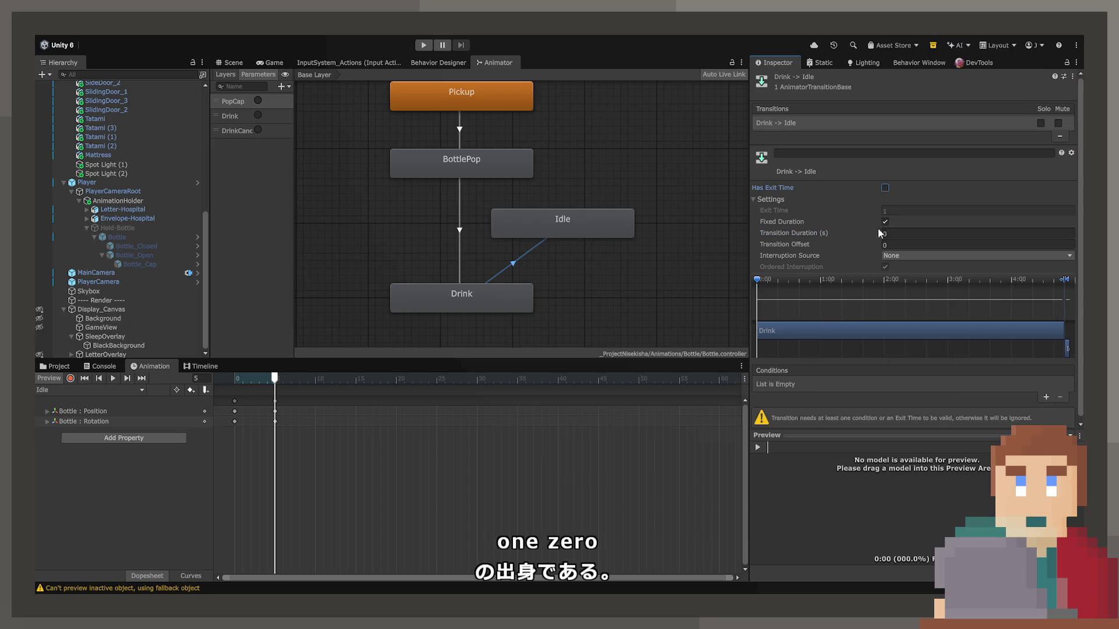
{"action": "left_click", "coordinate": [1044, 397]}
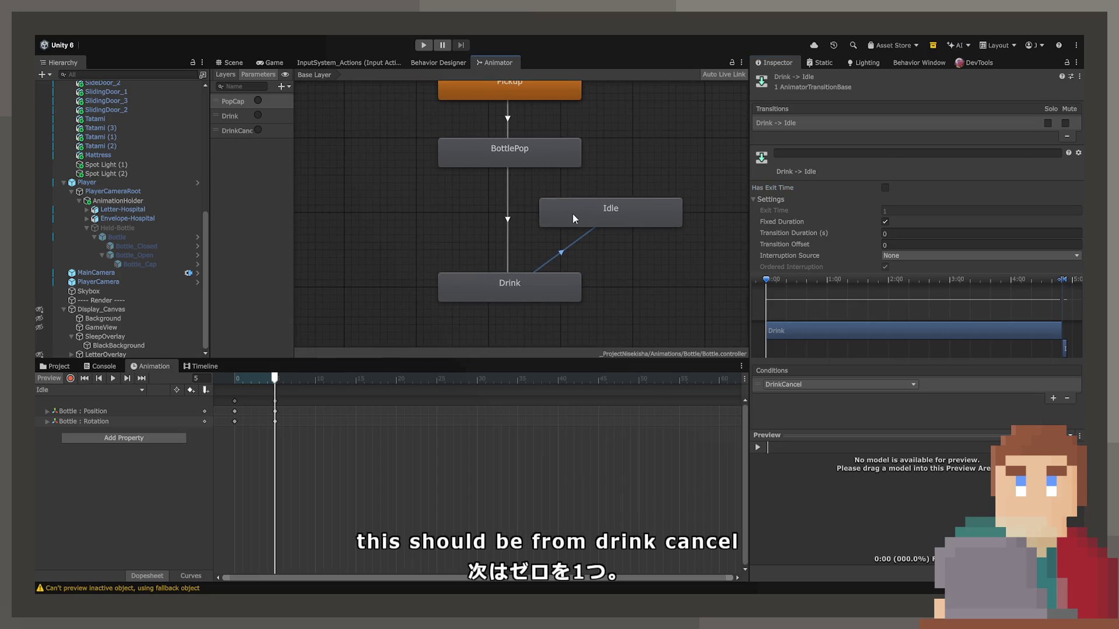
Step: Place Idle beside Drink and add an instant Idle-to-Drink transition on the Drink condition, no exit time
{"action": "left_click_drag", "start_coordinate": [572, 213], "coordinate": [480, 204]}
{"action": "mouse_move", "coordinate": [579, 213]}
{"action": "left_mouse_down"}
{"action": "mouse_move", "coordinate": [435, 213]}
{"action": "mouse_move", "coordinate": [587, 212]}
{"action": "mouse_move", "coordinate": [652, 286]}
{"action": "left_mouse_up"}
{"action": "scroll", "coordinate": [565, 197], "scroll_direction": "down", "scroll_amount": 2}
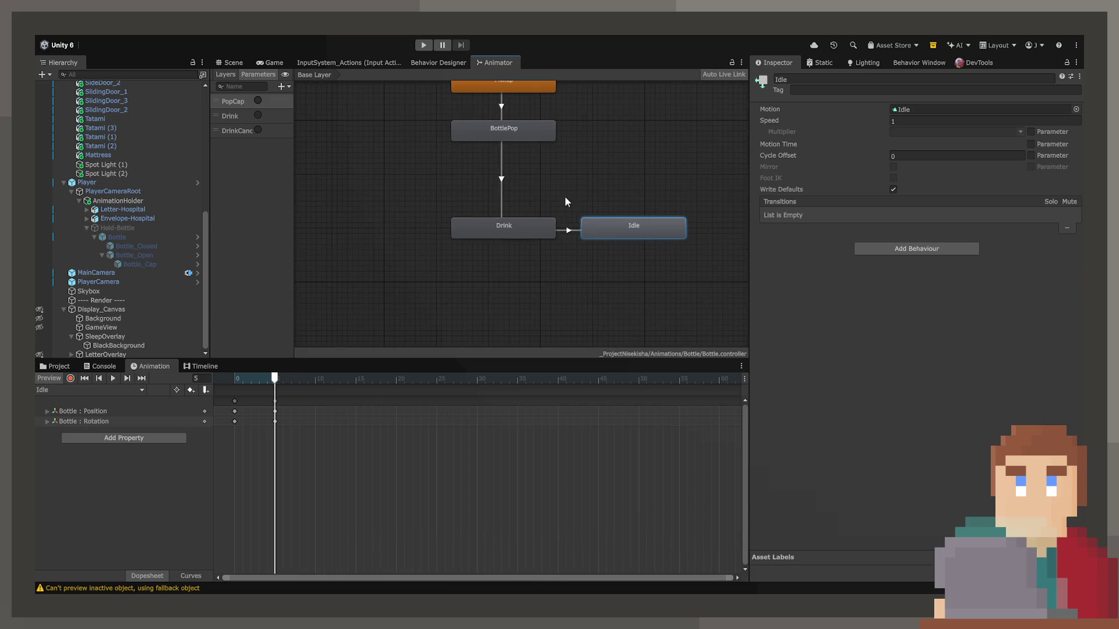
{"action": "left_click_drag", "start_coordinate": [465, 271], "coordinate": [628, 226]}
{"action": "right_click", "coordinate": [627, 225]}
{"action": "left_click", "coordinate": [643, 232]}
{"action": "left_click", "coordinate": [532, 224]}
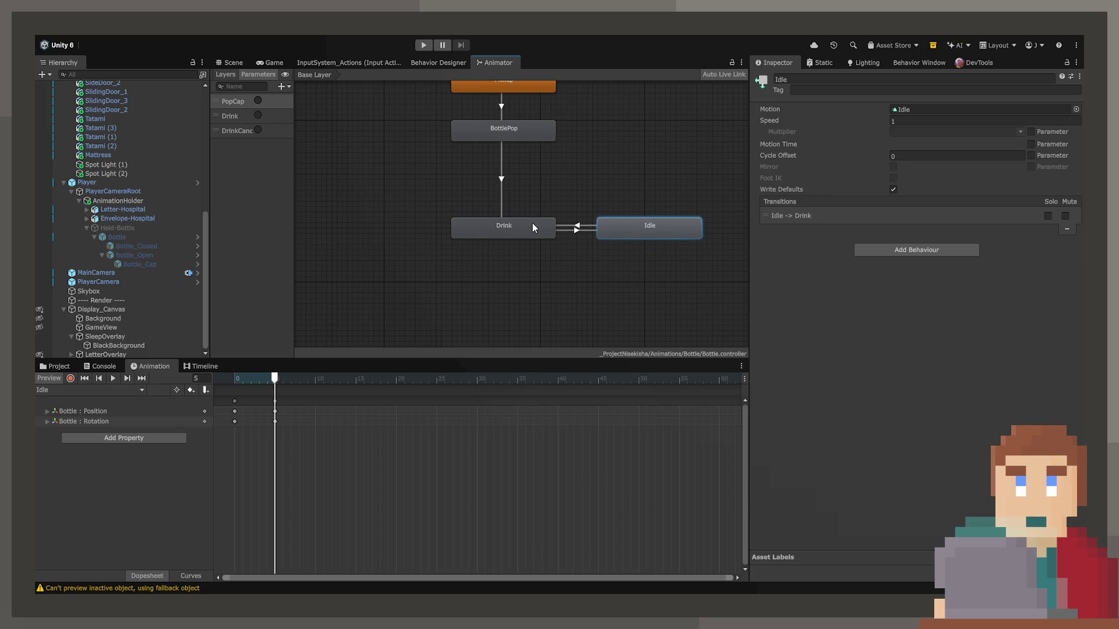
{"action": "left_click", "coordinate": [581, 227]}
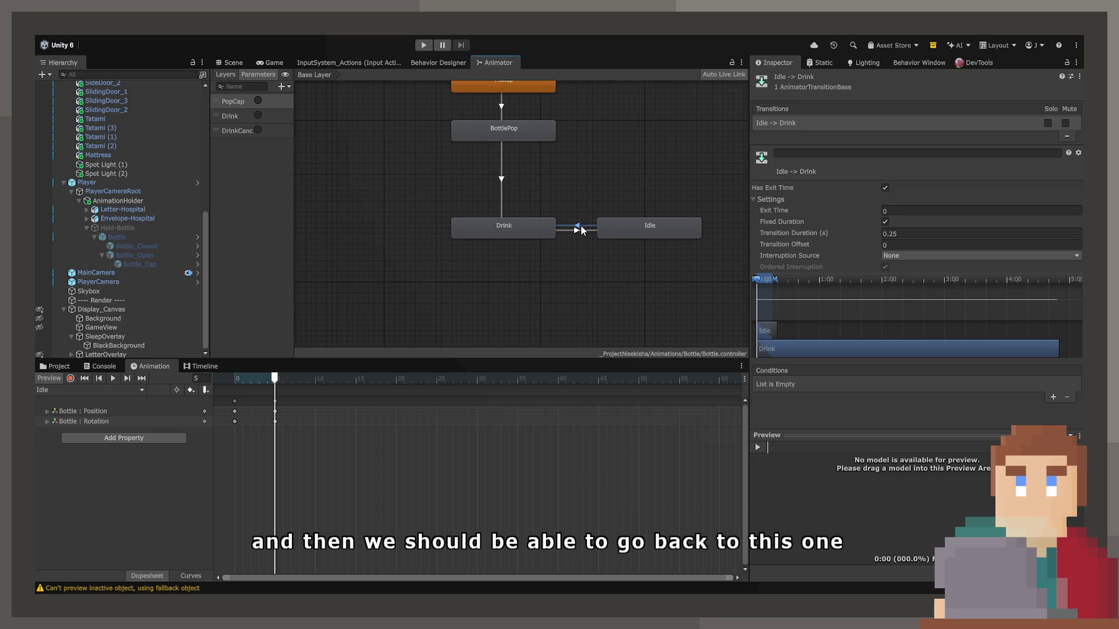
{"action": "left_click", "coordinate": [886, 208]}
{"action": "type", "text": "1"}
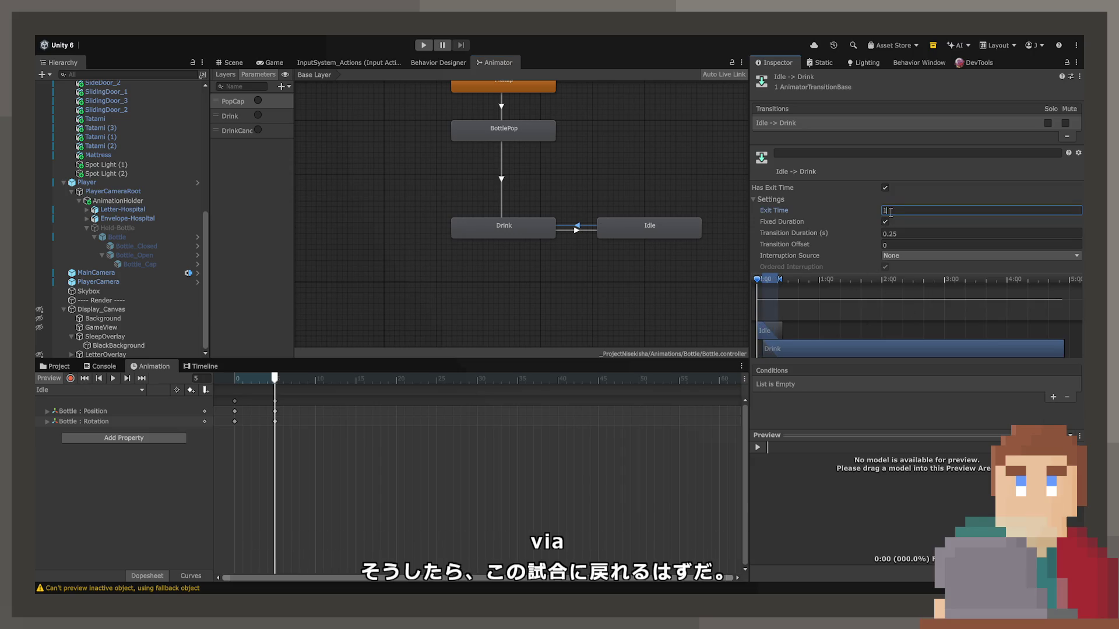
{"action": "left_click", "coordinate": [885, 188]}
{"action": "left_click", "coordinate": [890, 234]}
{"action": "type", "text": "0"}
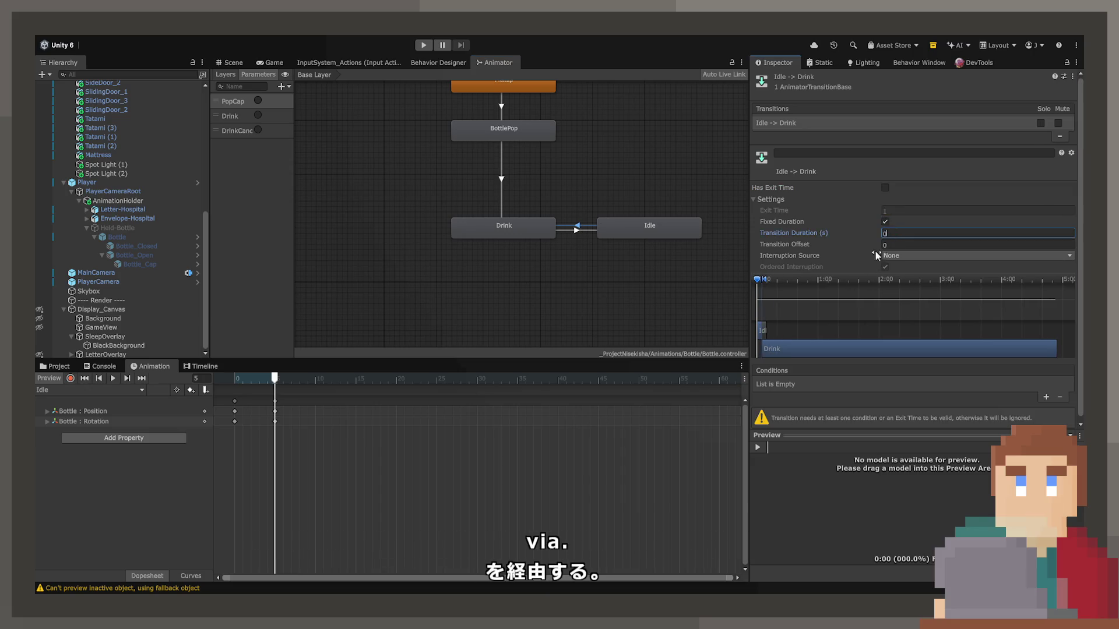
{"action": "left_click", "coordinate": [1043, 397]}
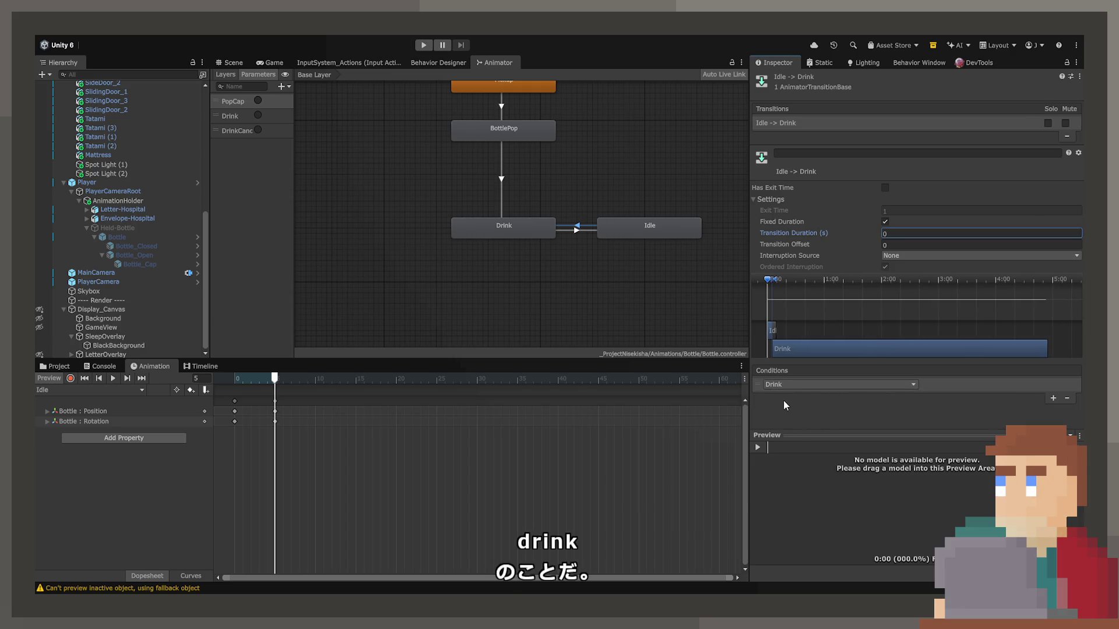
Step: Move Drink and Idle up toward BottlePop and select the Idle state
{"action": "left_click", "coordinate": [624, 298]}
{"action": "left_click", "coordinate": [571, 242]}
{"action": "left_click", "coordinate": [477, 232]}
{"action": "left_click", "coordinate": [500, 142]}
{"action": "mouse_move", "coordinate": [421, 220]}
{"action": "left_mouse_down"}
{"action": "mouse_move", "coordinate": [694, 261]}
{"action": "mouse_move", "coordinate": [659, 187]}
{"action": "left_mouse_up"}
{"action": "left_click", "coordinate": [628, 227]}
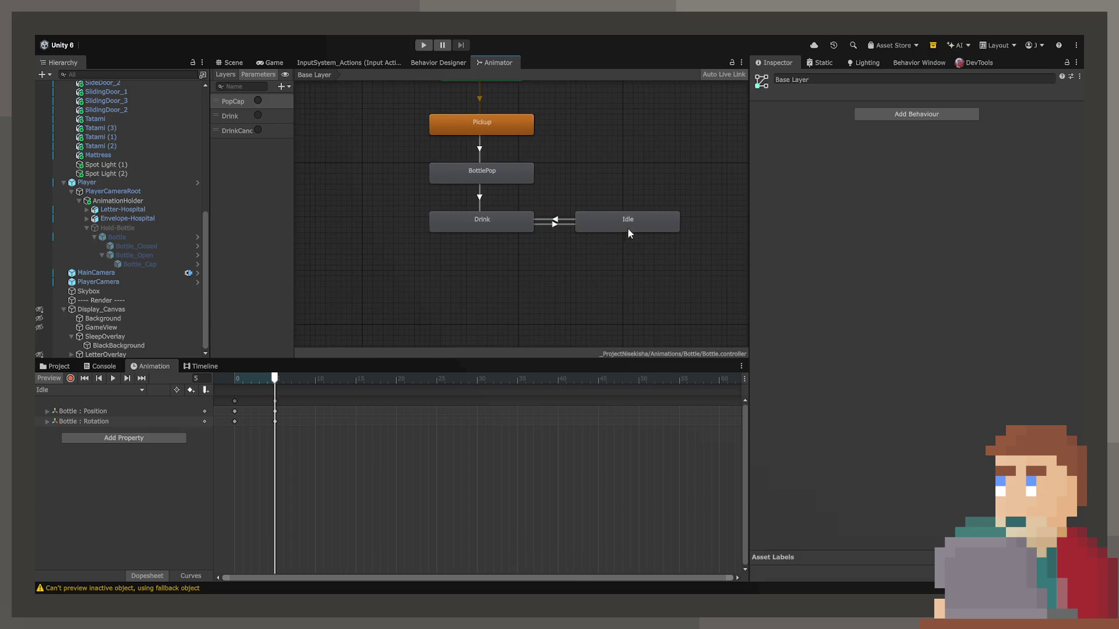
Step: Turn off Write Defaults on the Idle state and test it in Play mode
{"action": "left_click", "coordinate": [893, 189]}
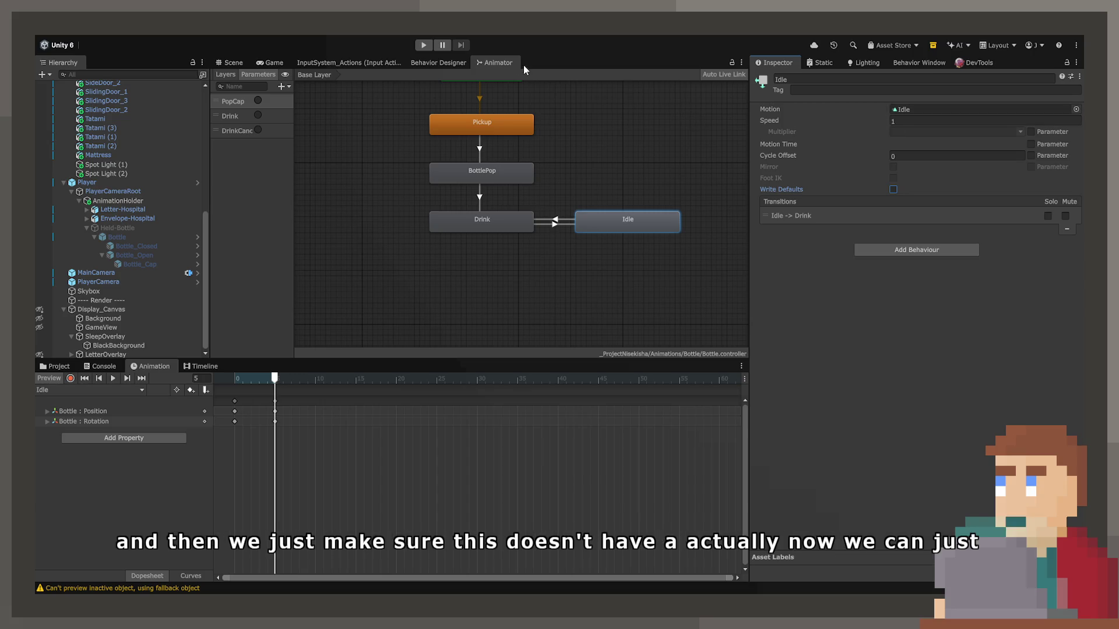
{"action": "left_click", "coordinate": [424, 45]}
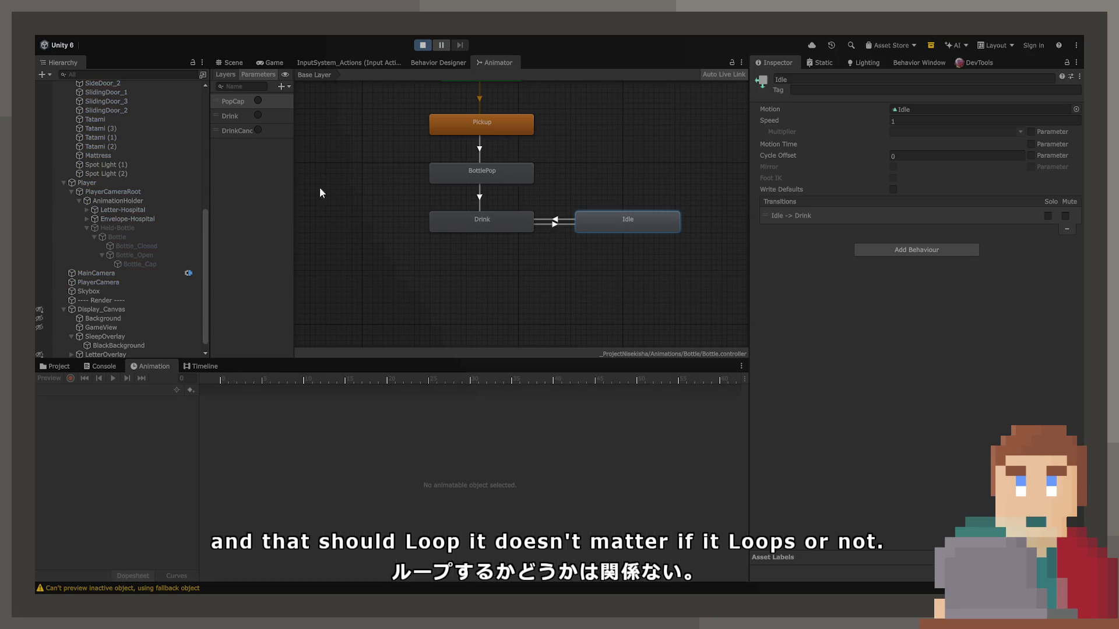
{"action": "left_click", "coordinate": [420, 45]}
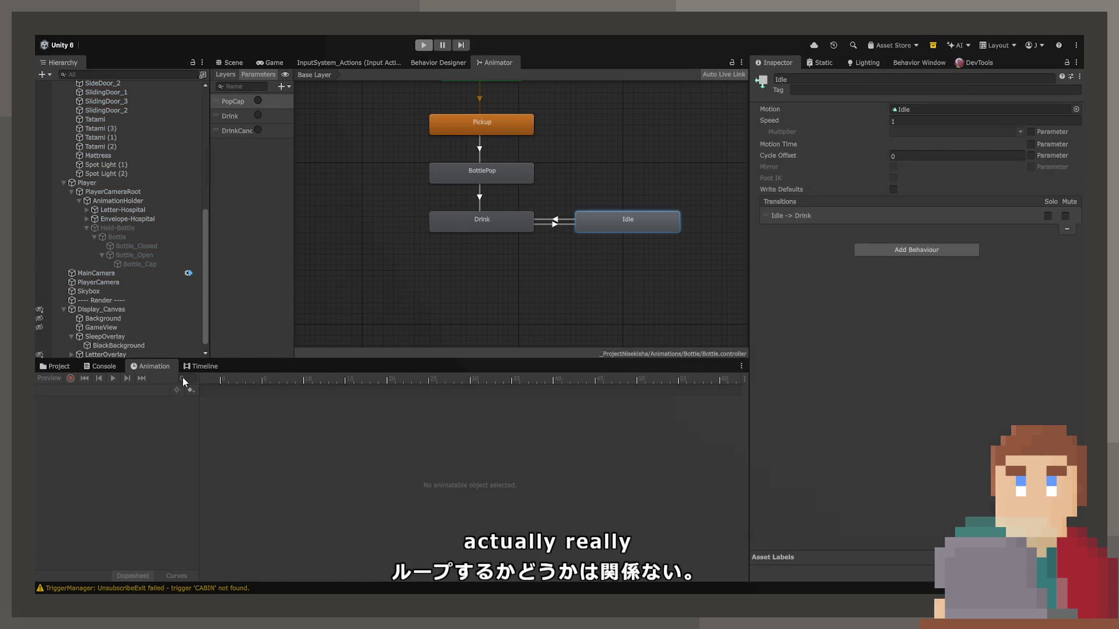
{"action": "left_click", "coordinate": [609, 235]}
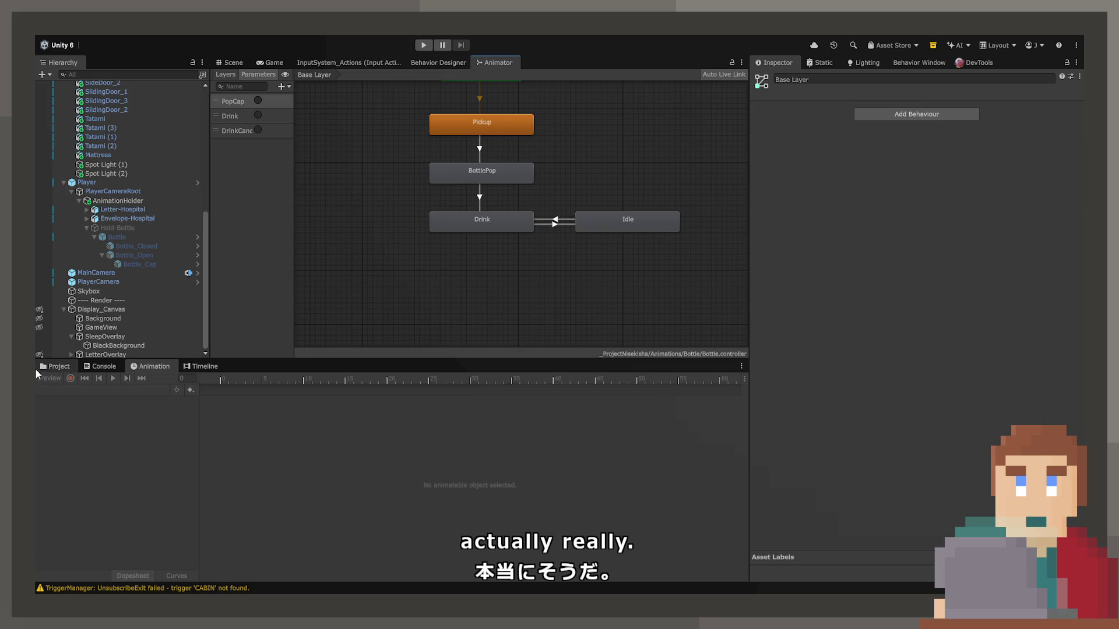
Step: Untick Loop Time on the Idle.anim clip and reselect the Idle state
{"action": "left_click", "coordinate": [55, 366]}
{"action": "left_click", "coordinate": [404, 428]}
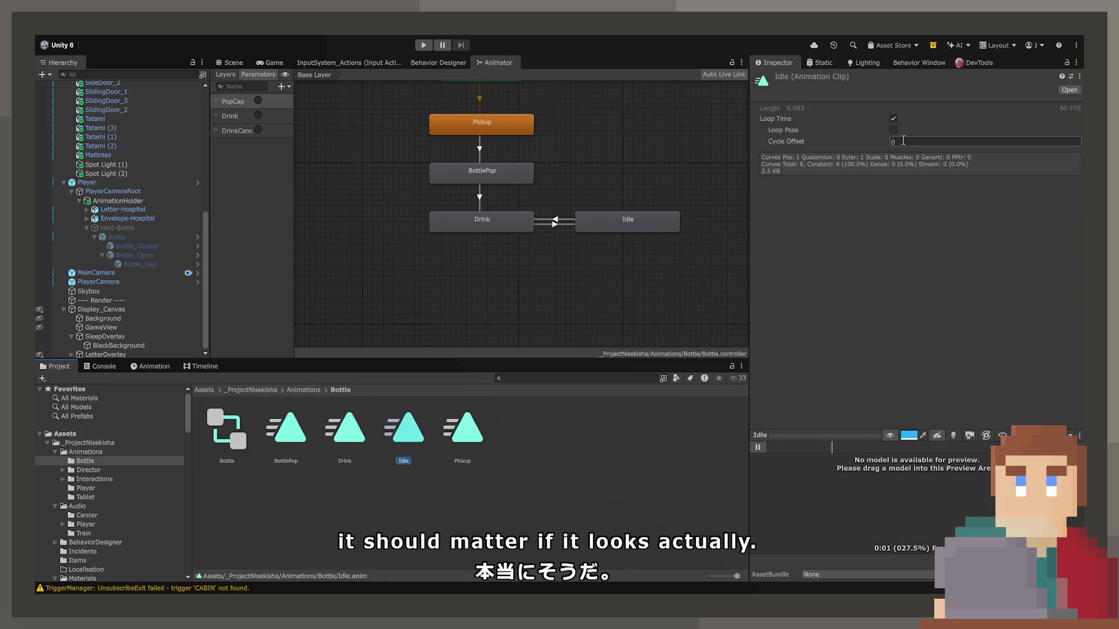
{"action": "left_click", "coordinate": [893, 118]}
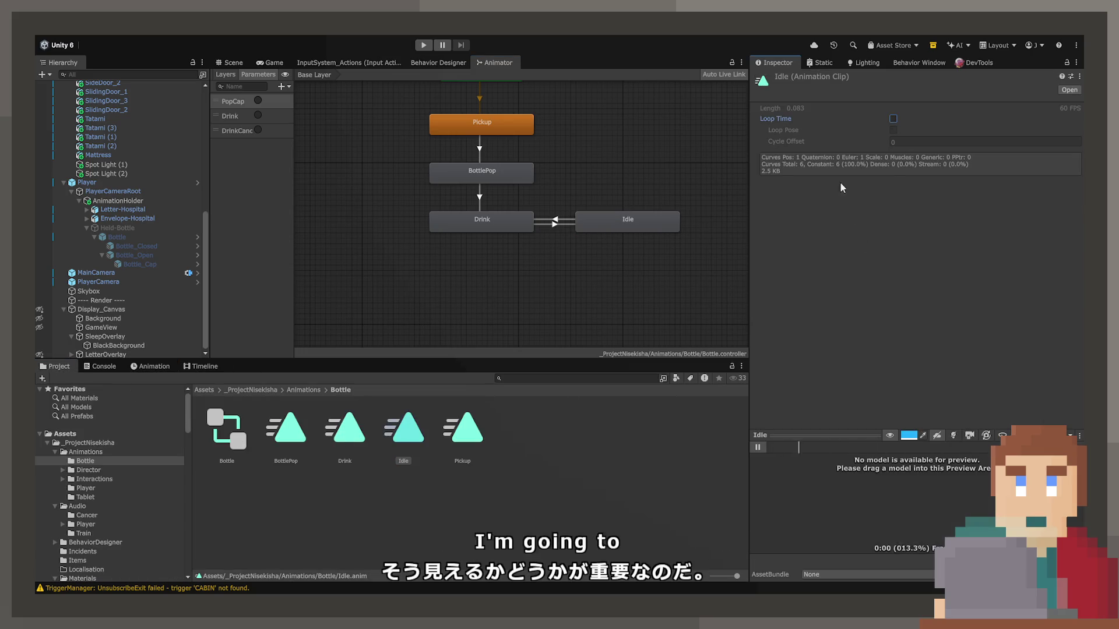
{"action": "left_click", "coordinate": [153, 368]}
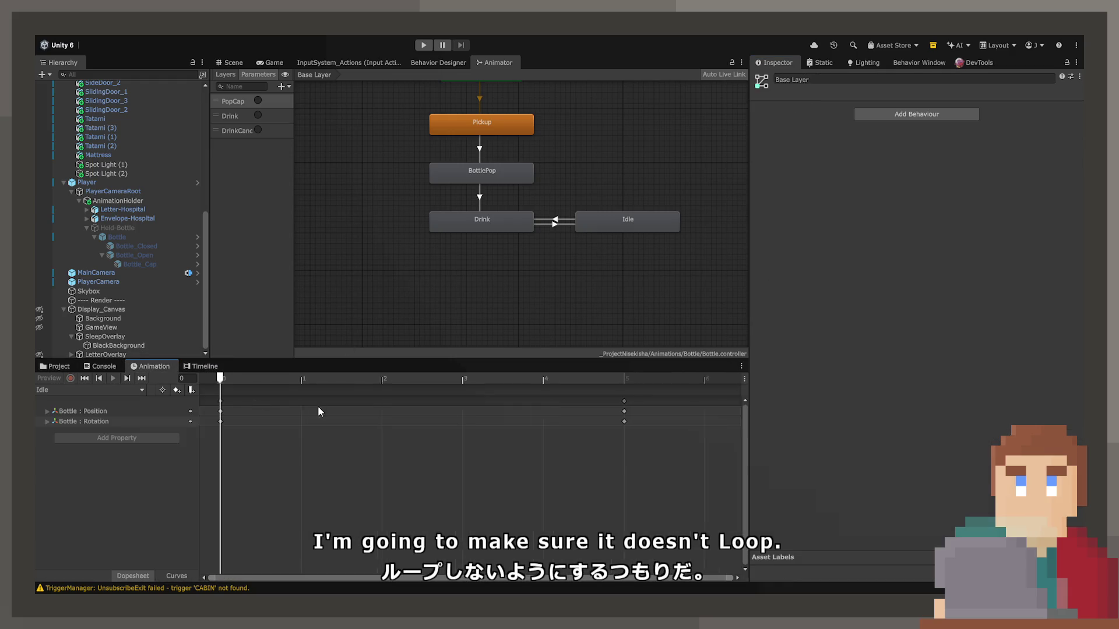
{"action": "left_click", "coordinate": [586, 221]}
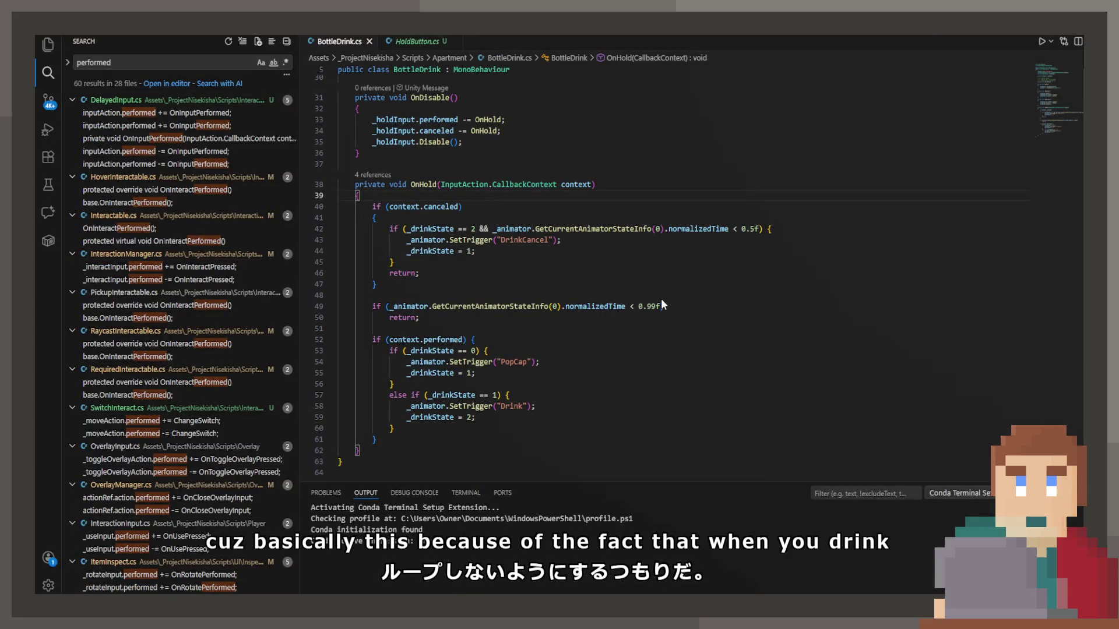
Step: In BottleDrink.cs, select the normalizedTime check on line 49 and narrow the file tree
{"action": "left_click_drag", "start_coordinate": [663, 306], "coordinate": [363, 306]}
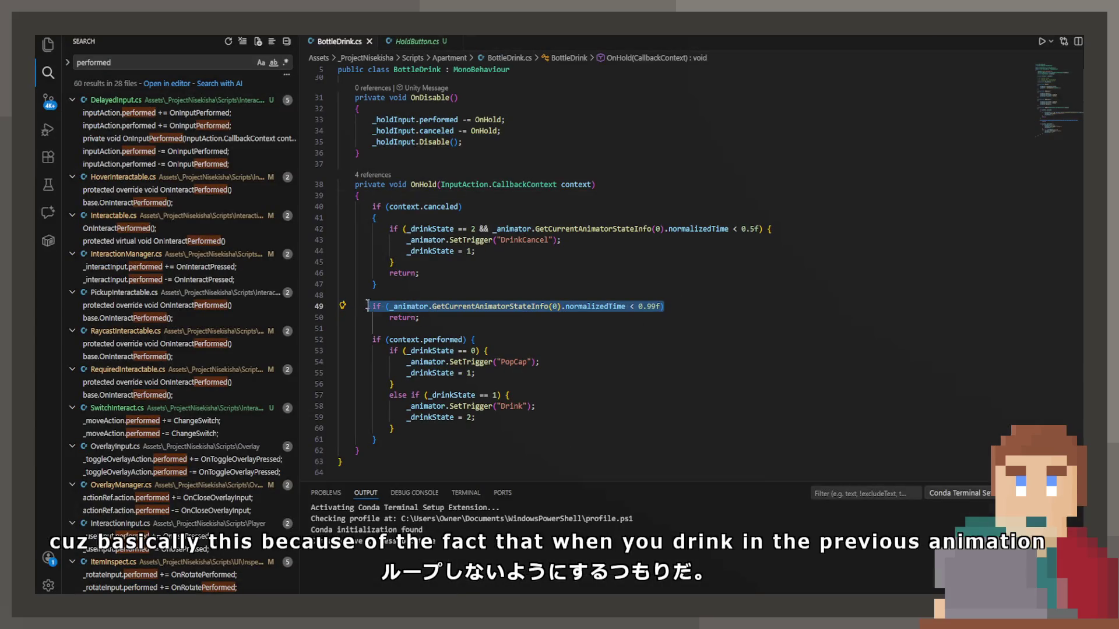
{"action": "left_click", "coordinate": [48, 45]}
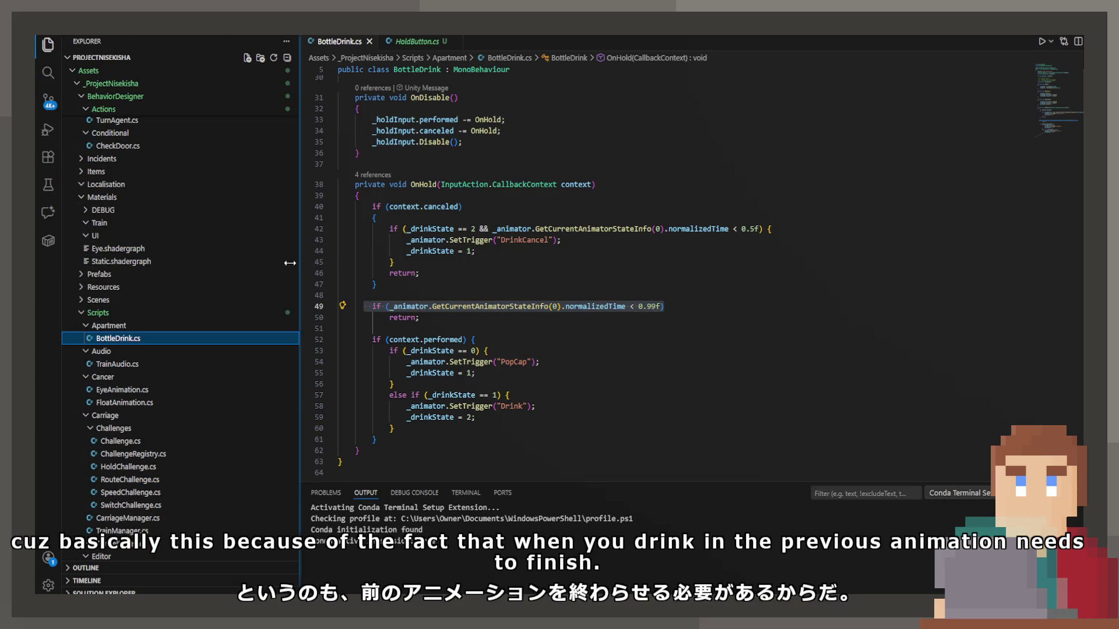
{"action": "left_click_drag", "start_coordinate": [289, 262], "coordinate": [201, 270]}
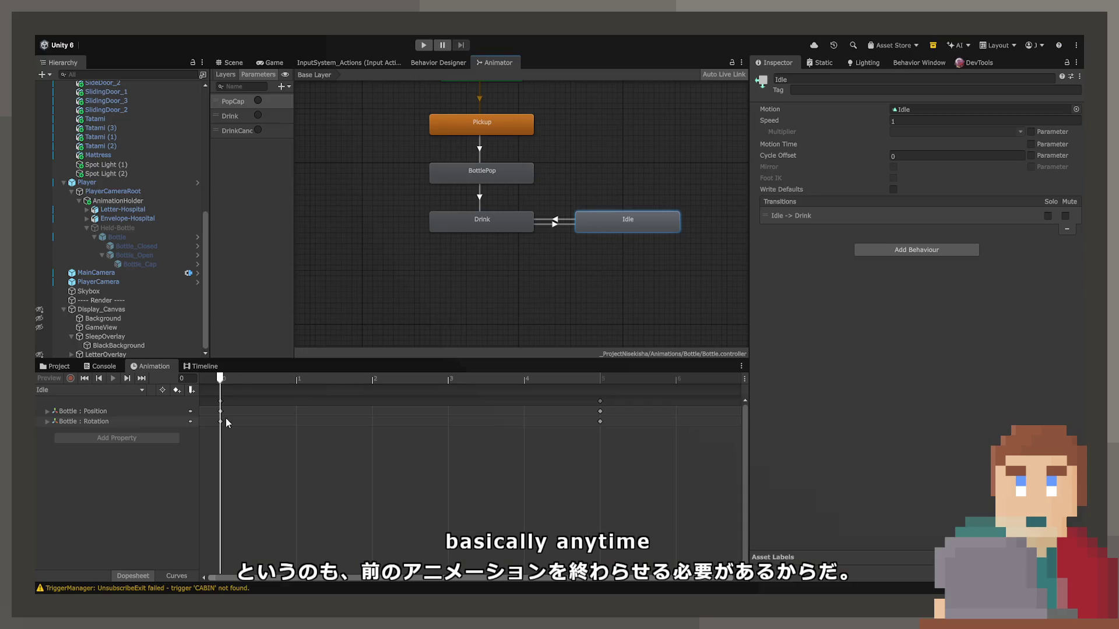
Step: Scrub the Idle clip through frames 2–5, then enter Play mode and view the Game tab
{"action": "left_click_drag", "start_coordinate": [258, 387], "coordinate": [335, 382]}
{"action": "mouse_move", "coordinate": [536, 389]}
{"action": "left_mouse_down"}
{"action": "mouse_move", "coordinate": [233, 392]}
{"action": "mouse_move", "coordinate": [617, 414]}
{"action": "left_mouse_up"}
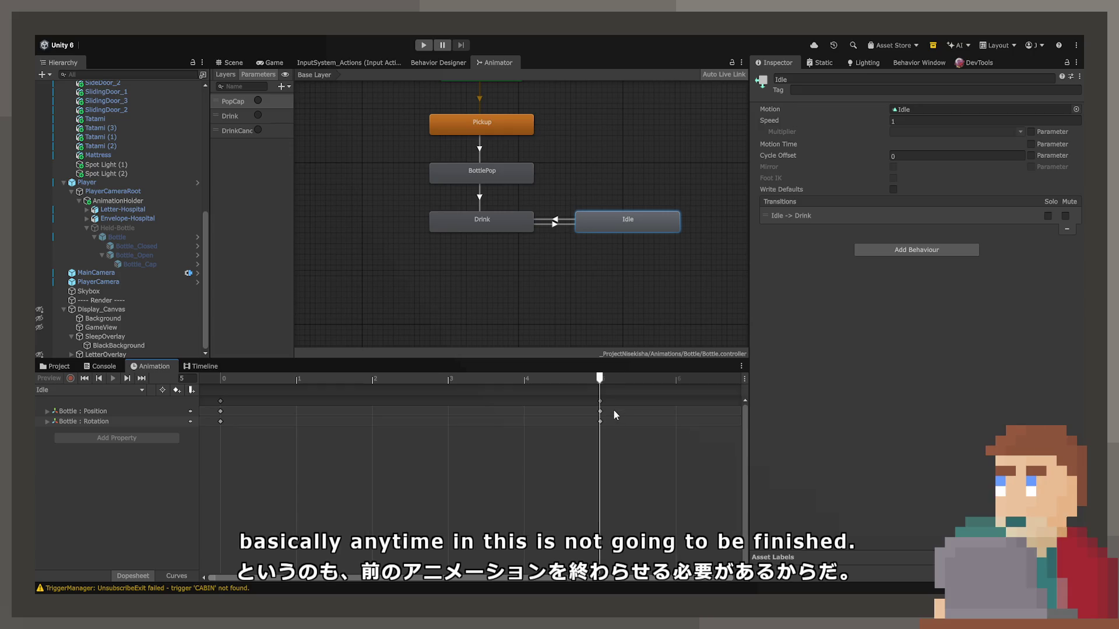
{"action": "left_click", "coordinate": [425, 43]}
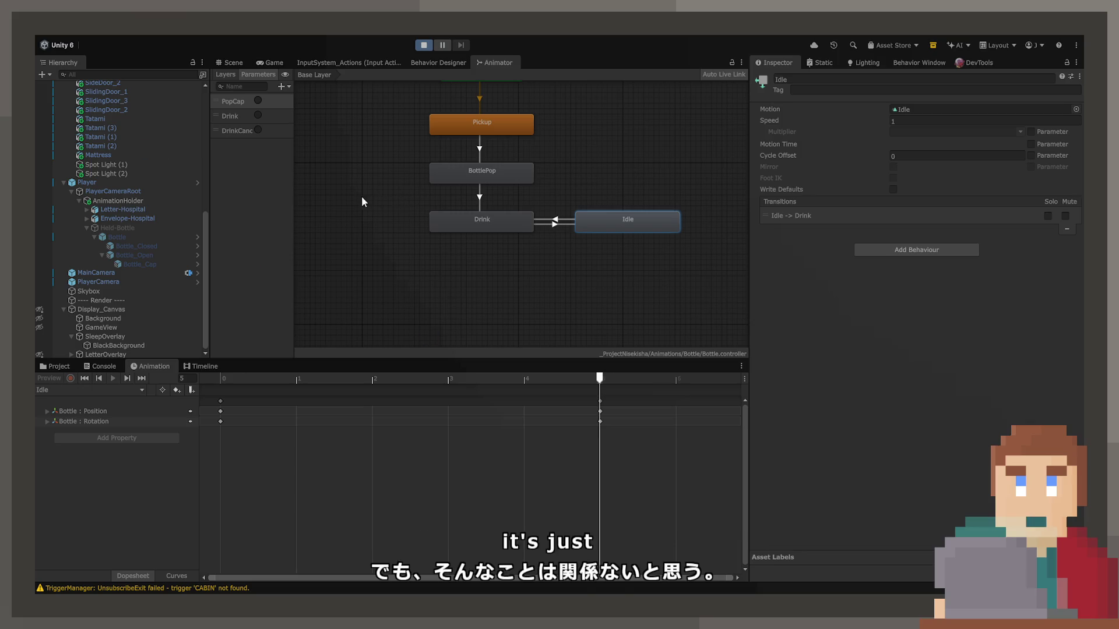
{"action": "left_click", "coordinate": [257, 64]}
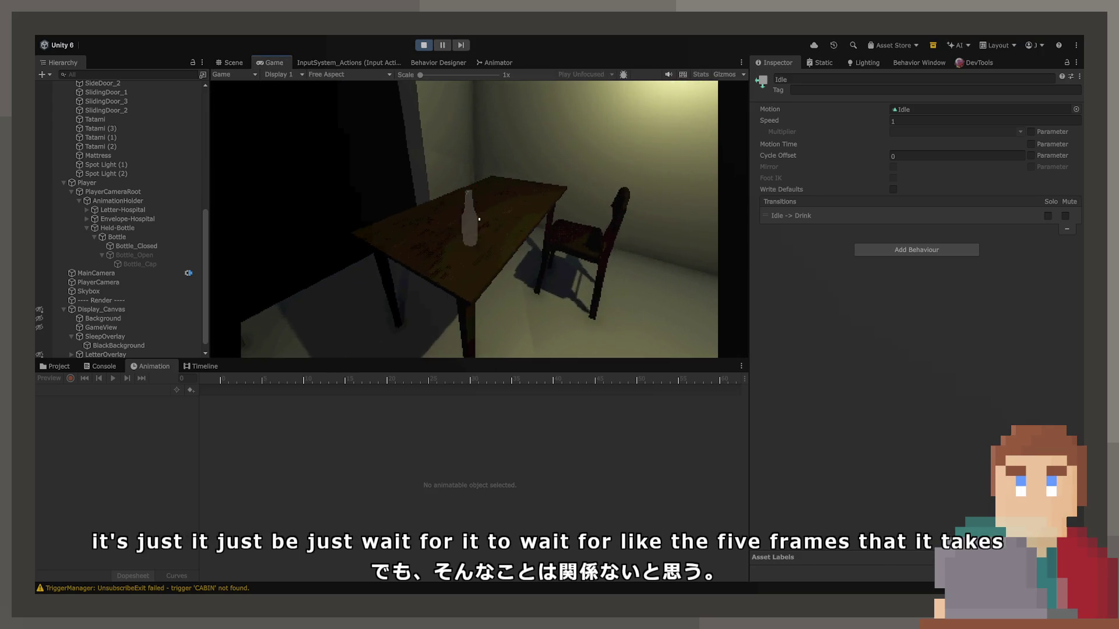
Step: Pick up the bottle with E, open it, walk away, drink and cancel three times, then stop with Ctrl+P
{"action": "key", "text": "e"}
{"action": "left_click", "coordinate": [479, 219]}
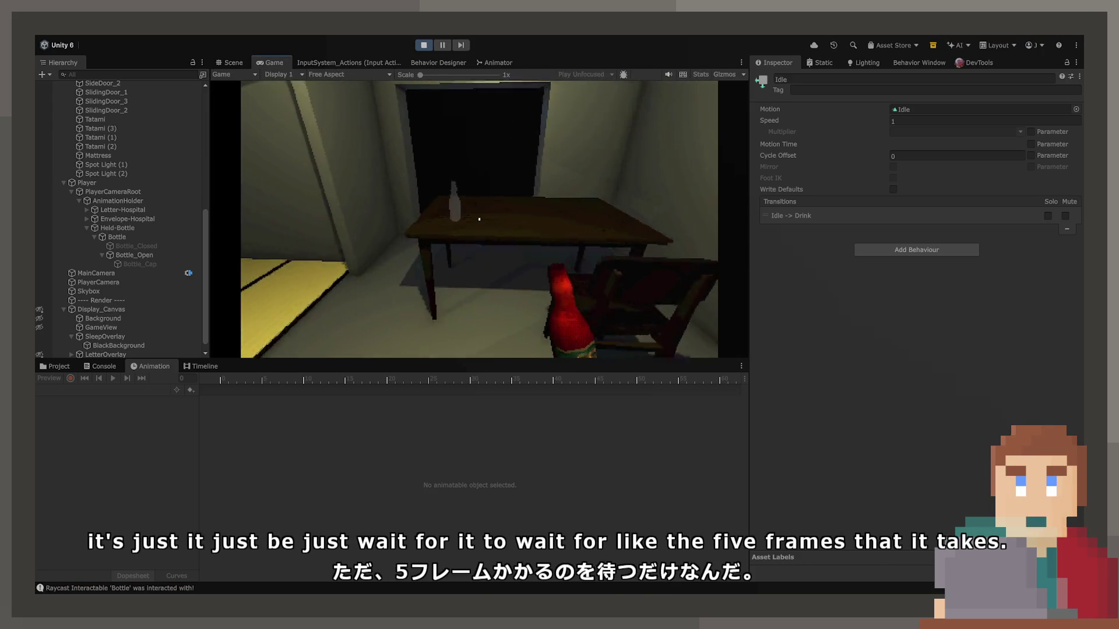
{"action": "key", "text": "w"}
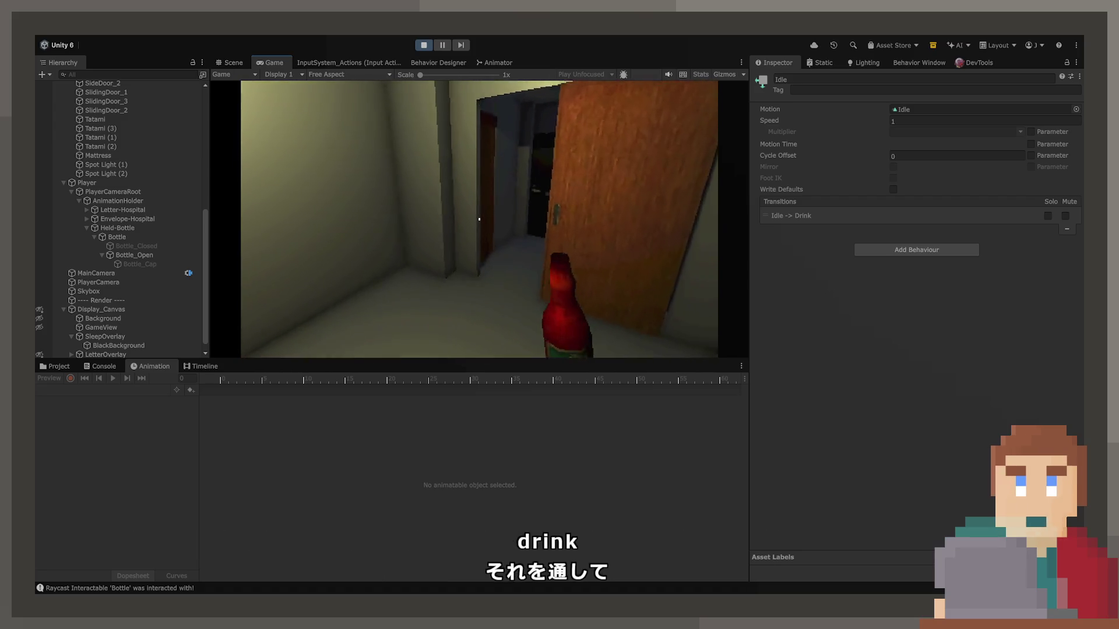
{"action": "left_click", "coordinate": [479, 219]}
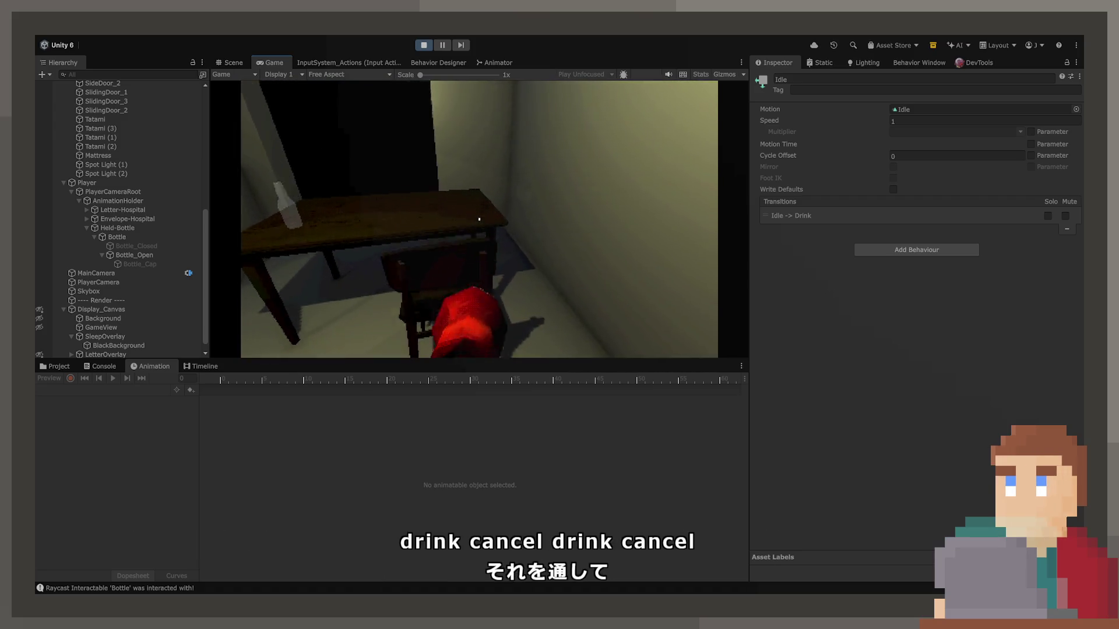
{"action": "left_click", "coordinate": [479, 219]}
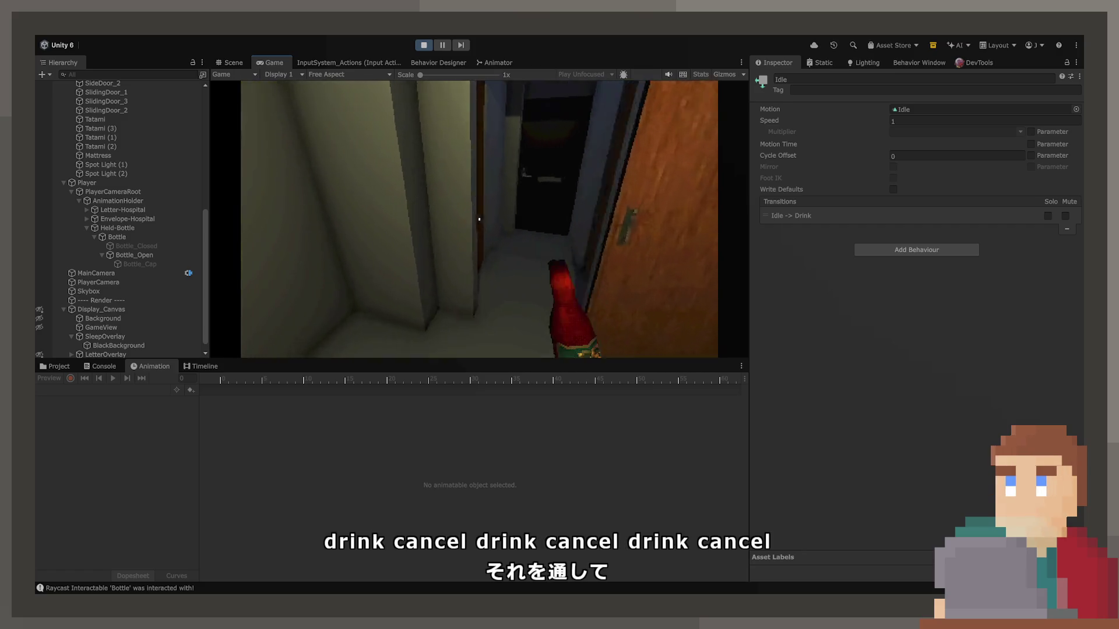
{"action": "left_click", "coordinate": [479, 219]}
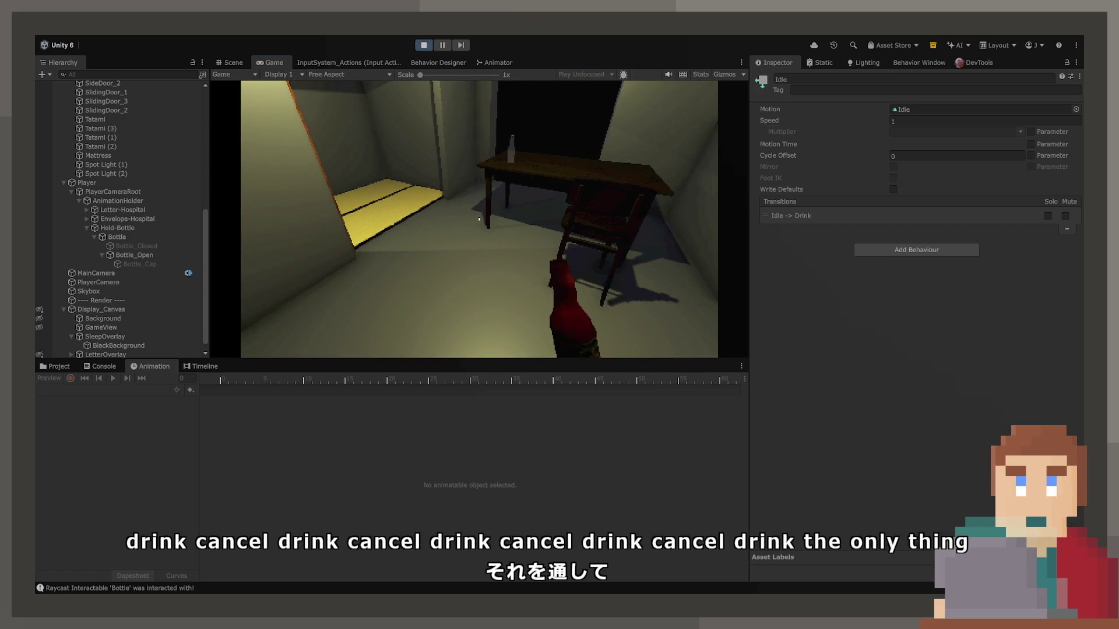
{"action": "key", "text": "ctrl+p"}
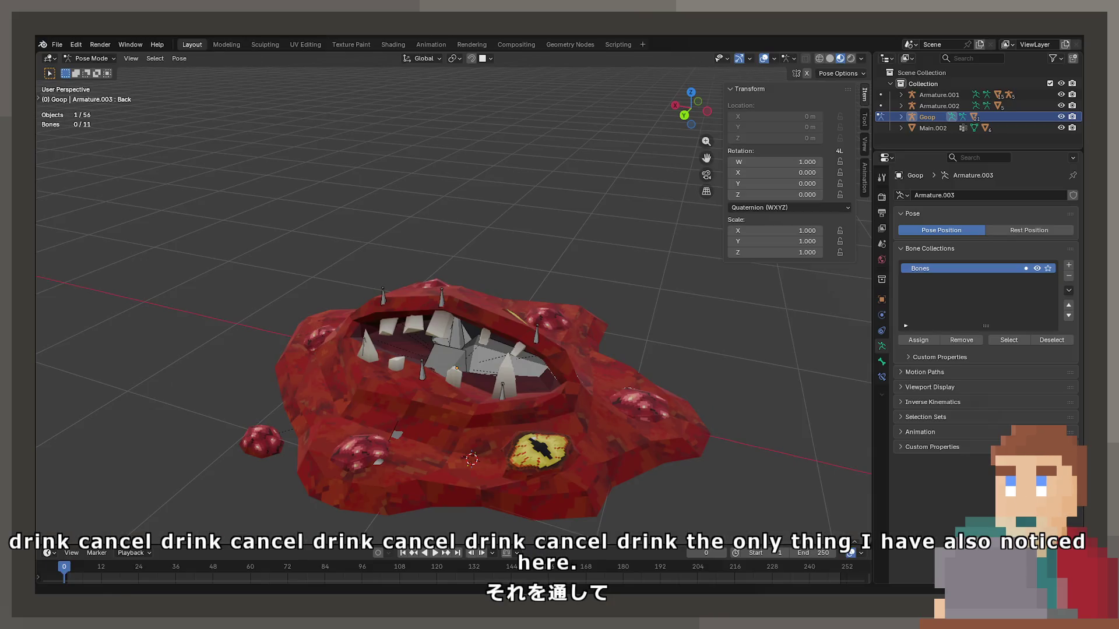
Step: Open the glass bottles project from Blender's recent files
{"action": "left_click", "coordinate": [57, 45]}
{"action": "mouse_move", "coordinate": [92, 86]}
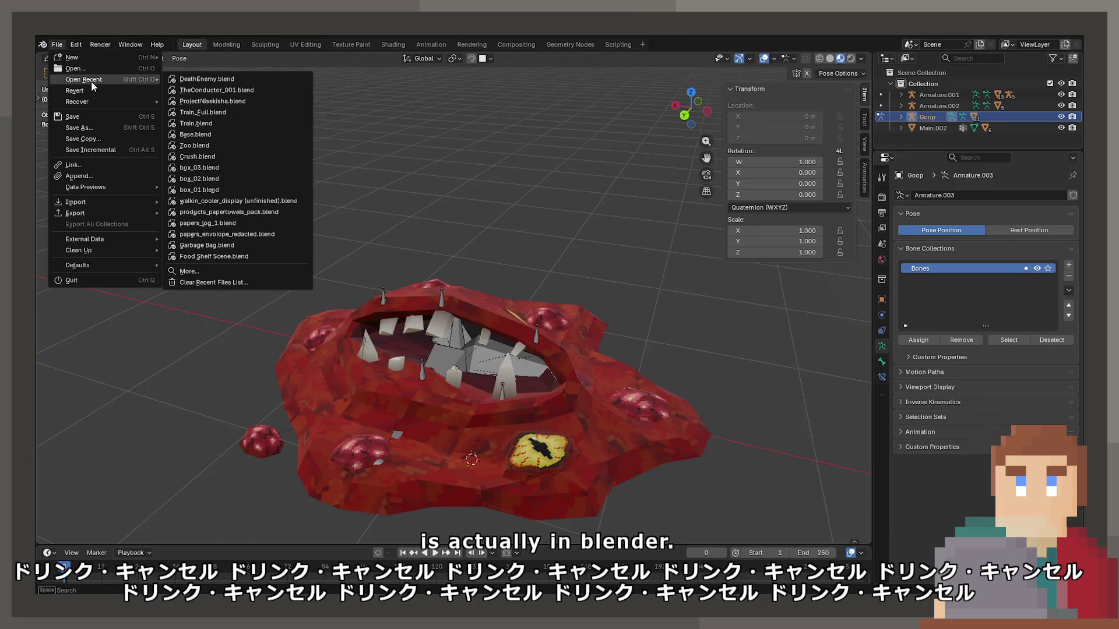
{"action": "left_click", "coordinate": [184, 103]}
{"action": "left_click", "coordinate": [57, 45]}
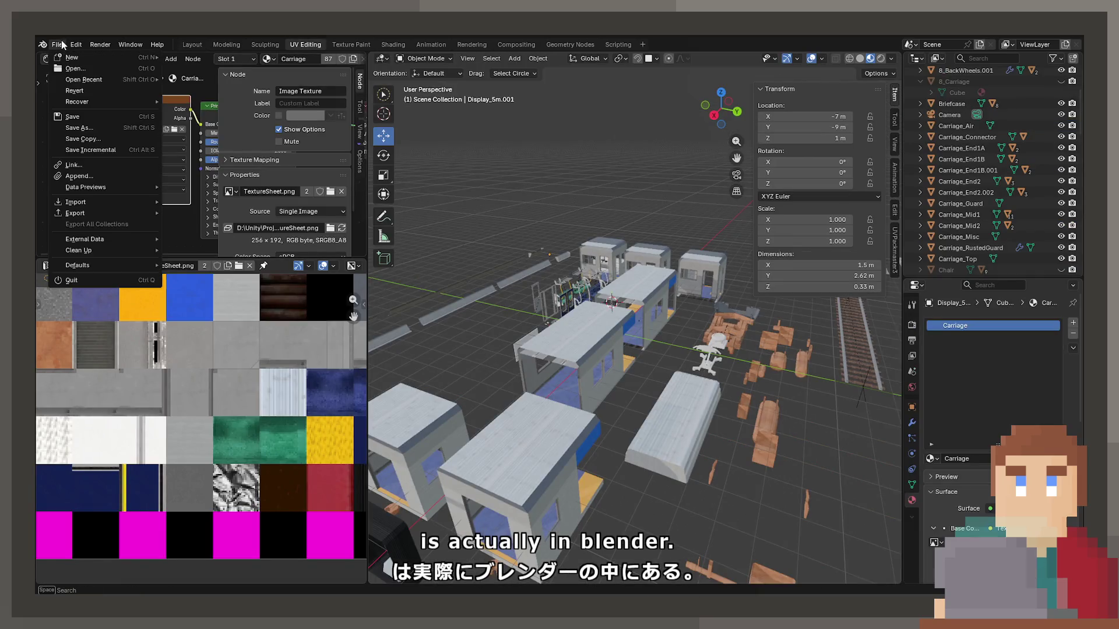
{"action": "mouse_move", "coordinate": [93, 79]}
{"action": "left_click", "coordinate": [192, 110]}
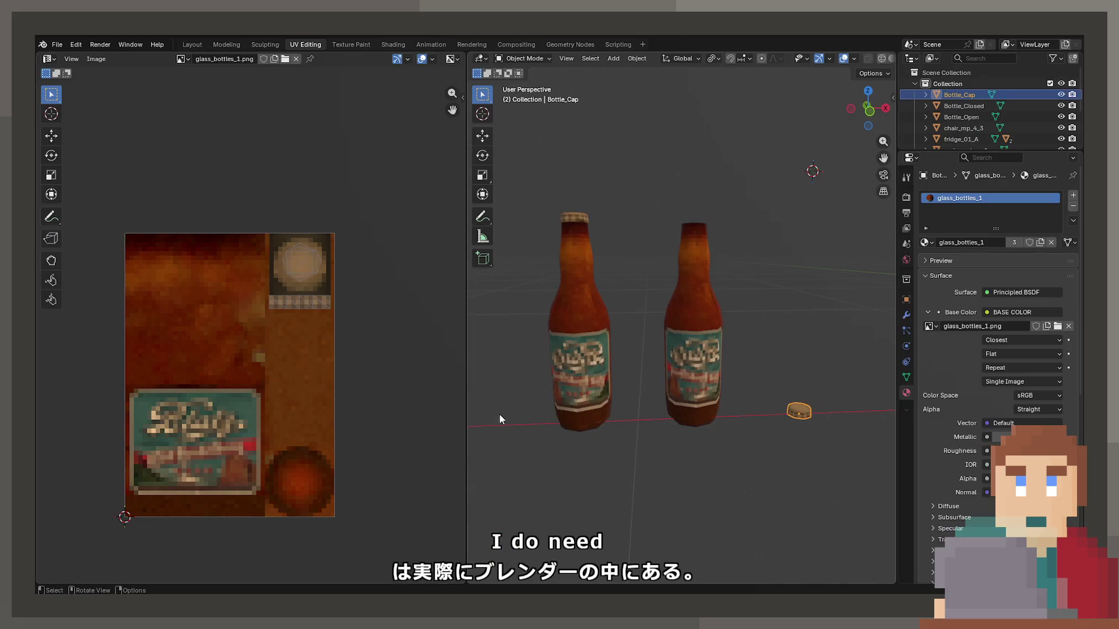
Step: Fill the open base edge loop of Bottle_Open with a face in Edit Mode
{"action": "left_click", "coordinate": [710, 366]}
{"action": "key", "text": "shift+z"}
{"action": "scroll", "coordinate": [679, 301], "scroll_direction": "up", "scroll_amount": 3}
{"action": "key", "text": "Tab"}
{"action": "scroll", "coordinate": [670, 408], "scroll_direction": "up", "scroll_amount": 8}
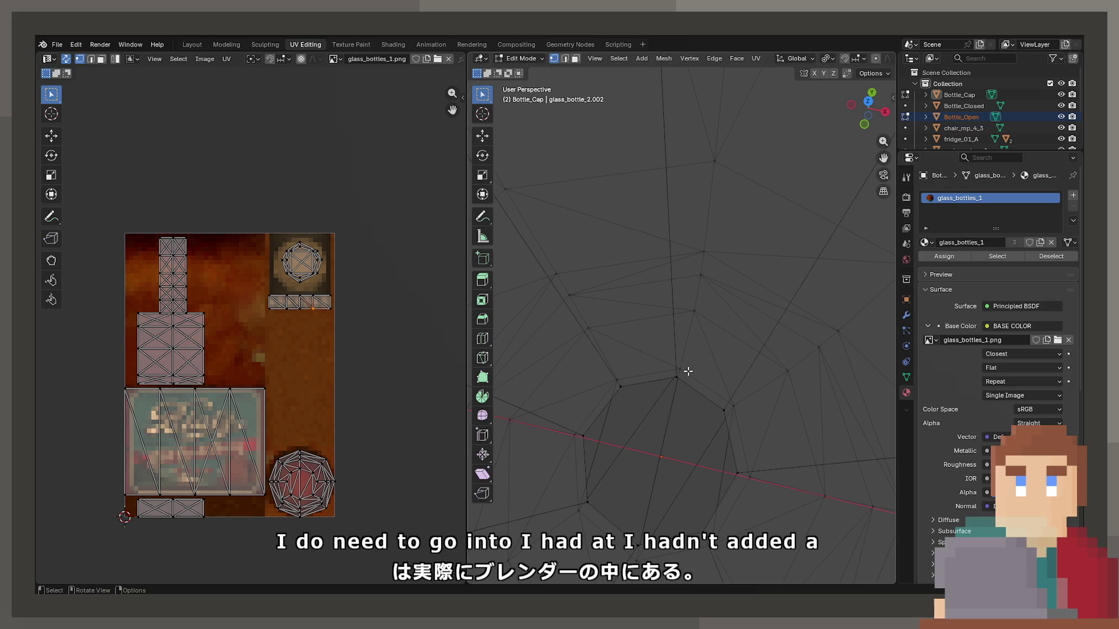
{"action": "key", "text": "shift+z"}
{"action": "left_click", "coordinate": [690, 378], "text": "alt"}
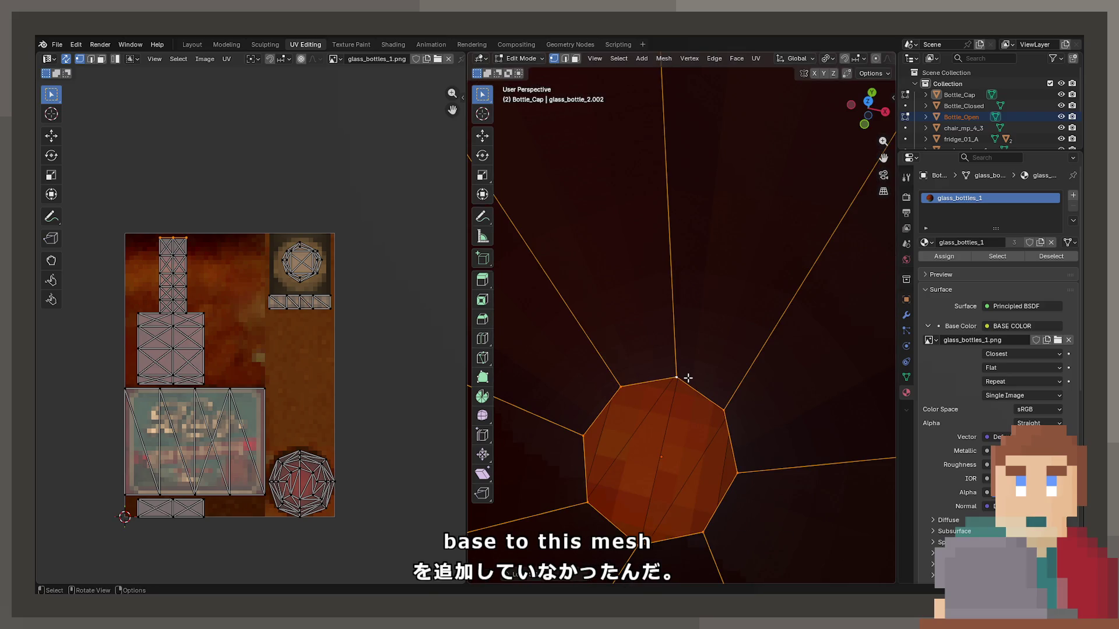
{"action": "key", "text": "f"}
{"action": "scroll", "coordinate": [649, 446], "scroll_direction": "down", "scroll_amount": 10}
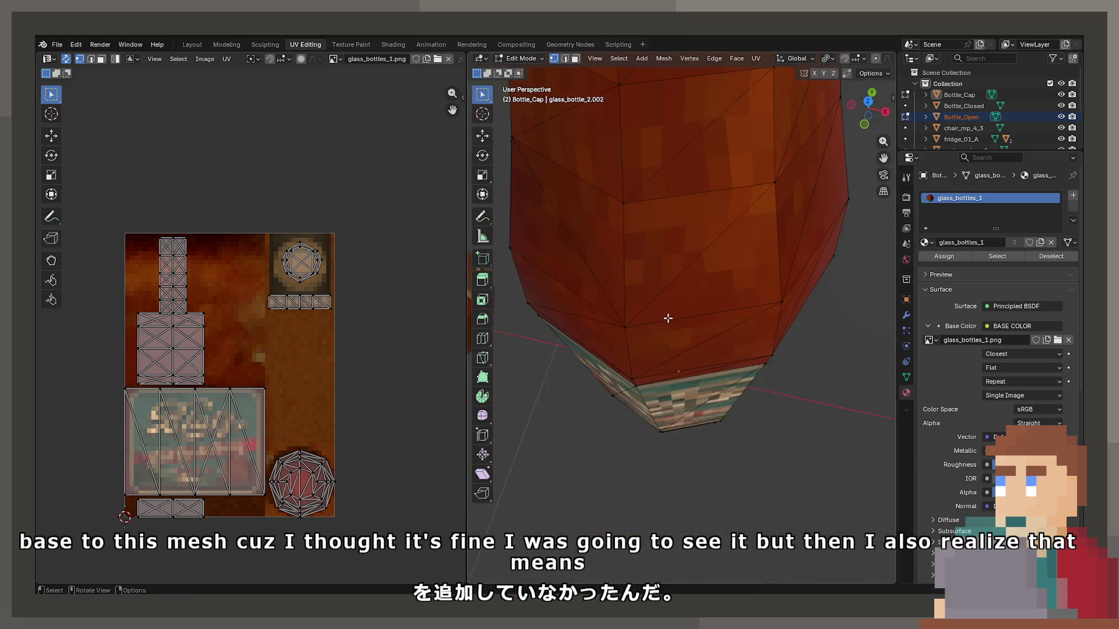
{"action": "scroll", "coordinate": [667, 318], "scroll_direction": "down", "scroll_amount": 10}
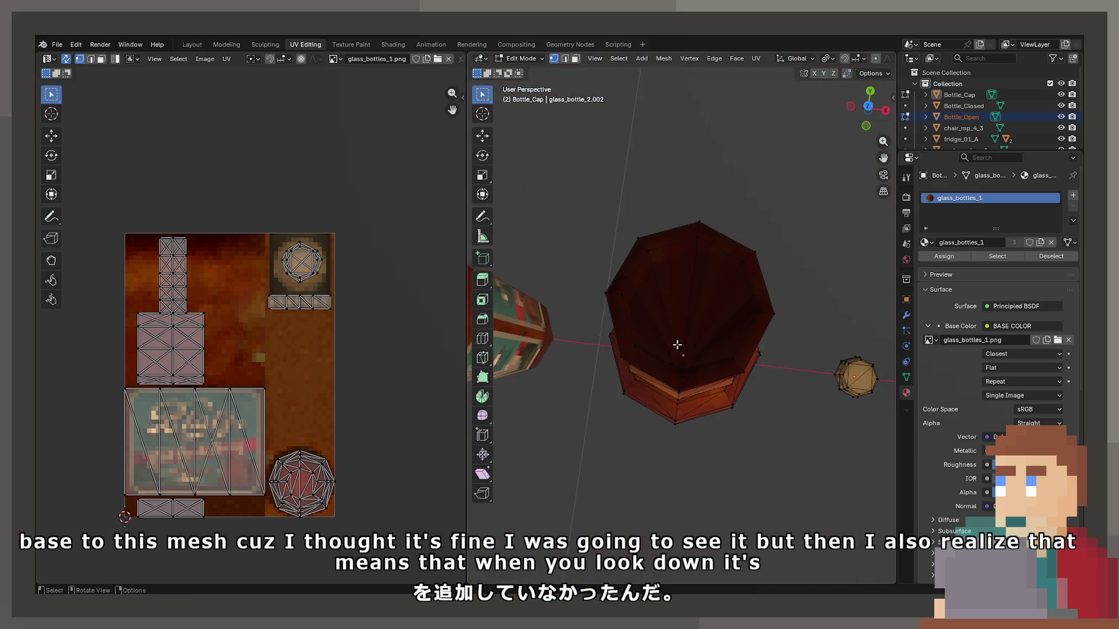
{"action": "key", "text": "Tab"}
{"action": "scroll", "coordinate": [654, 382], "scroll_direction": "down", "scroll_amount": 6}
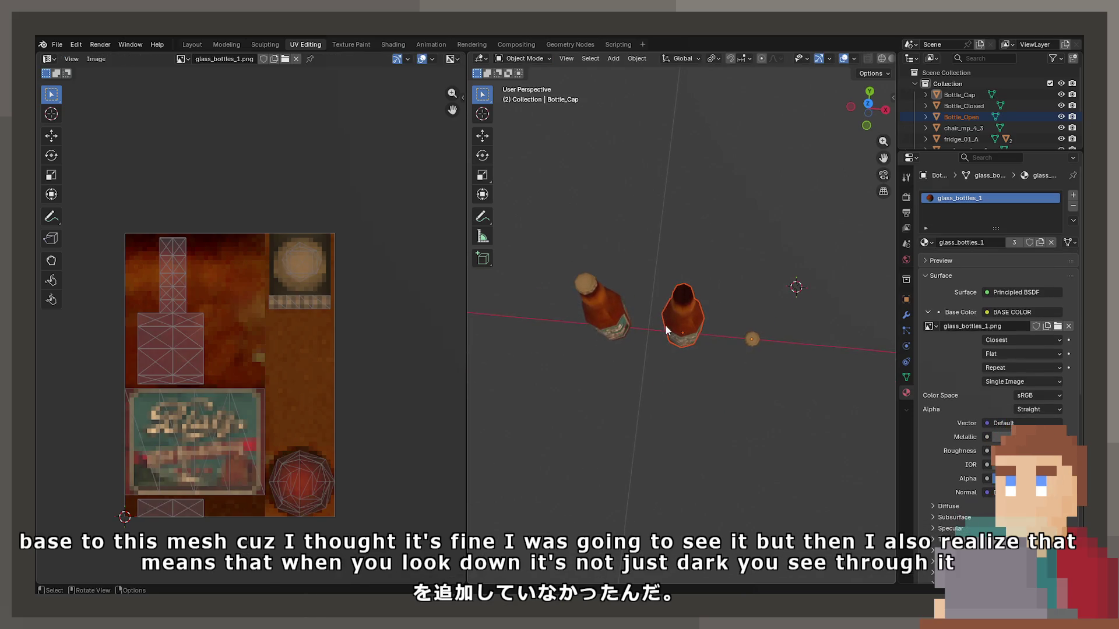
{"action": "left_click_drag", "start_coordinate": [665, 326], "coordinate": [670, 215]}
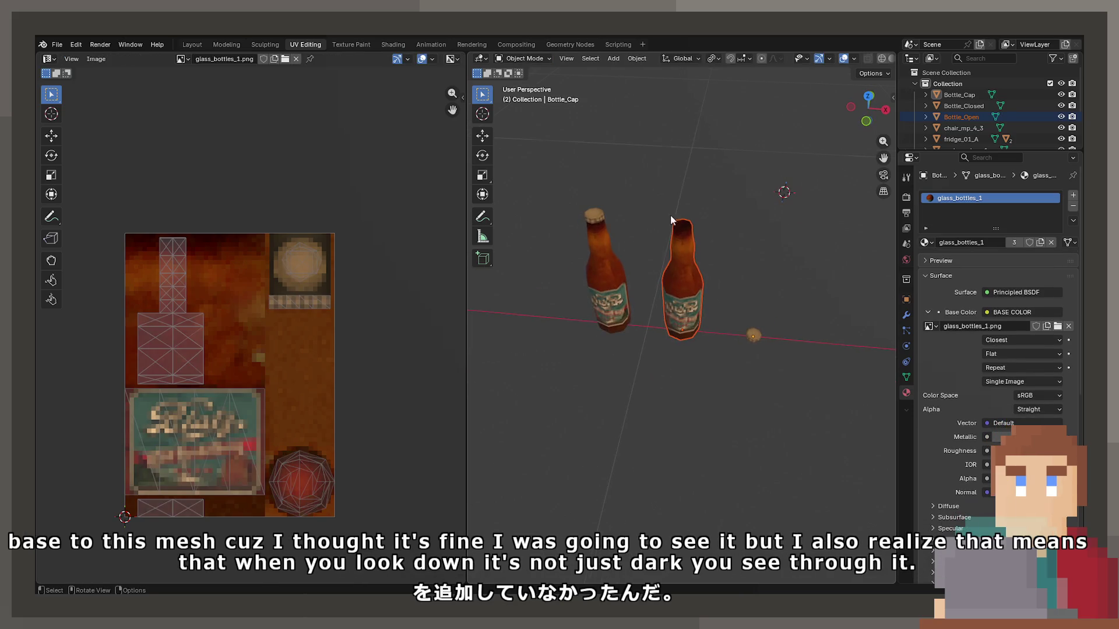
{"action": "left_click", "coordinate": [58, 44]}
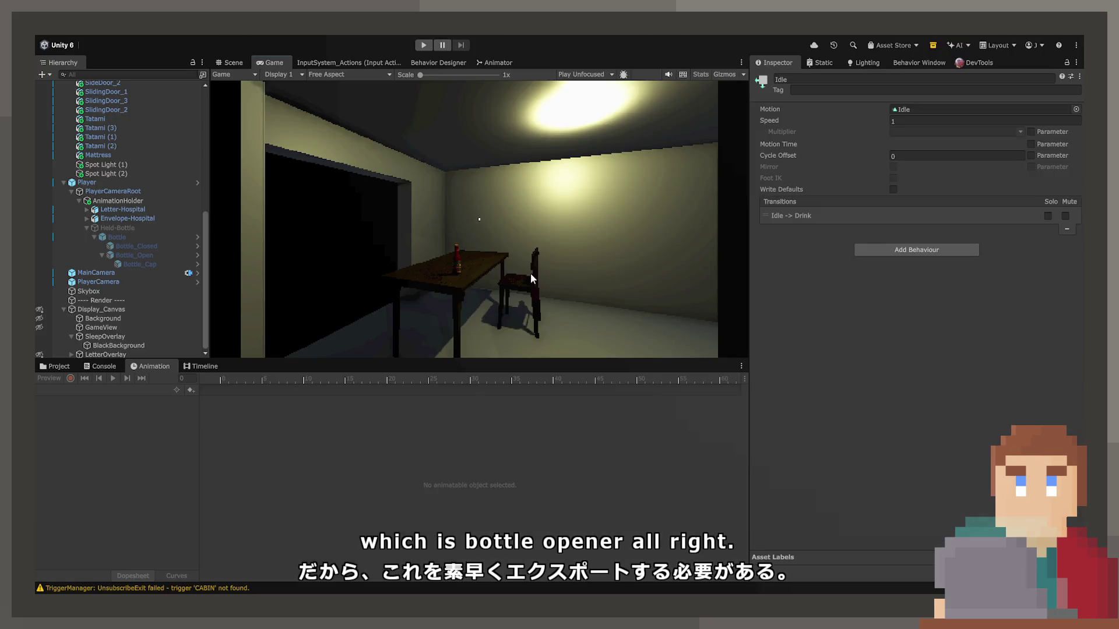
Step: Play with an enlarged Game view, picking up the bottle and trying to use it
{"action": "left_click", "coordinate": [424, 44]}
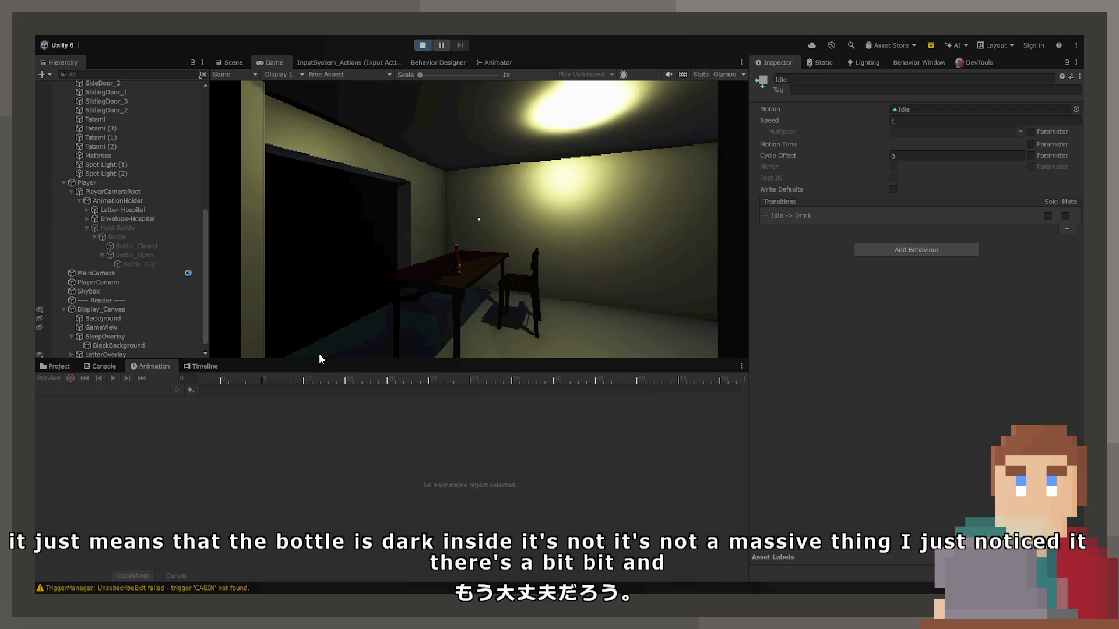
{"action": "left_click_drag", "start_coordinate": [319, 360], "coordinate": [320, 534]}
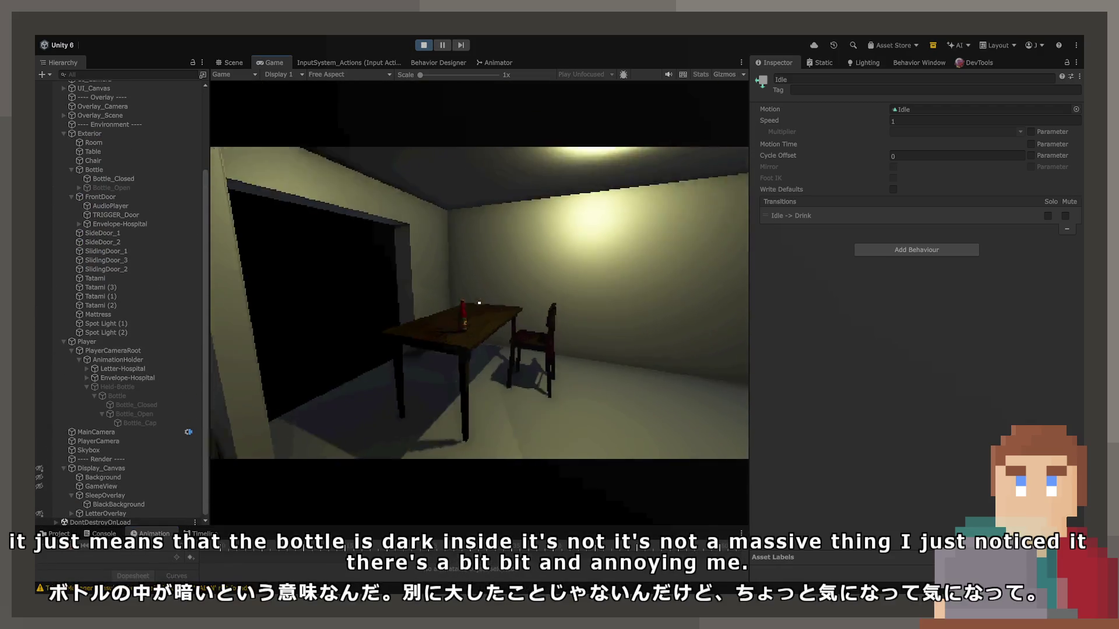
{"action": "left_click", "coordinate": [479, 304]}
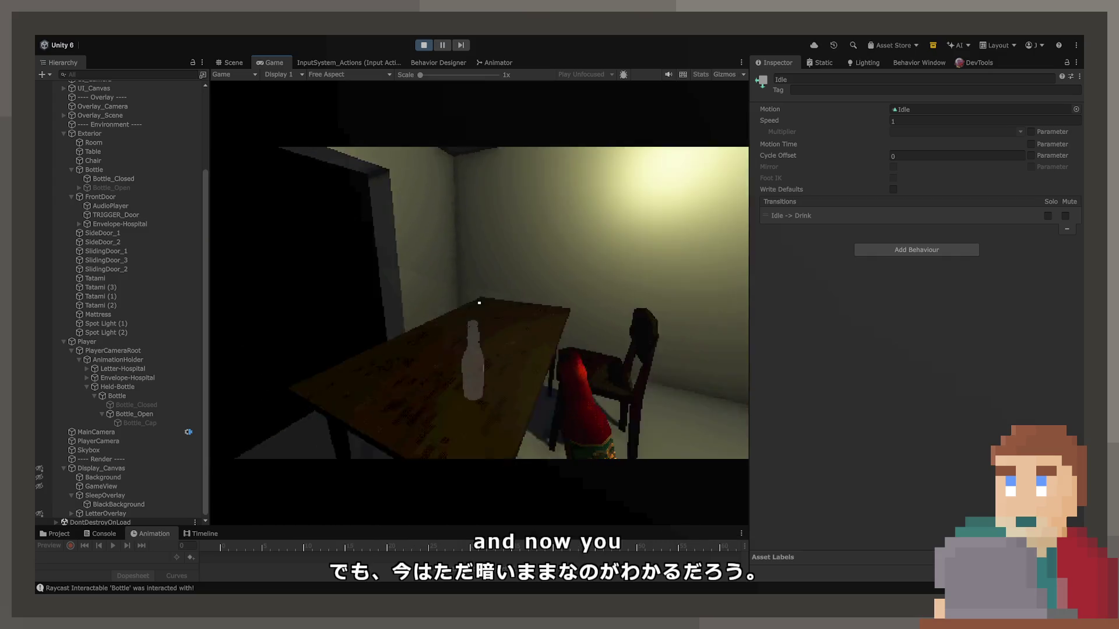
{"action": "left_click", "coordinate": [479, 302]}
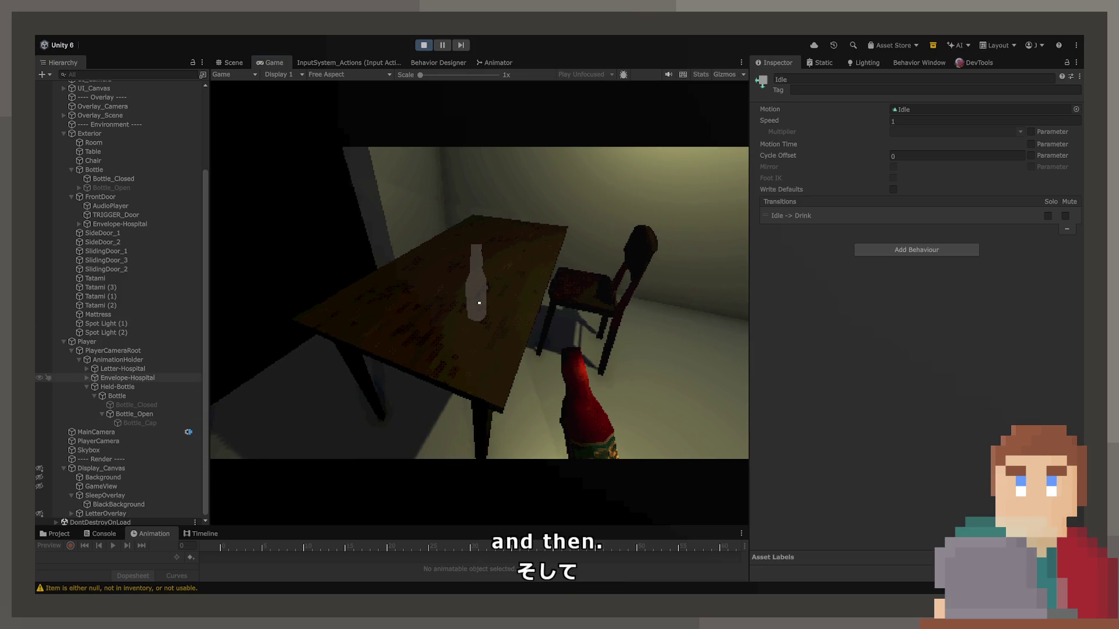
Step: Retarget the Bottle's third On Interact action from the box collider to RaycastInteractable.enabled
{"action": "left_click", "coordinate": [94, 169]}
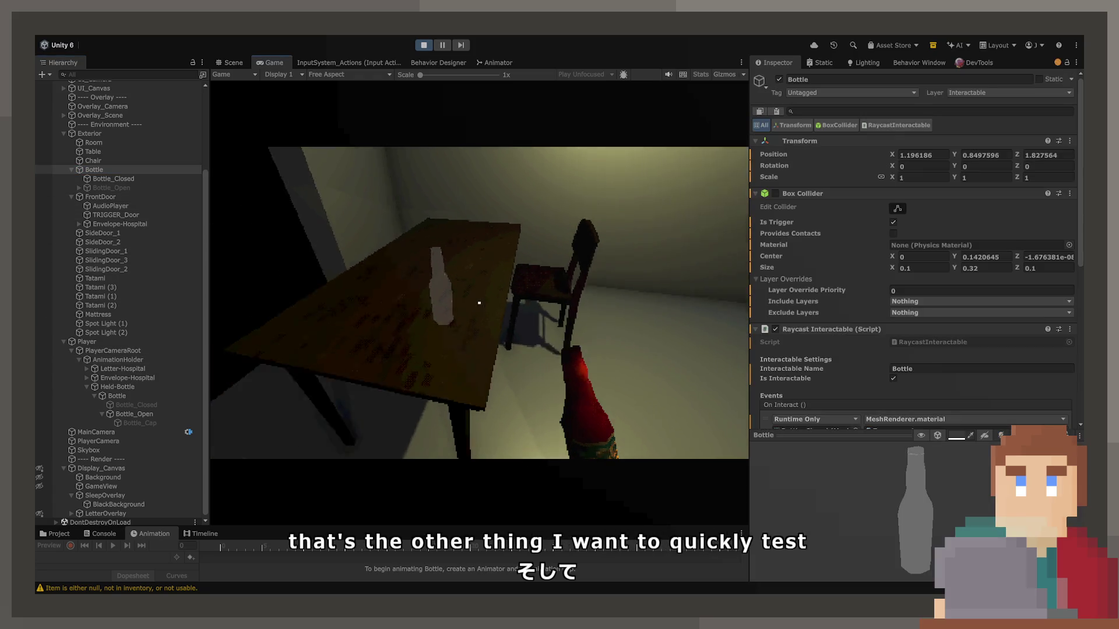
{"action": "scroll", "coordinate": [915, 250], "scroll_direction": "down", "scroll_amount": 5}
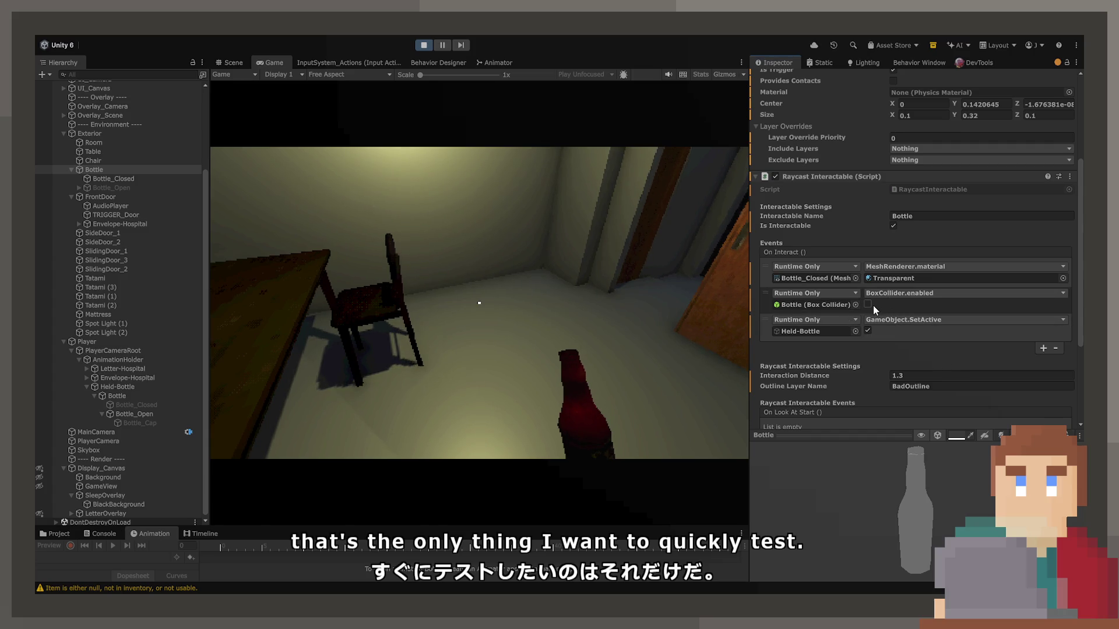
{"action": "left_click", "coordinate": [872, 305]}
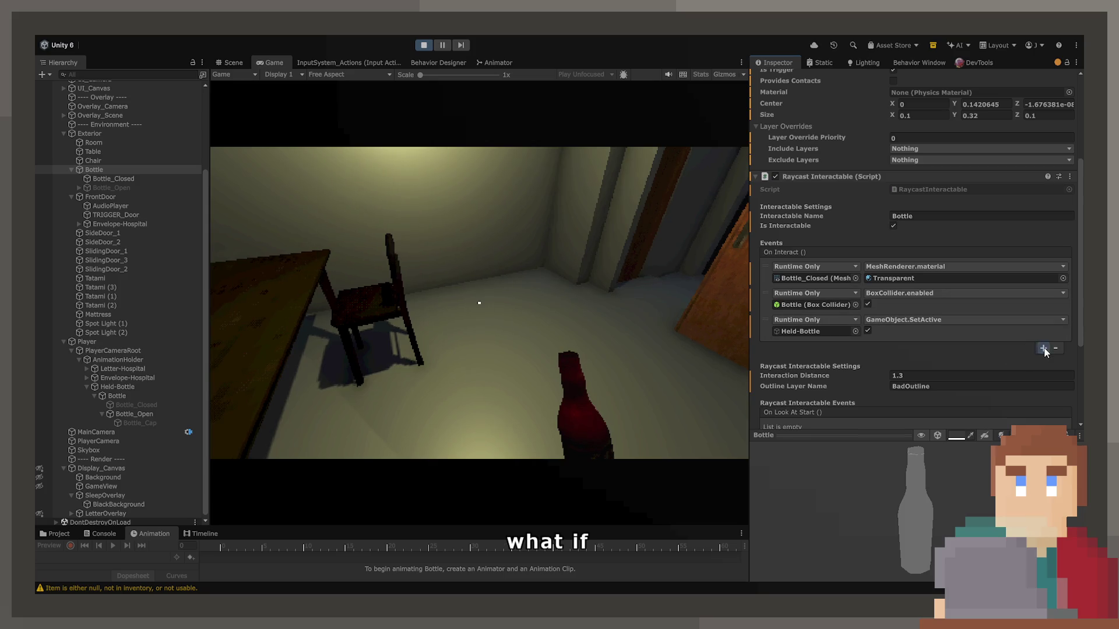
{"action": "left_click", "coordinate": [1043, 349]}
{"action": "left_click_drag", "start_coordinate": [767, 292], "coordinate": [781, 345]}
{"action": "left_click", "coordinate": [757, 355]}
{"action": "left_click", "coordinate": [1055, 375]}
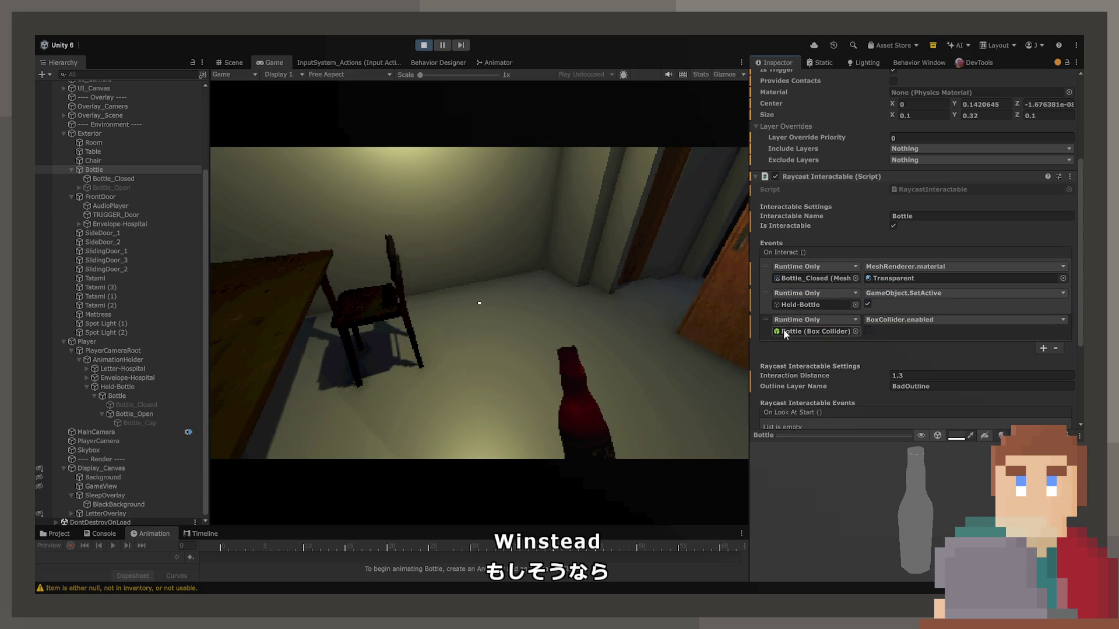
{"action": "left_click_drag", "start_coordinate": [814, 173], "coordinate": [823, 334]}
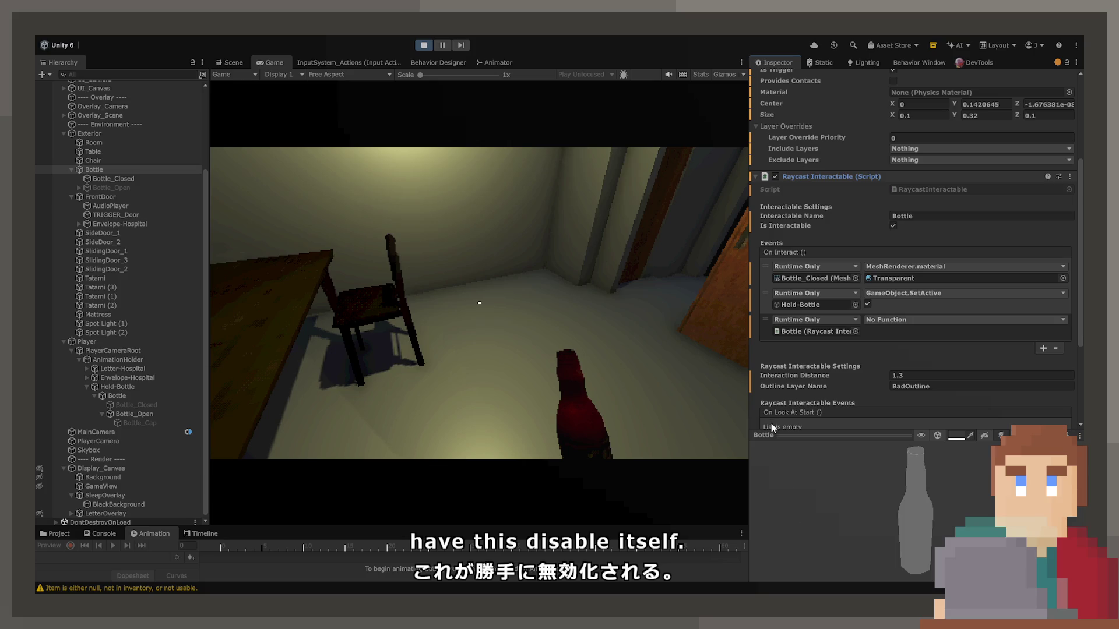
{"action": "left_click", "coordinate": [886, 320]}
Step: Collapse the first Raycast Interactable and select the second one's Interaction Distance field
{"action": "scroll", "coordinate": [872, 340], "scroll_direction": "down", "scroll_amount": 5}
{"action": "scroll", "coordinate": [873, 341], "scroll_direction": "down", "scroll_amount": 1}
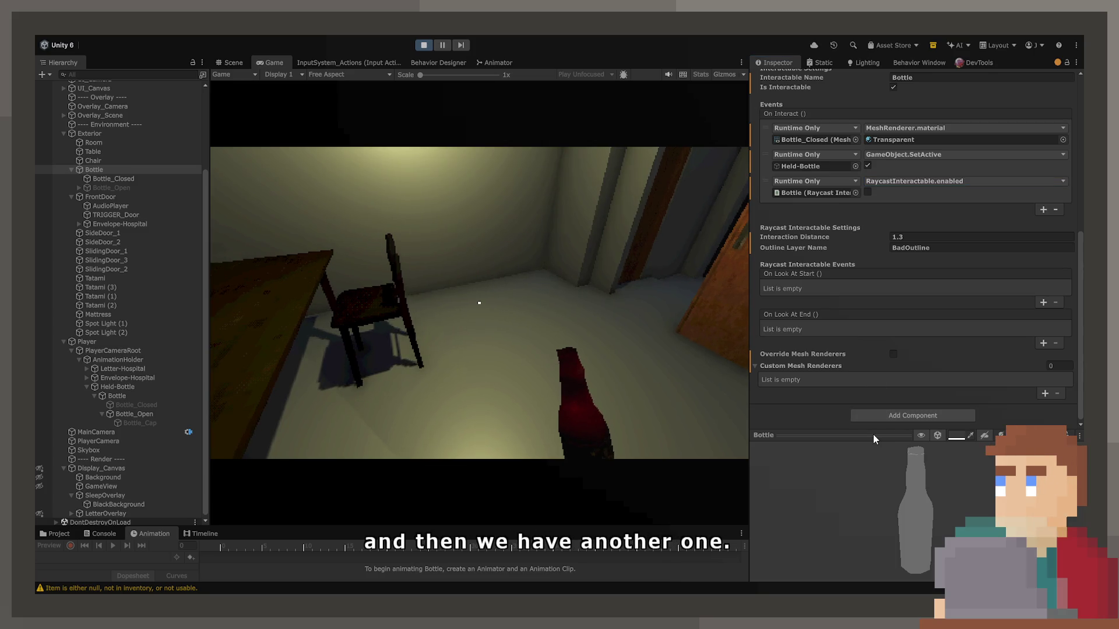
{"action": "scroll", "coordinate": [873, 432], "scroll_direction": "down", "scroll_amount": 4}
{"action": "scroll", "coordinate": [840, 234], "scroll_direction": "up", "scroll_amount": 8}
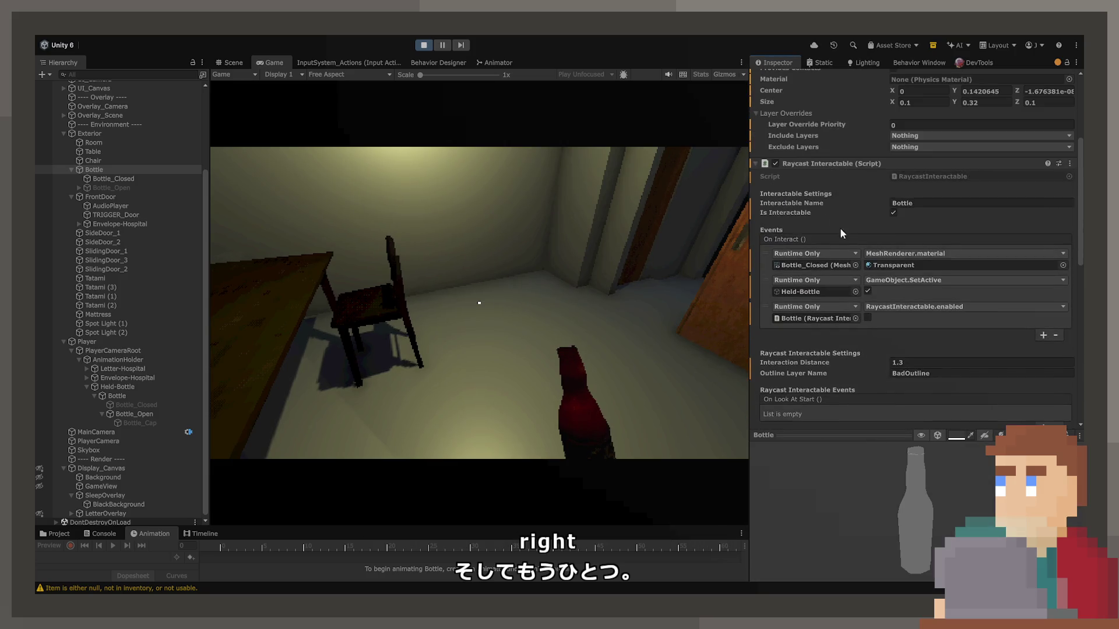
{"action": "left_click", "coordinate": [757, 163]}
{"action": "scroll", "coordinate": [841, 220], "scroll_direction": "down", "scroll_amount": 2}
{"action": "left_click", "coordinate": [909, 249]}
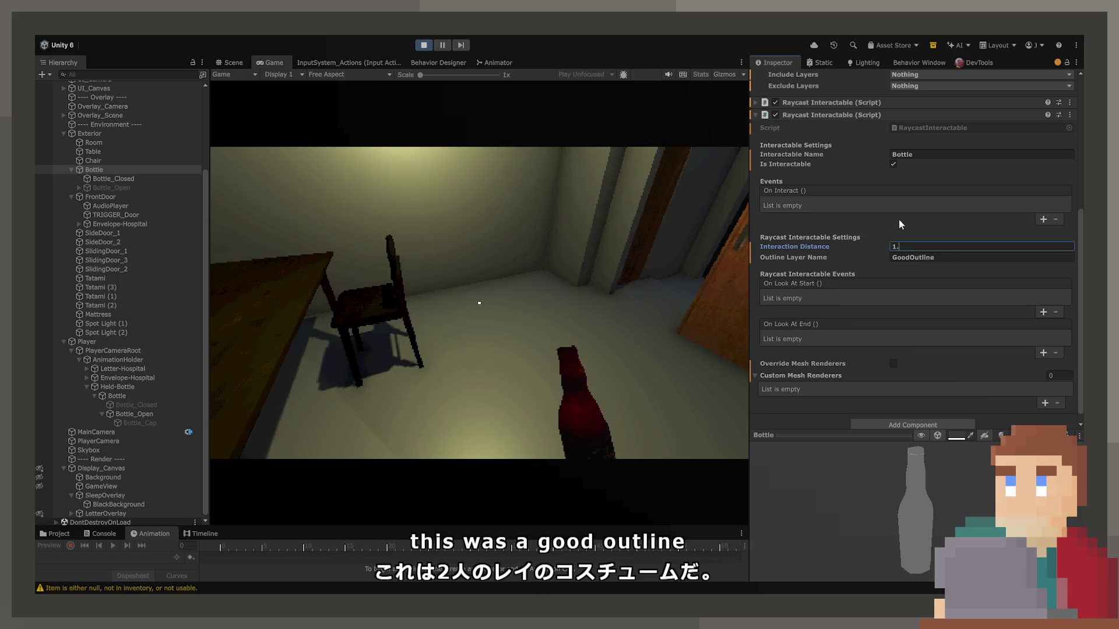
Step: Set the second interactable's Interaction Distance to 1.5, add three empty On Interact events, and disable it
{"action": "type", "text": "1.5"}
{"action": "key", "text": "Return"}
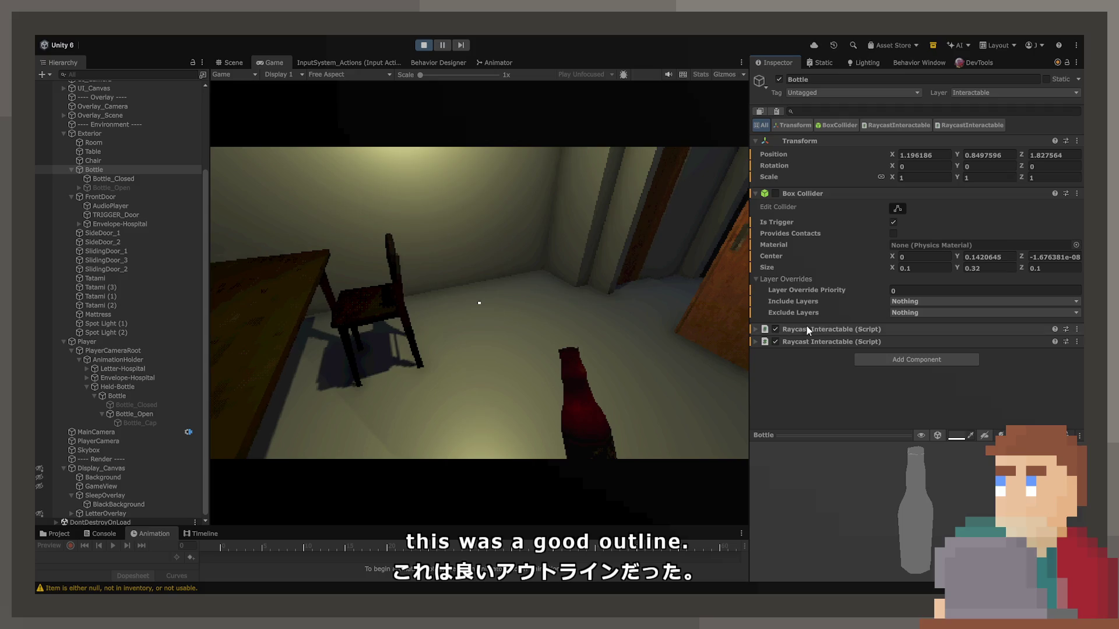
{"action": "left_click", "coordinate": [806, 338]}
{"action": "scroll", "coordinate": [807, 326], "scroll_direction": "down", "scroll_amount": 5}
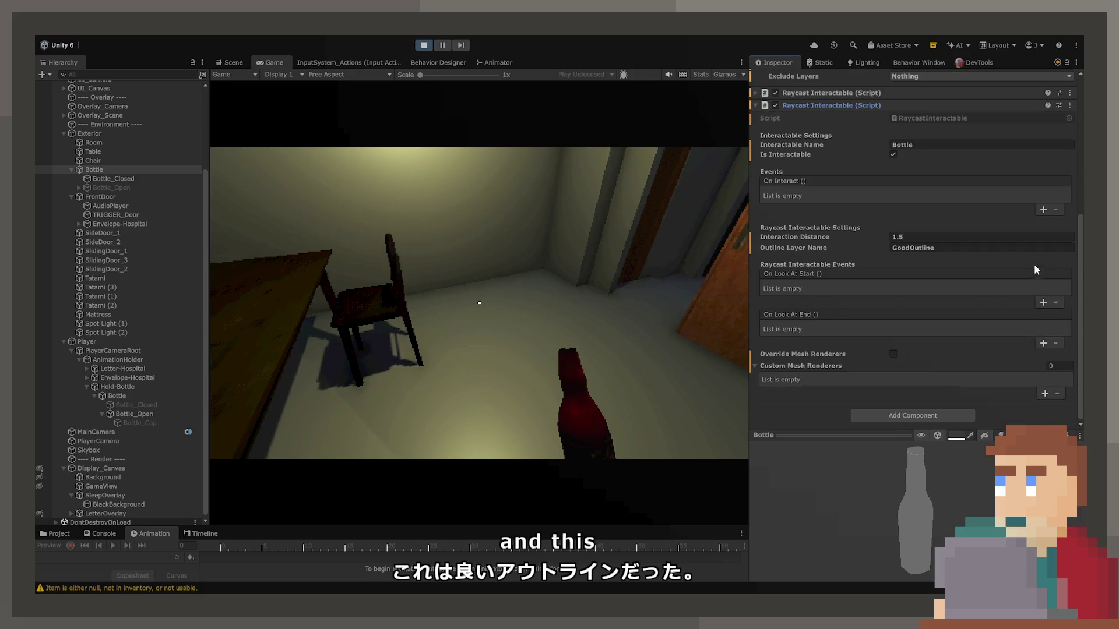
{"action": "left_click", "coordinate": [1044, 210]}
{"action": "left_click", "coordinate": [1043, 224]}
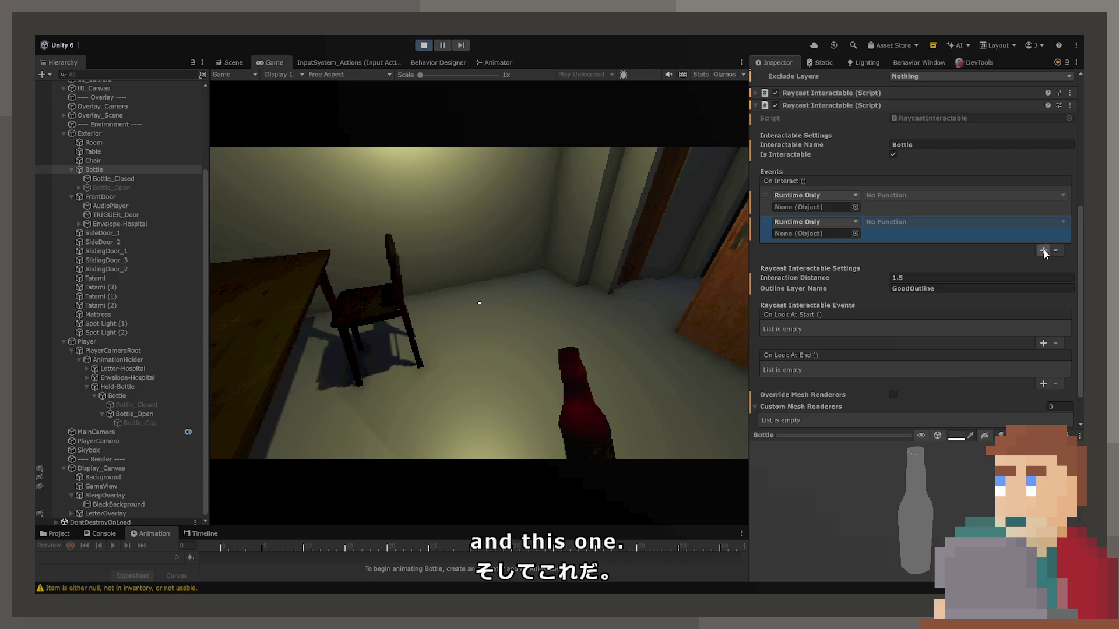
{"action": "left_click", "coordinate": [1043, 250]}
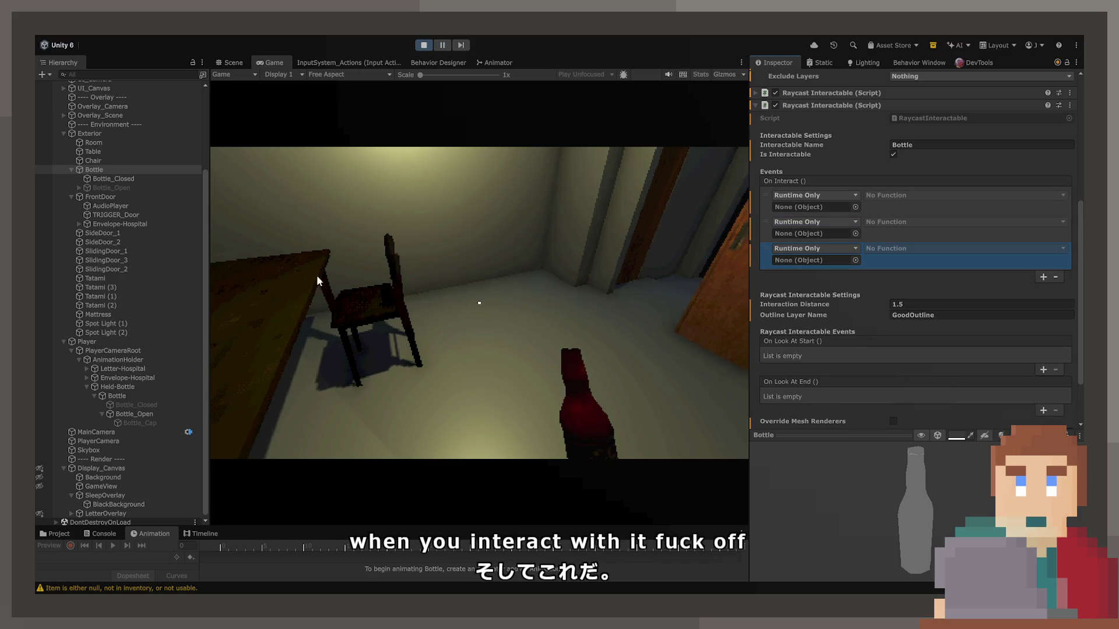
{"action": "scroll", "coordinate": [797, 268], "scroll_direction": "up", "scroll_amount": 2}
{"action": "left_click", "coordinate": [775, 197]}
Step: Duplicate the first interactable's enabled event, move it to third place, and tick it
{"action": "left_click", "coordinate": [799, 299]}
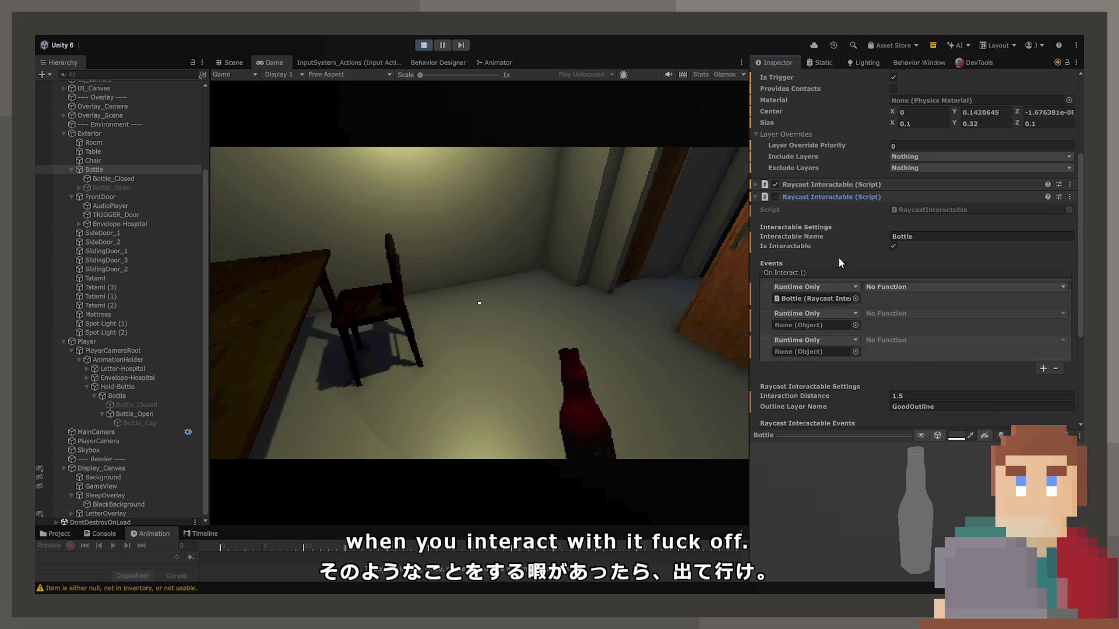
{"action": "left_click", "coordinate": [758, 184]}
{"action": "scroll", "coordinate": [859, 289], "scroll_direction": "down", "scroll_amount": 2}
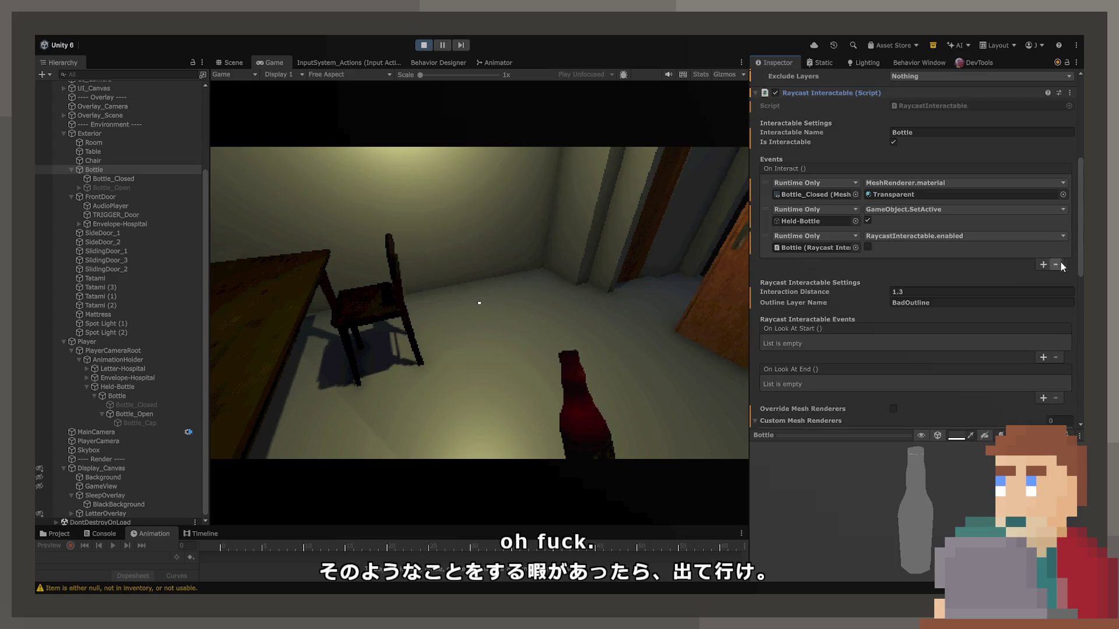
{"action": "left_click", "coordinate": [1044, 264]}
{"action": "left_click_drag", "start_coordinate": [770, 243], "coordinate": [772, 240]}
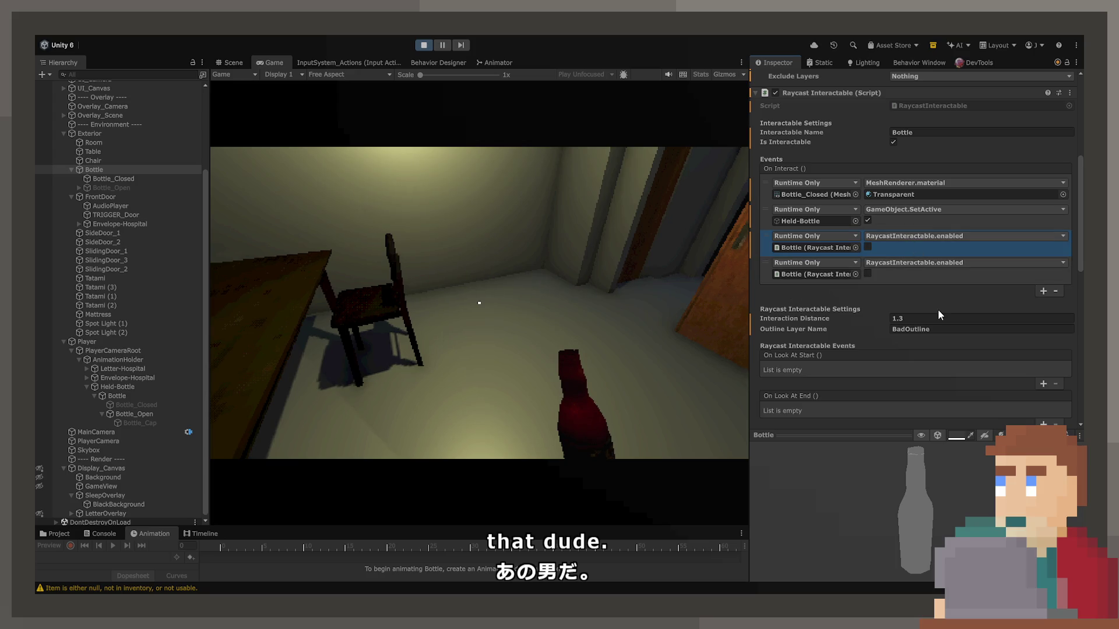
{"action": "left_click", "coordinate": [868, 248]}
Step: Widen the Inspector, review both Raycast Interactable On Interact lists, then stop play mode
{"action": "left_click_drag", "start_coordinate": [750, 251], "coordinate": [613, 265]}
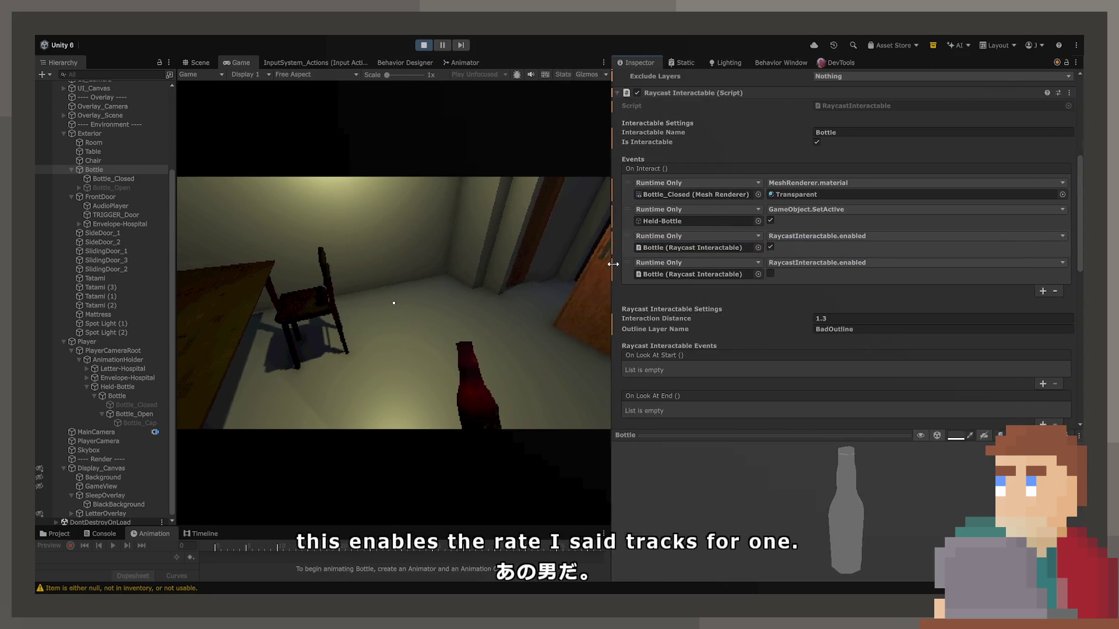
{"action": "left_click", "coordinate": [779, 244]}
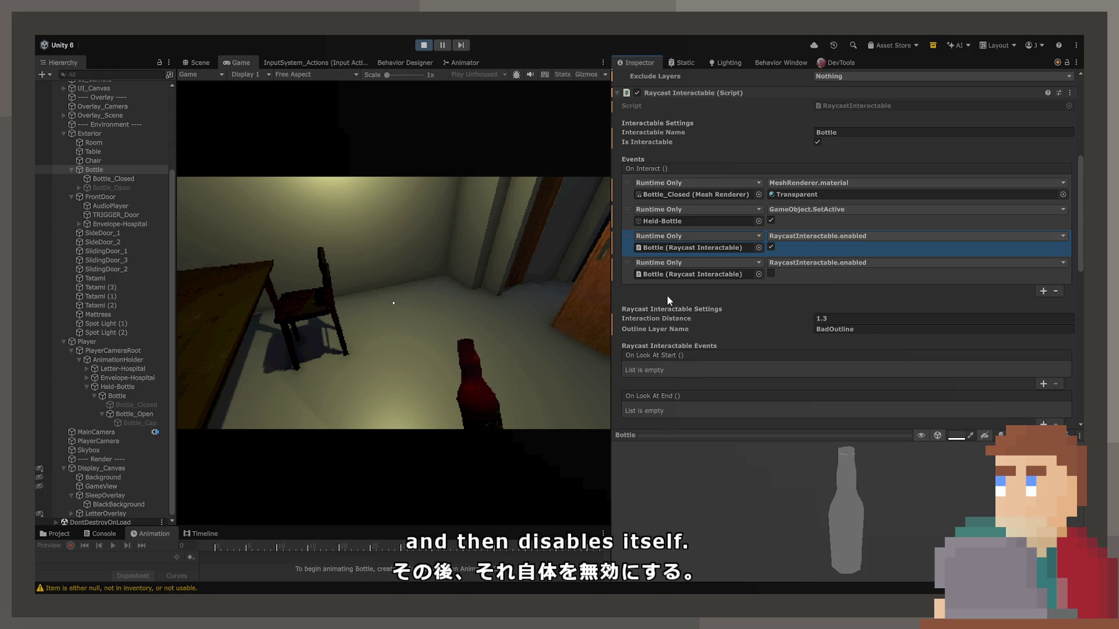
{"action": "scroll", "coordinate": [669, 292], "scroll_direction": "down", "scroll_amount": 10}
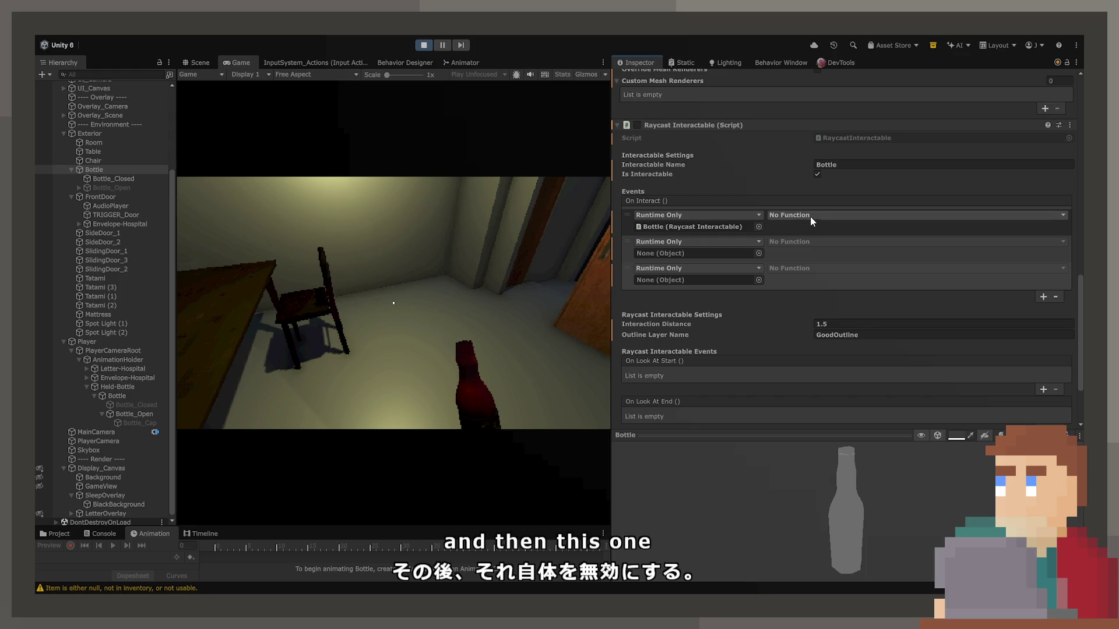
{"action": "left_click", "coordinate": [630, 217]}
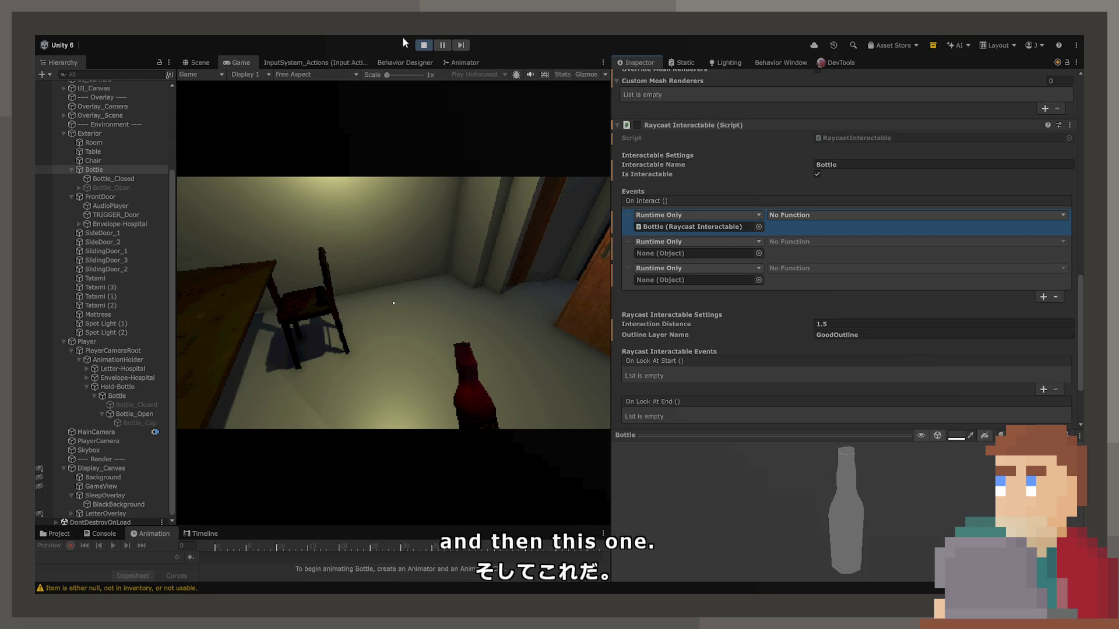
{"action": "left_click", "coordinate": [419, 46]}
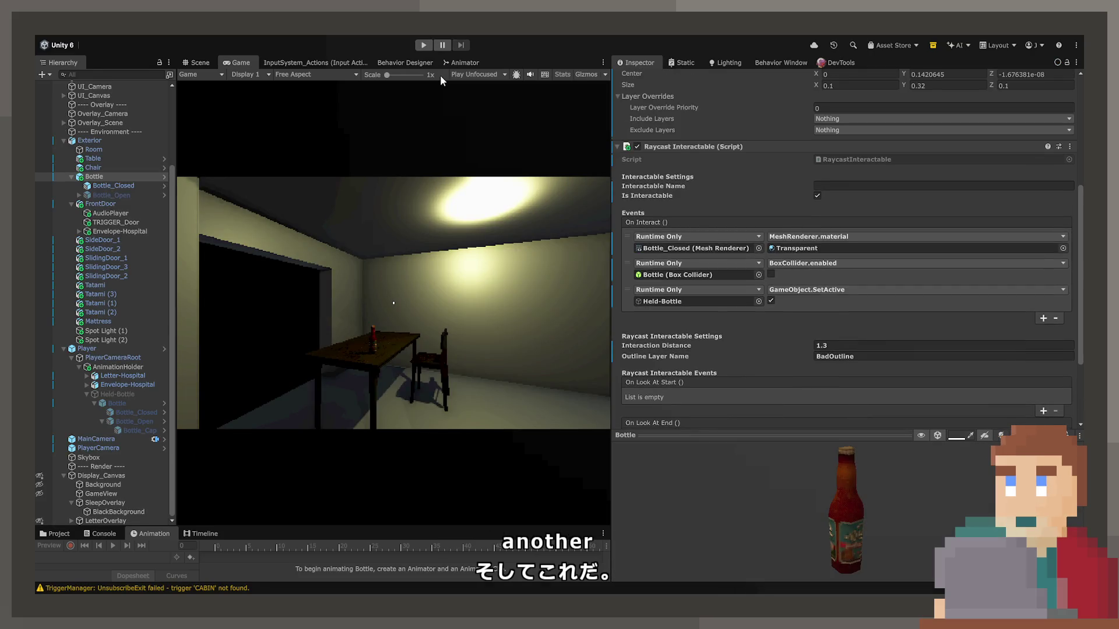
Step: Make the Bottle's last On Interact event set its own RaycastInteractable.enabled, replacing the collider toggle
{"action": "mouse_move", "coordinate": [686, 237]}
{"action": "left_mouse_down"}
{"action": "mouse_move", "coordinate": [677, 155]}
{"action": "mouse_move", "coordinate": [691, 274]}
{"action": "left_mouse_up"}
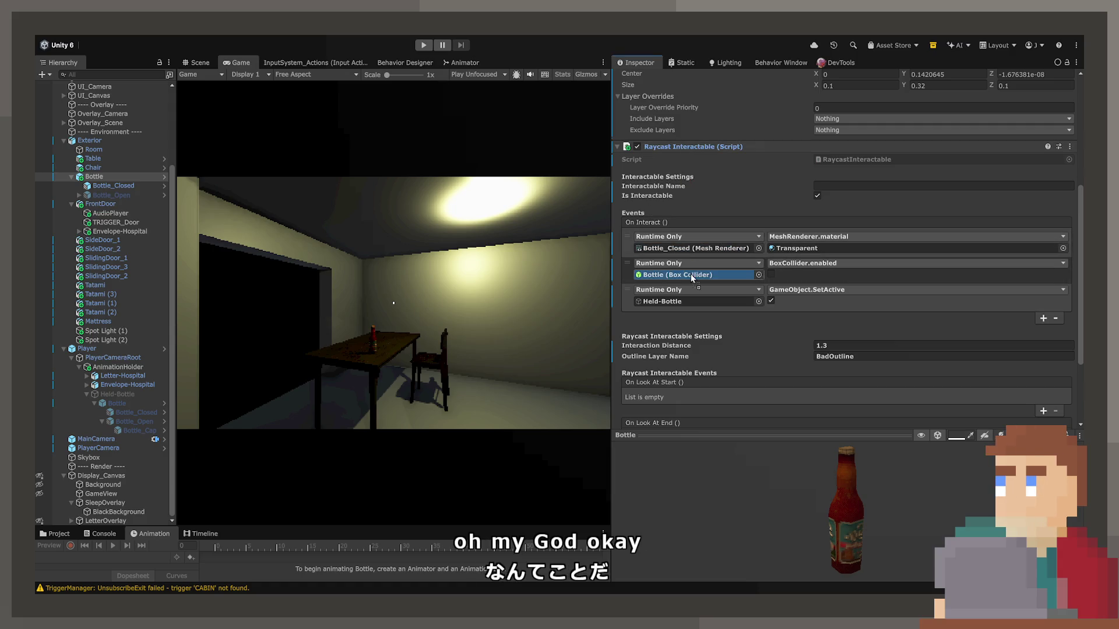
{"action": "left_click", "coordinate": [791, 264]}
{"action": "left_click", "coordinate": [890, 333]}
{"action": "left_click_drag", "start_coordinate": [628, 264], "coordinate": [629, 291]}
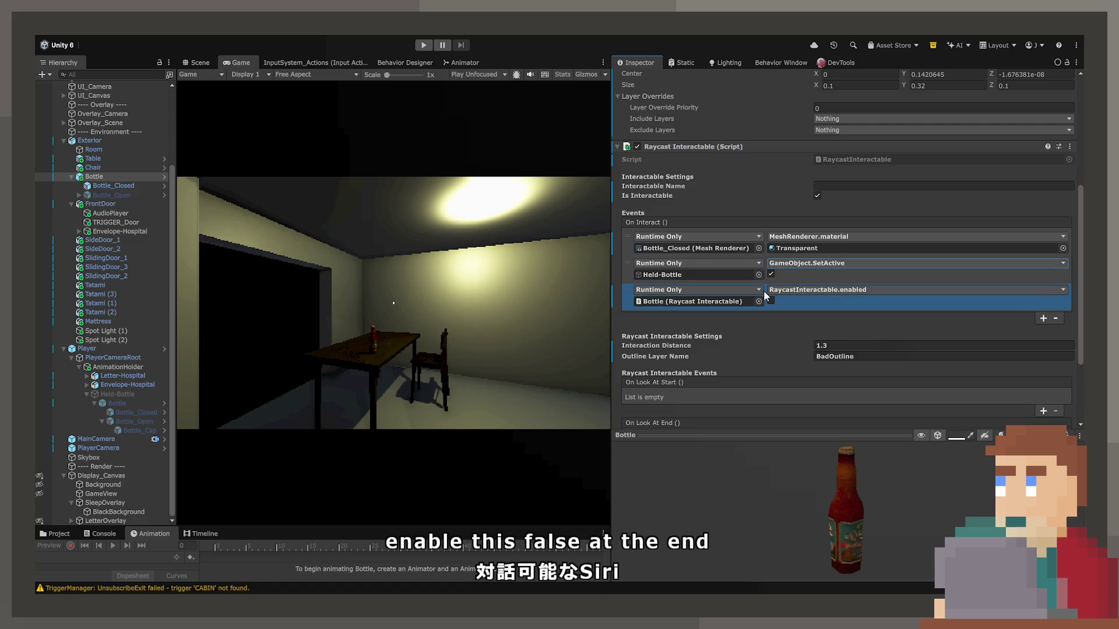
{"action": "scroll", "coordinate": [760, 289], "scroll_direction": "down", "scroll_amount": 2}
{"action": "scroll", "coordinate": [758, 290], "scroll_direction": "down", "scroll_amount": 2}
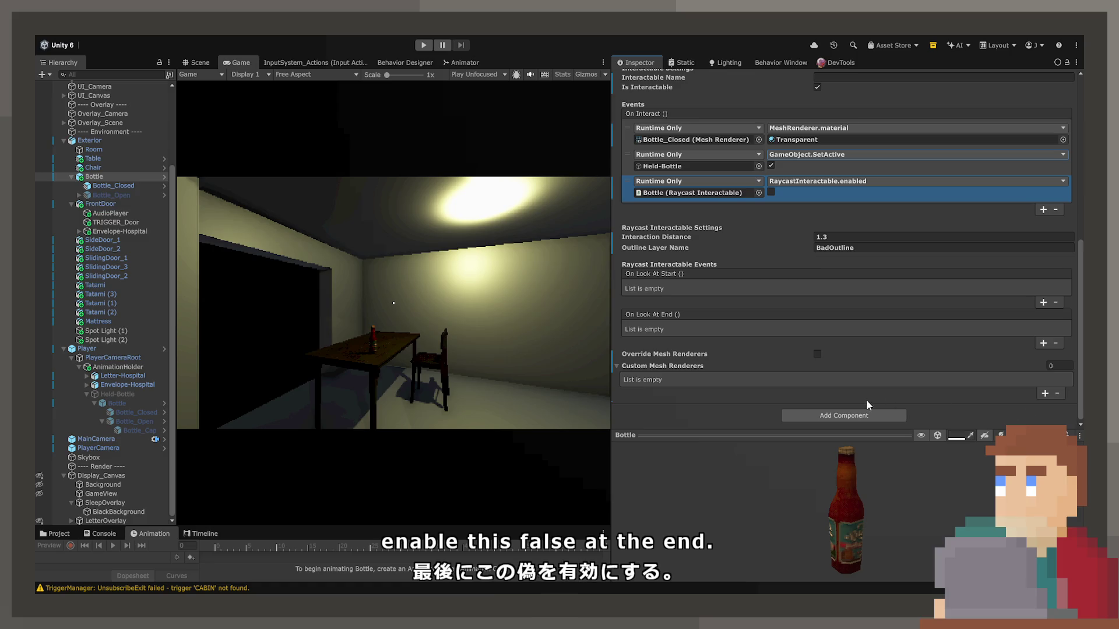
{"action": "scroll", "coordinate": [685, 376], "scroll_direction": "up", "scroll_amount": 2}
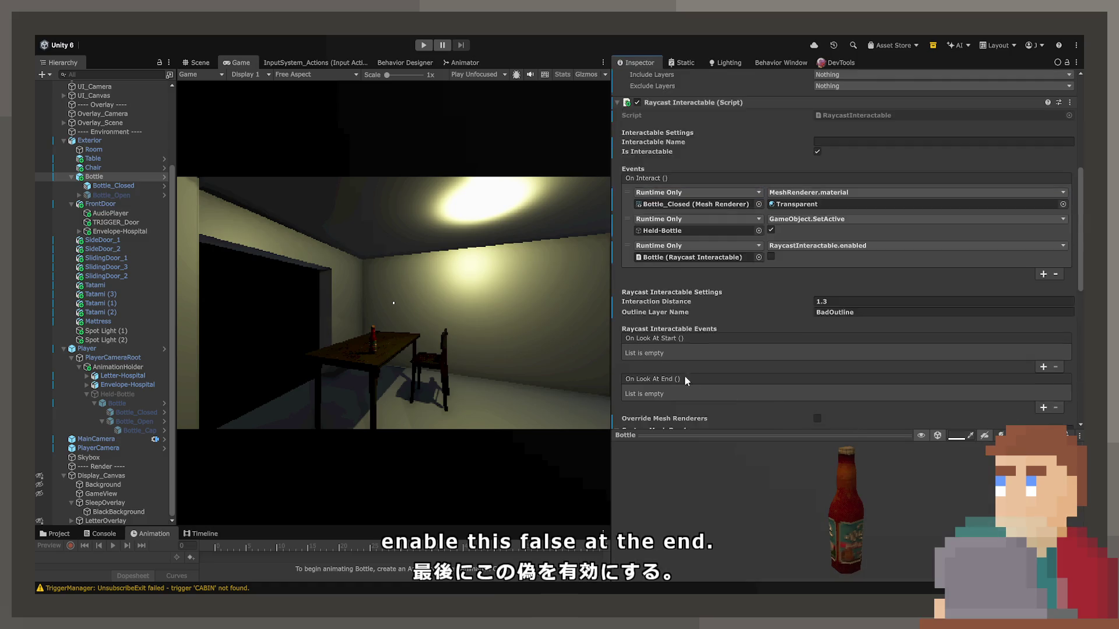
{"action": "scroll", "coordinate": [670, 370], "scroll_direction": "down", "scroll_amount": 3}
{"action": "scroll", "coordinate": [652, 355], "scroll_direction": "down", "scroll_amount": 8}
Step: Set the second Raycast Interactable's Interaction Distance to 1.5
{"action": "left_click", "coordinate": [879, 177]}
{"action": "left_click", "coordinate": [862, 271]}
{"action": "type", "text": "1."}
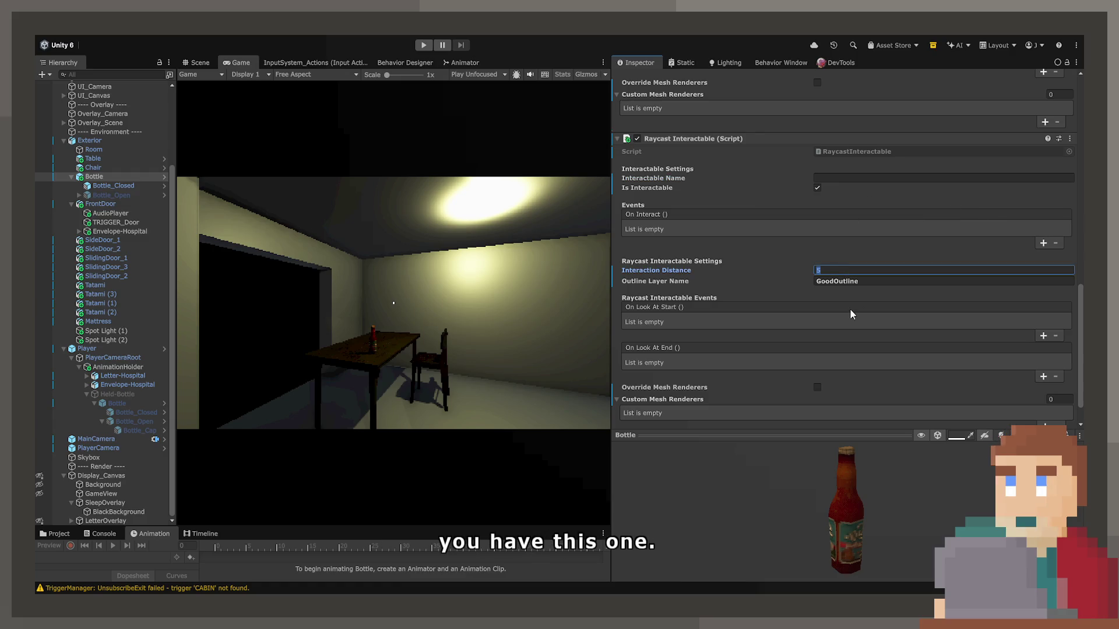
{"action": "type", "text": "5"}
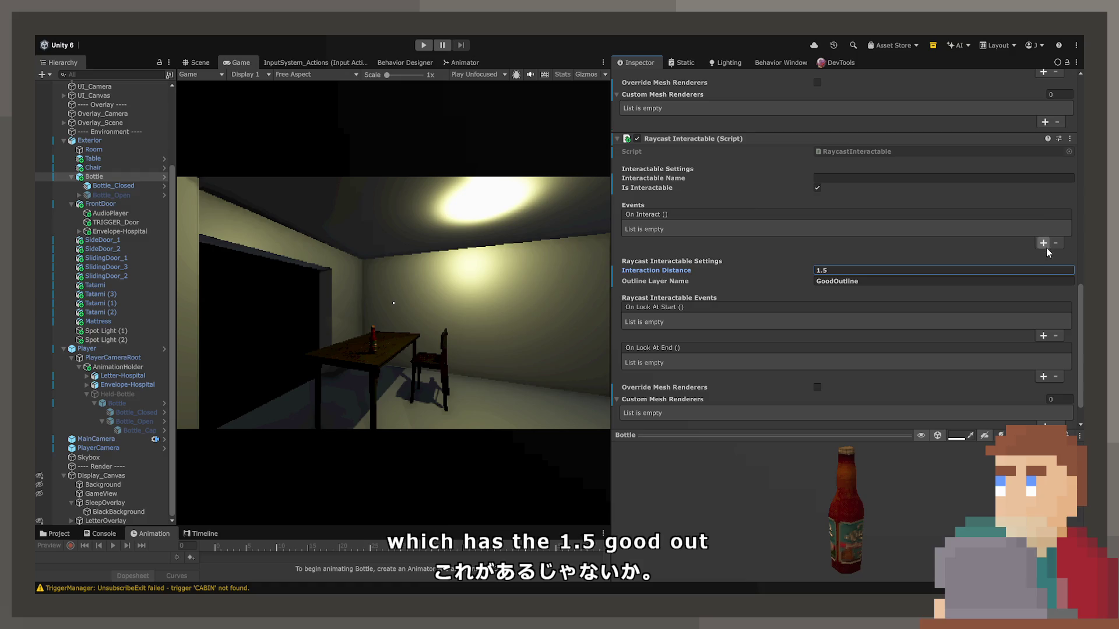
Step: Add three empty On Interact events to the second Raycast Interactable
{"action": "left_click", "coordinate": [1044, 243]}
{"action": "left_click", "coordinate": [1044, 259]}
{"action": "left_click", "coordinate": [1044, 284]}
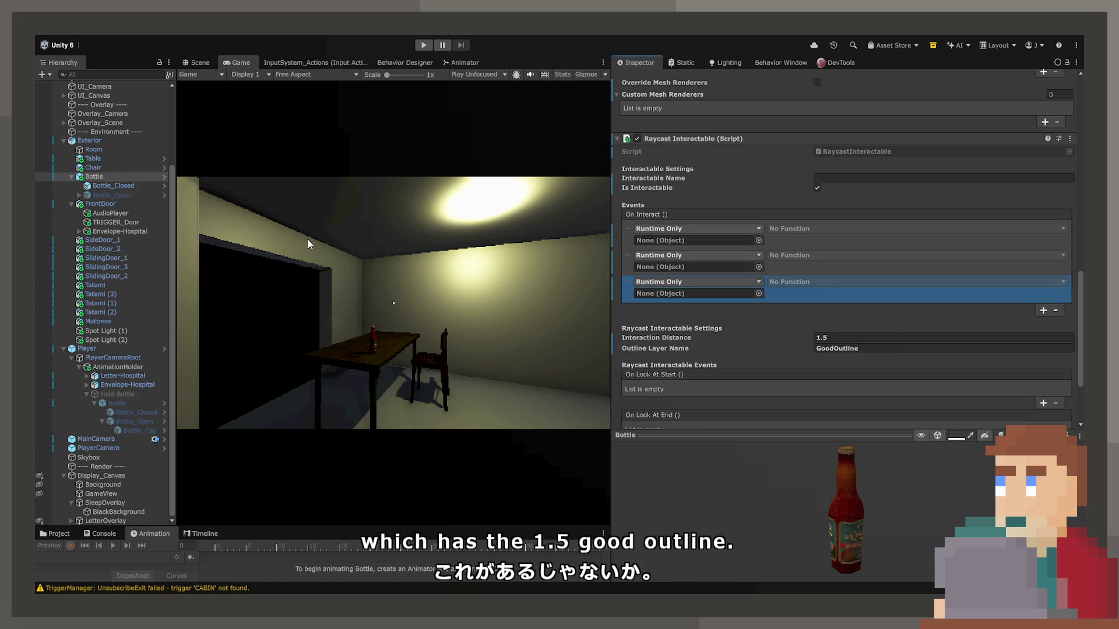
Step: Make the first event set Bottle_Closed's MeshRenderer.material to Glass-Bottles-1, comparing with undo/redo
{"action": "scroll", "coordinate": [105, 273], "scroll_direction": "up", "scroll_amount": 3}
{"action": "mouse_move", "coordinate": [111, 253]}
{"action": "left_mouse_down"}
{"action": "mouse_move", "coordinate": [662, 251]}
{"action": "mouse_move", "coordinate": [702, 240]}
{"action": "left_mouse_up"}
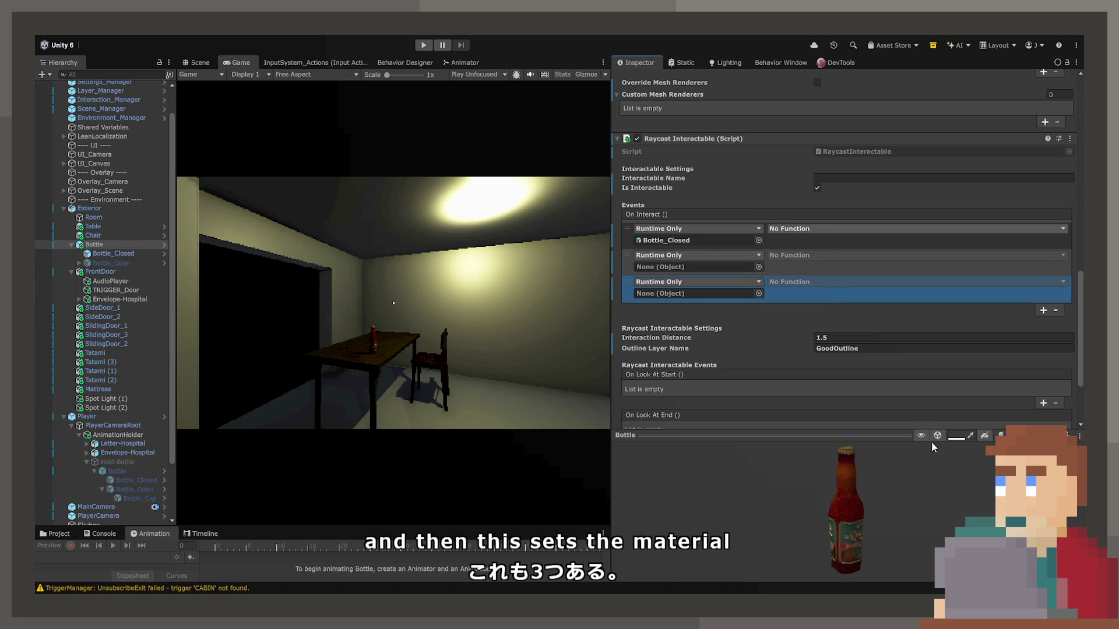
{"action": "left_click", "coordinate": [900, 354]}
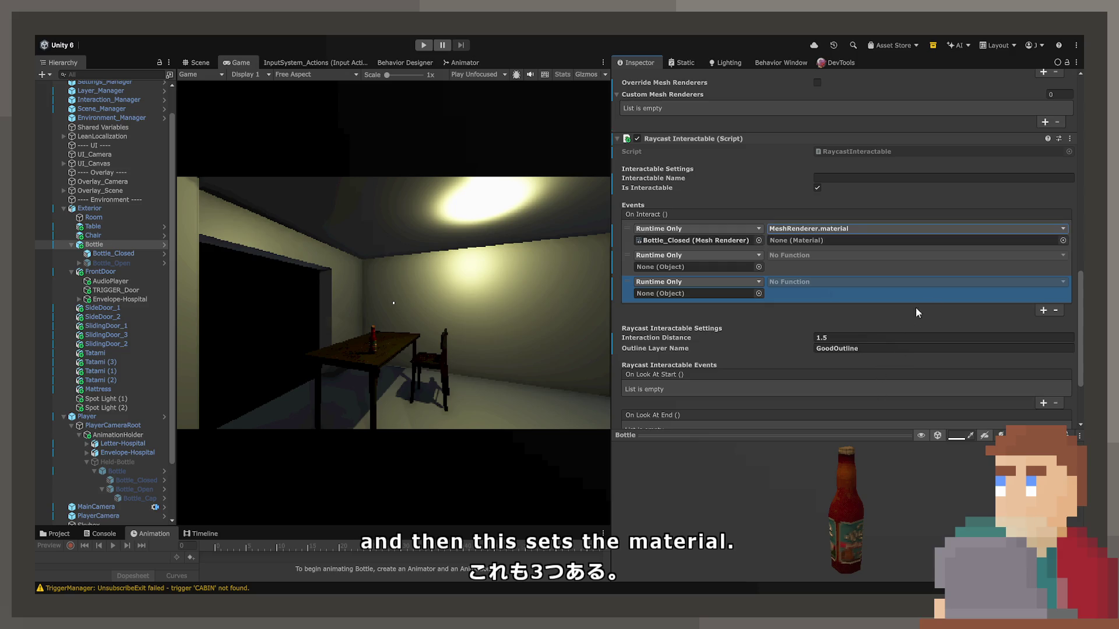
{"action": "left_click", "coordinate": [1061, 240]}
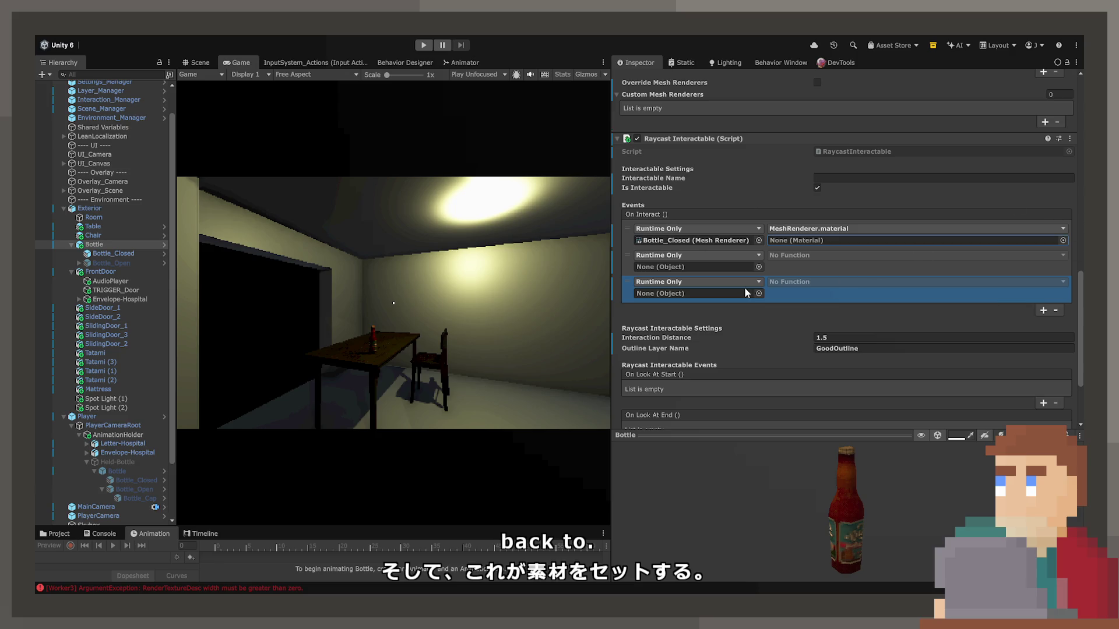
{"action": "key", "text": "Down"}
{"action": "key", "text": "Down"}
{"action": "key", "text": "Down"}
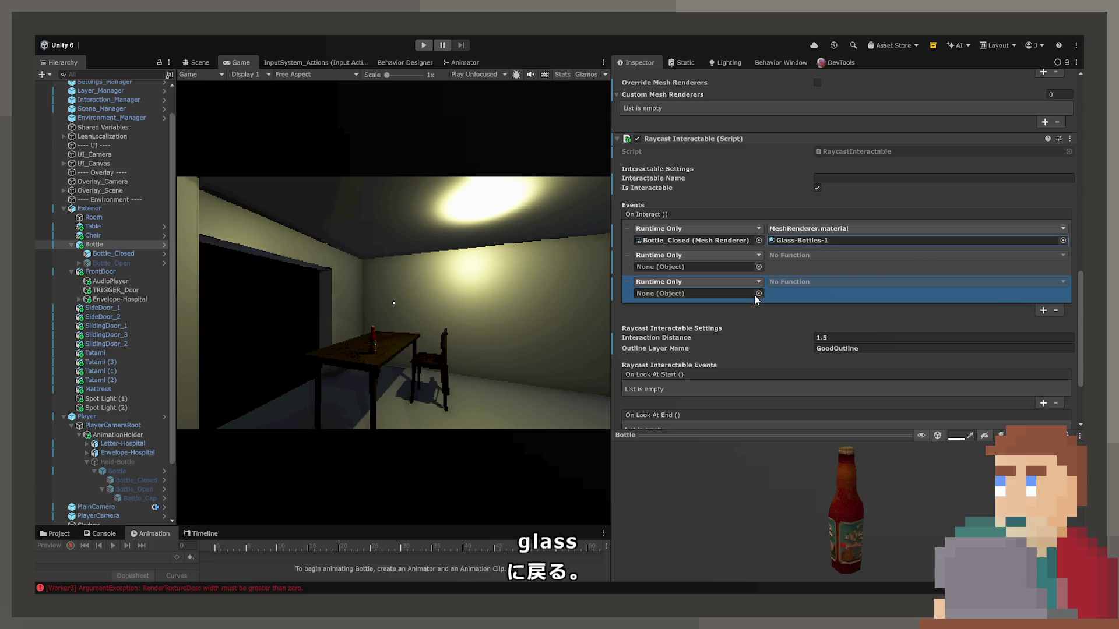
{"action": "key", "text": "ctrl+z"}
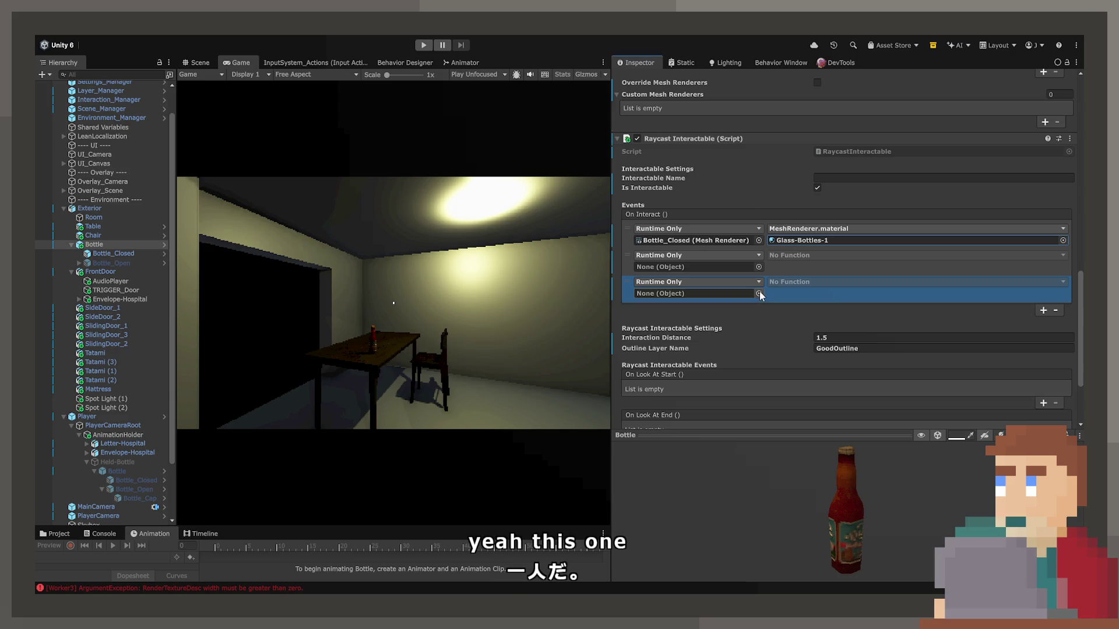
{"action": "key", "text": "ctrl+z"}
{"action": "key", "text": "ctrl+z"}
{"action": "key", "text": "ctrl+z"}
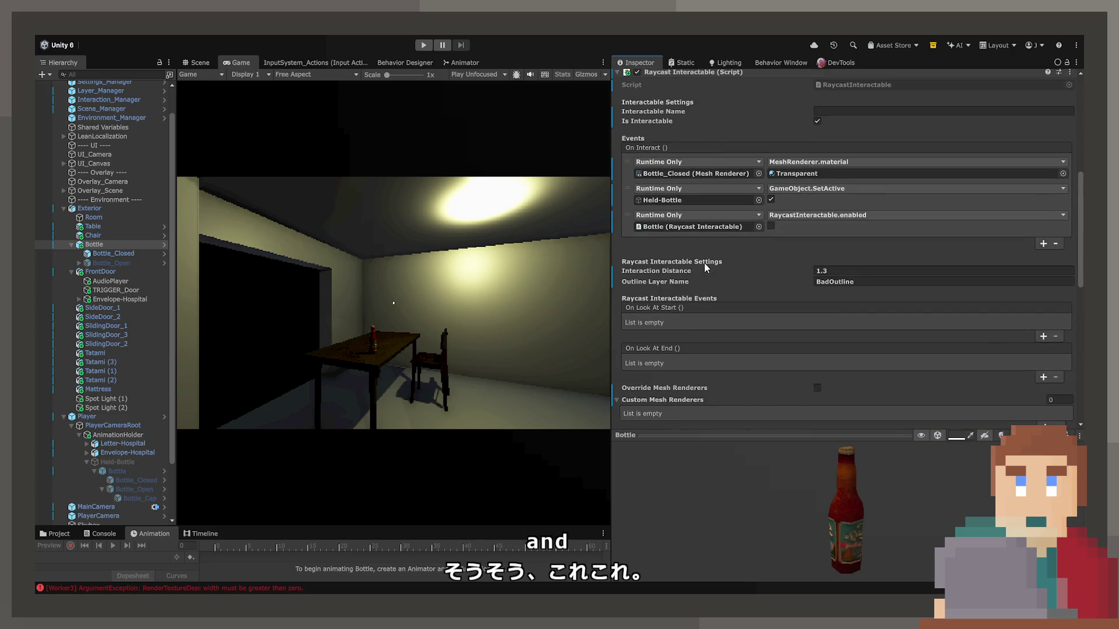
{"action": "scroll", "coordinate": [123, 350], "scroll_direction": "down", "scroll_amount": 3}
{"action": "key", "text": "ctrl+shift+z"}
{"action": "key", "text": "ctrl+shift+z"}
{"action": "key", "text": "ctrl+shift+z"}
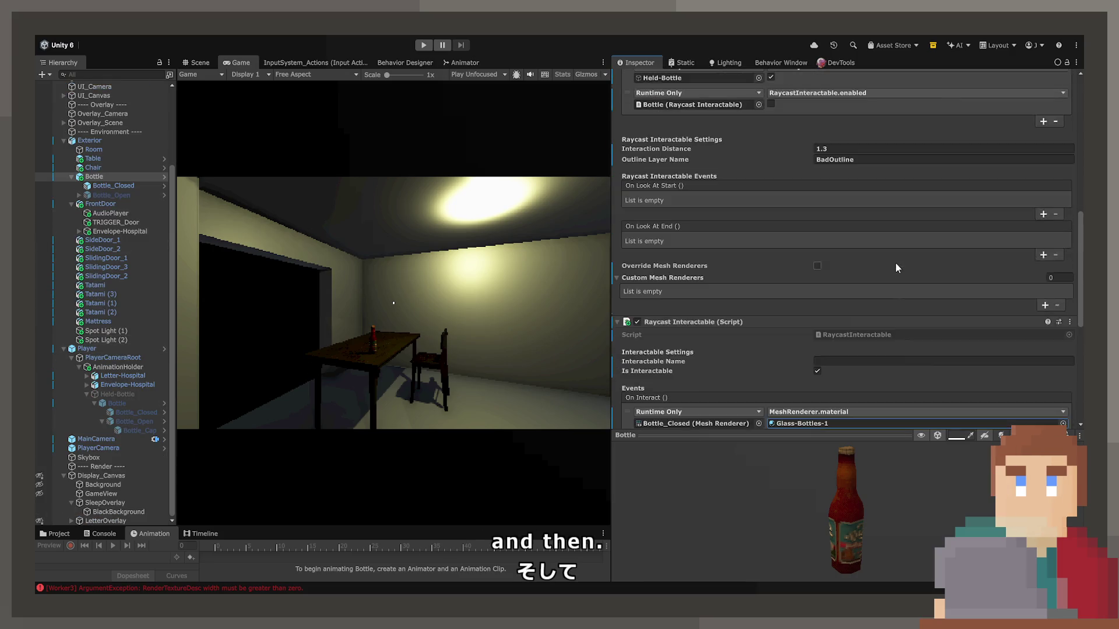
Step: Make the second On Interact event toggle Held-Bottle's active state
{"action": "left_click_drag", "start_coordinate": [118, 394], "coordinate": [715, 296]}
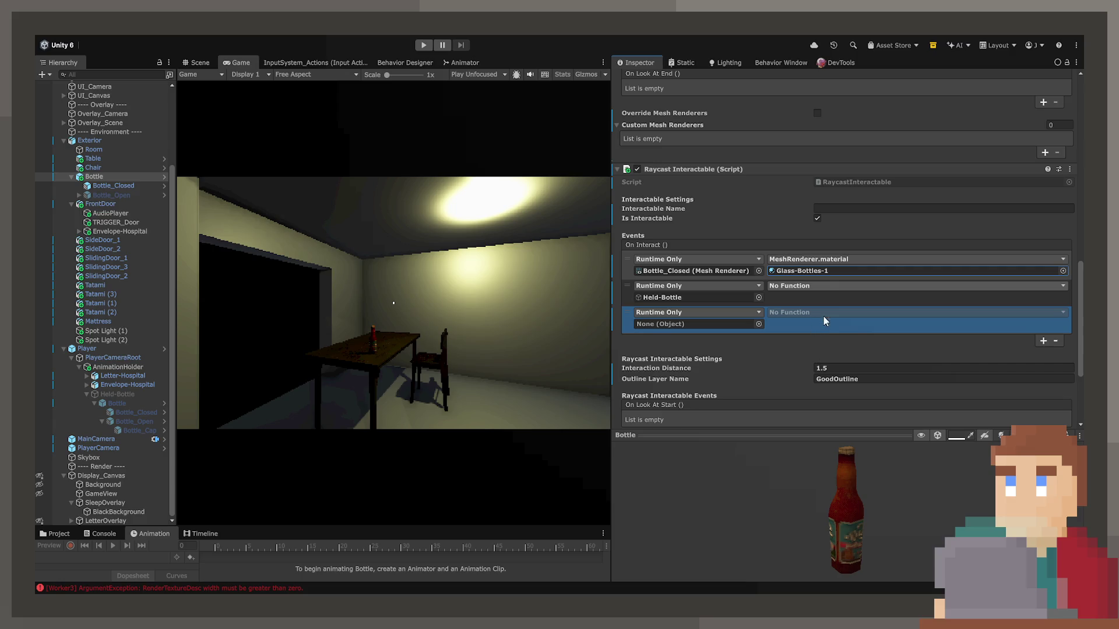
{"action": "left_click", "coordinate": [907, 400]}
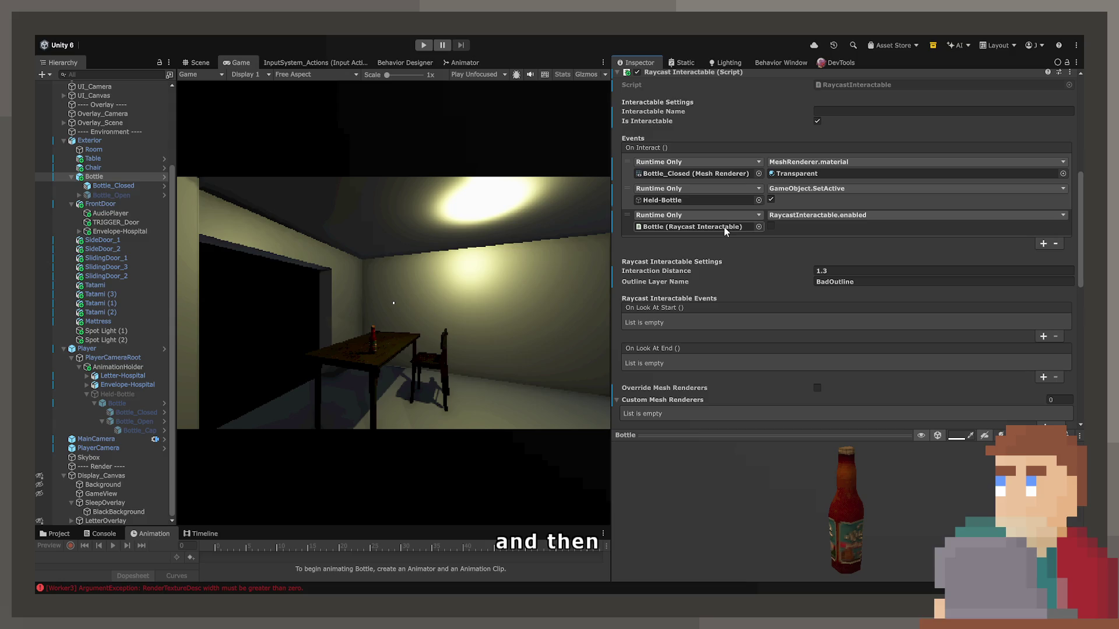
{"action": "scroll", "coordinate": [723, 228], "scroll_direction": "down", "scroll_amount": 8}
Step: Set the third event to the Bottle's RaycastInteractable.enabled and duplicate that entry
{"action": "mouse_move", "coordinate": [656, 139]}
{"action": "left_mouse_down"}
{"action": "mouse_move", "coordinate": [670, 289]}
{"action": "mouse_move", "coordinate": [694, 293]}
{"action": "left_mouse_up"}
{"action": "left_click", "coordinate": [778, 273]}
{"action": "left_click", "coordinate": [778, 282]}
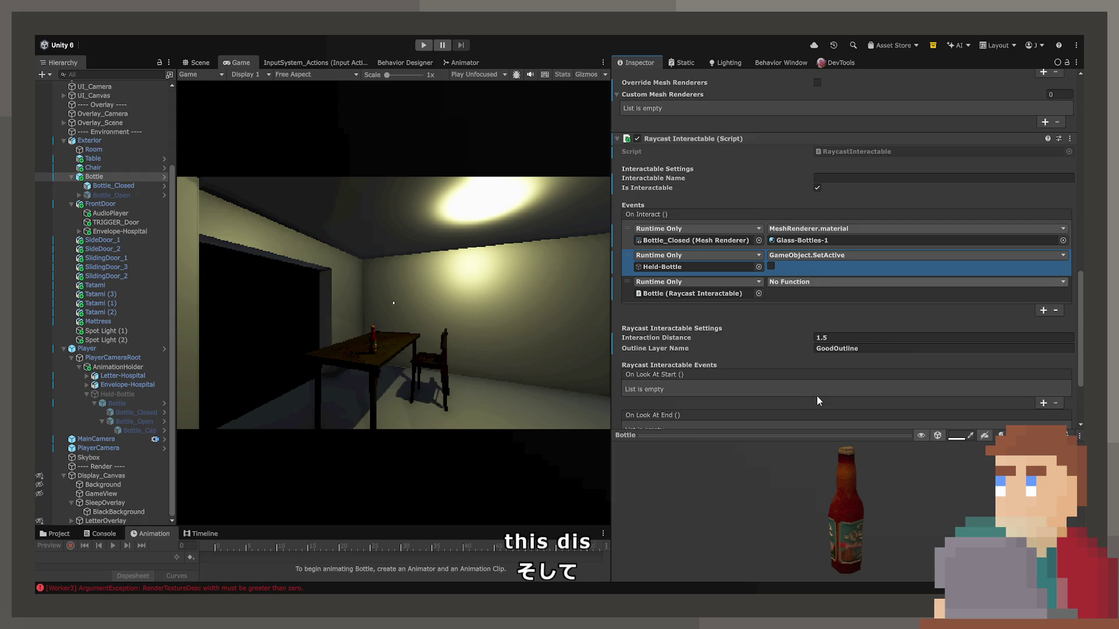
{"action": "left_click", "coordinate": [727, 366]}
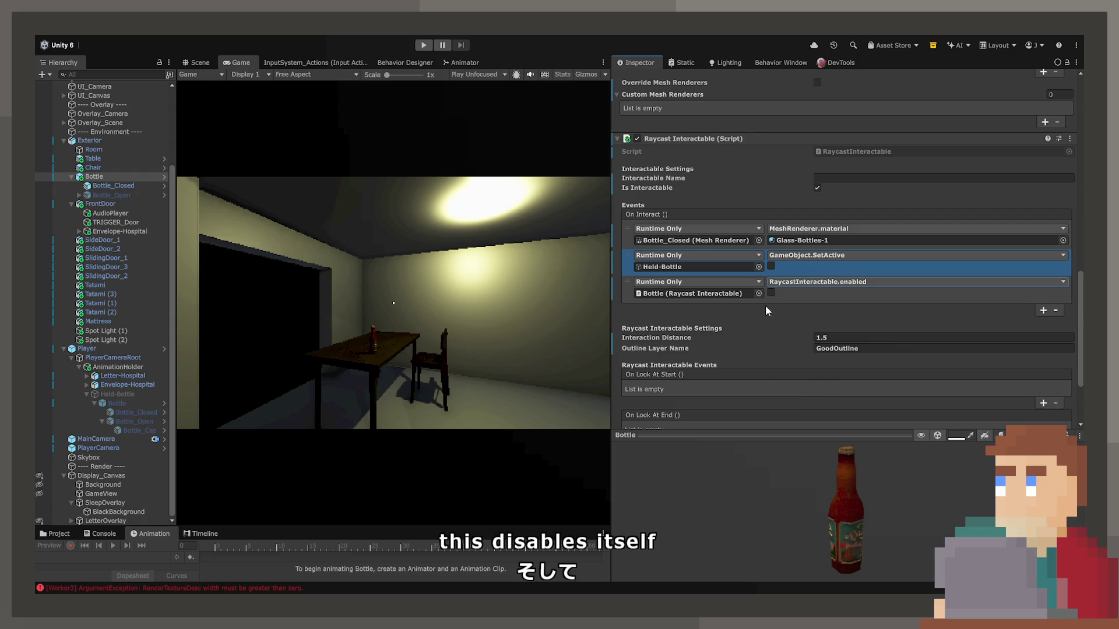
{"action": "left_click", "coordinate": [1043, 310]}
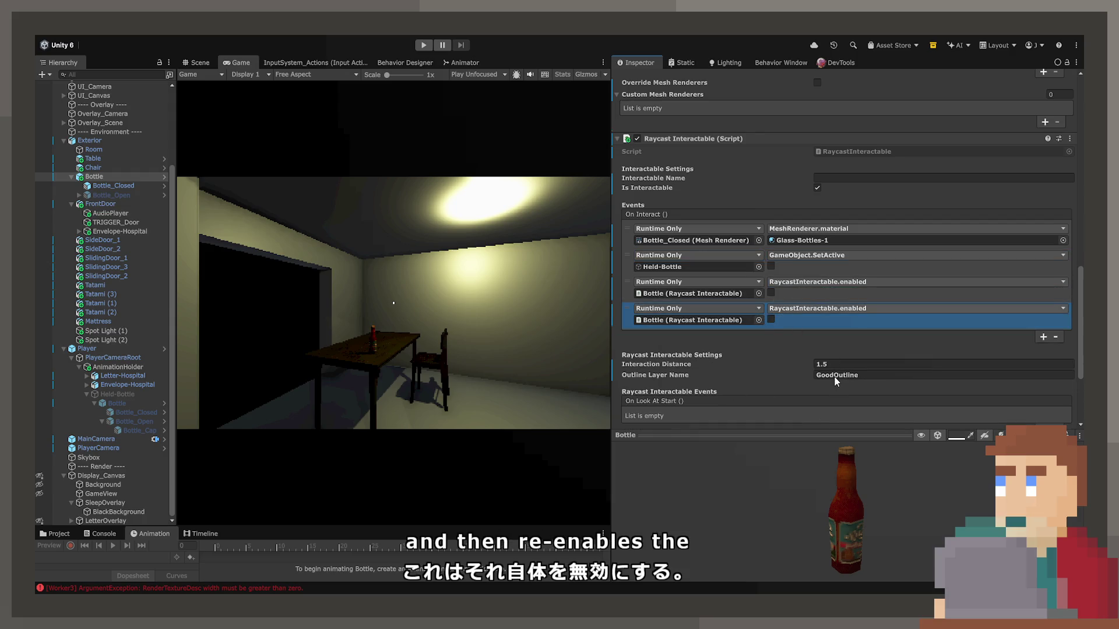
Step: Tick the third entry so it enables the second interactable, then start the game
{"action": "scroll", "coordinate": [848, 360], "scroll_direction": "up", "scroll_amount": 7}
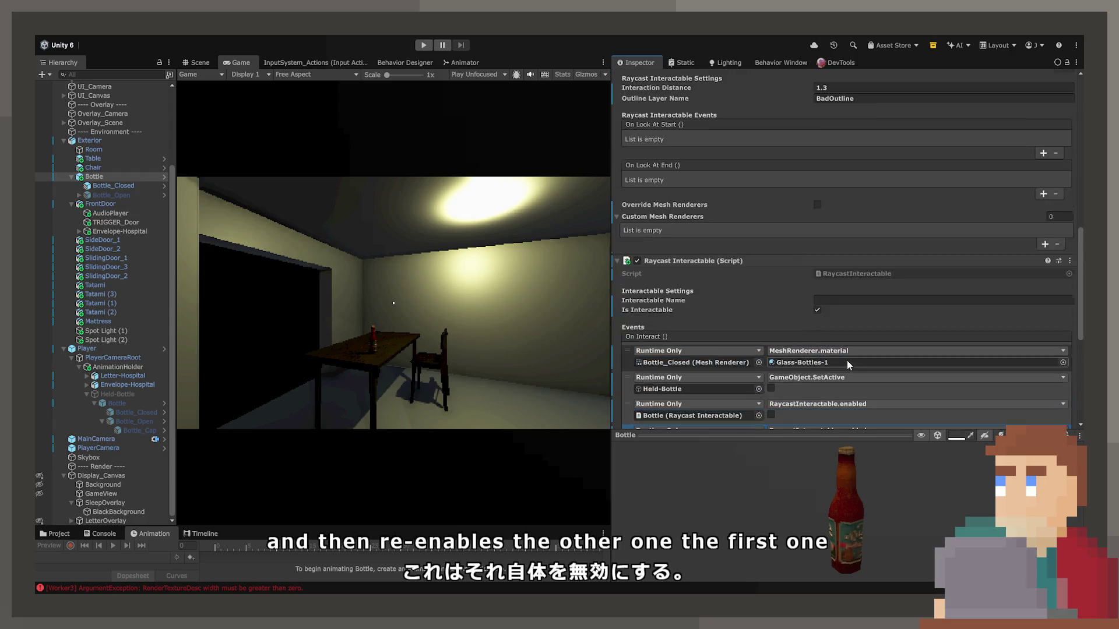
{"action": "left_click", "coordinate": [1043, 182]}
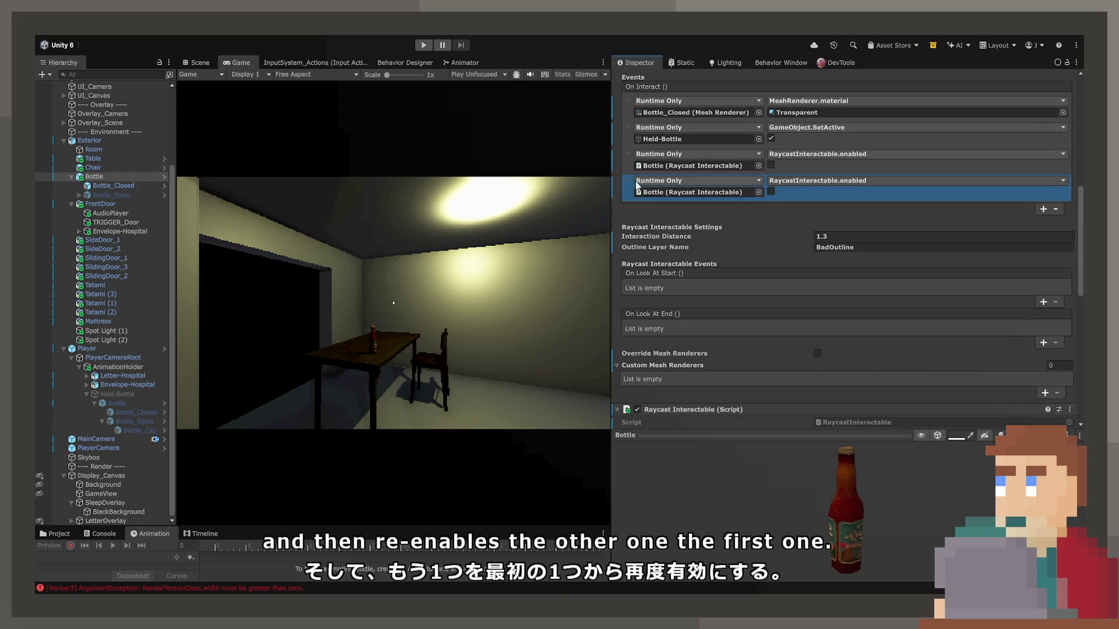
{"action": "left_click", "coordinate": [726, 163]}
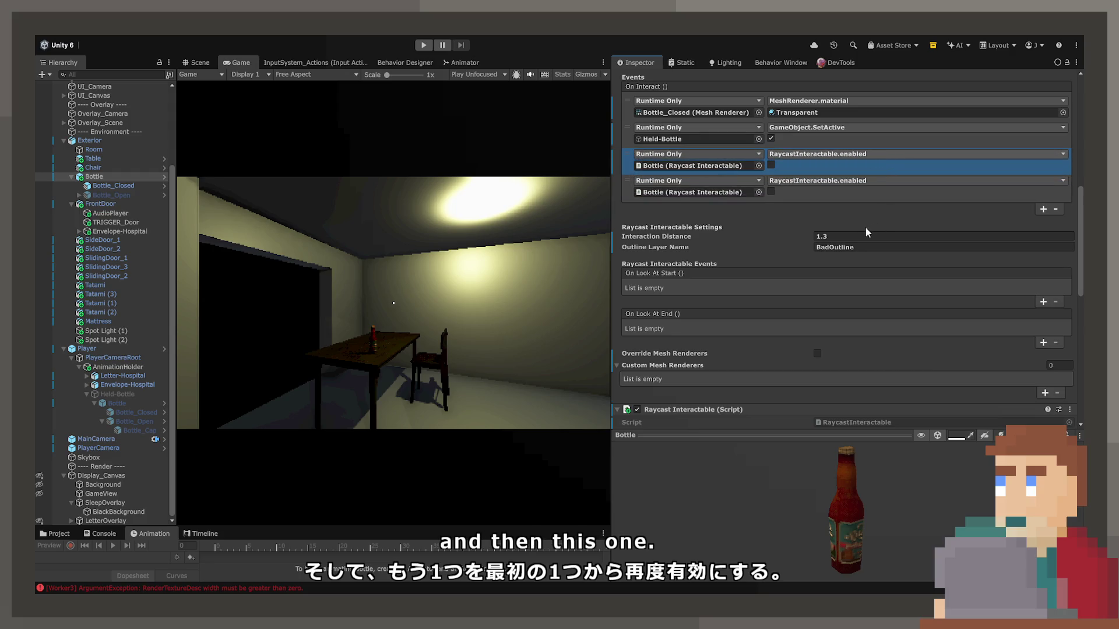
{"action": "left_click", "coordinate": [771, 166]}
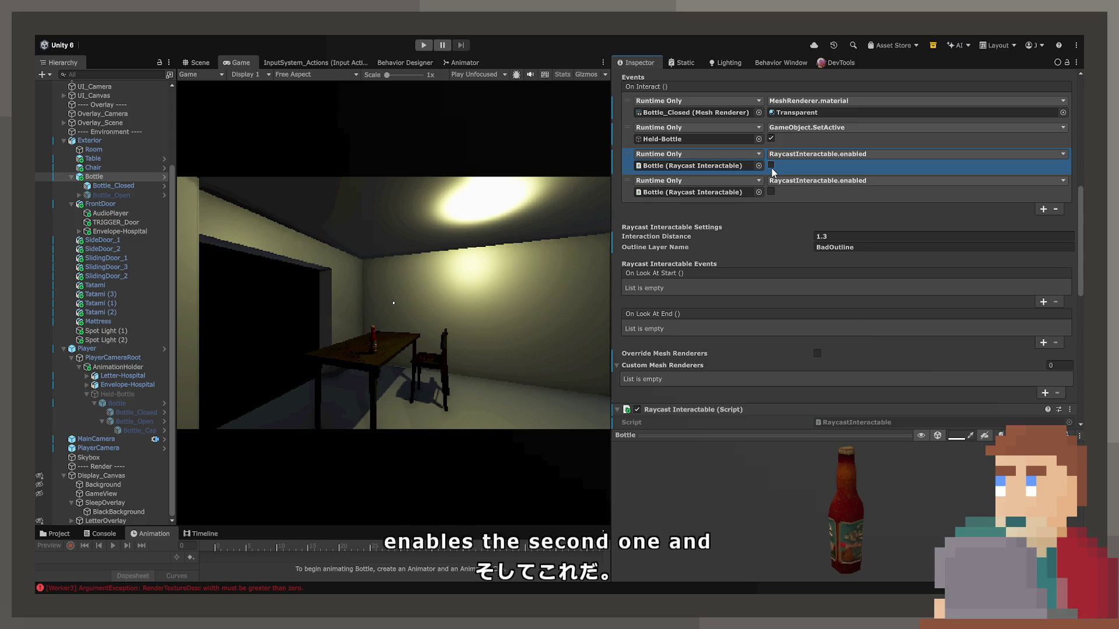
{"action": "left_click", "coordinate": [423, 45]}
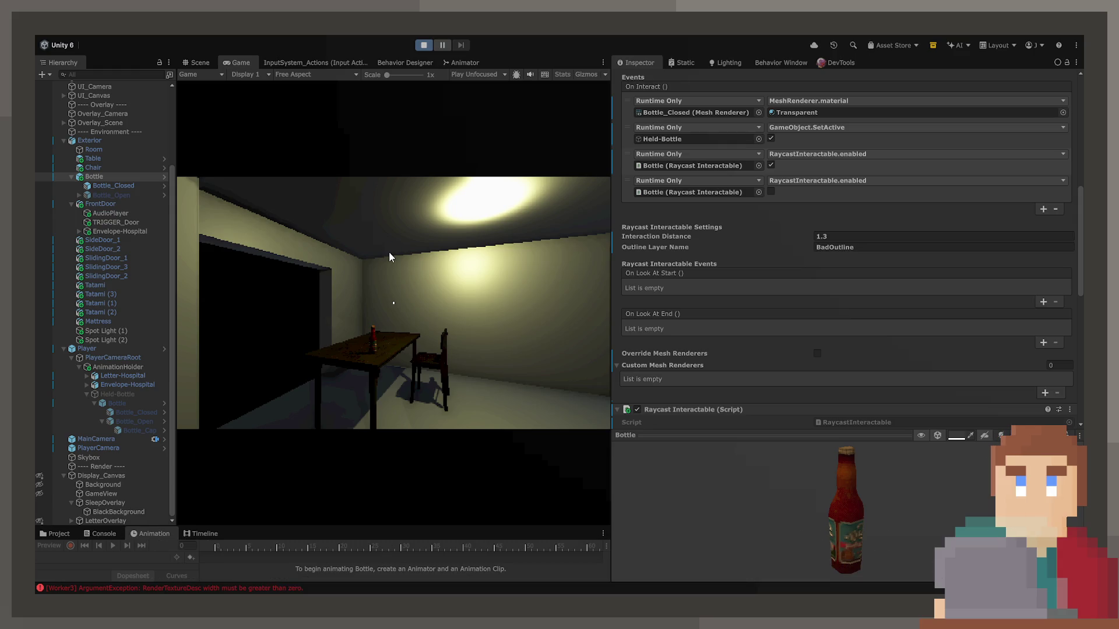
Step: In a maximized Game view, walk to the table and pick up the bottle
{"action": "key", "text": "ctrl+p"}
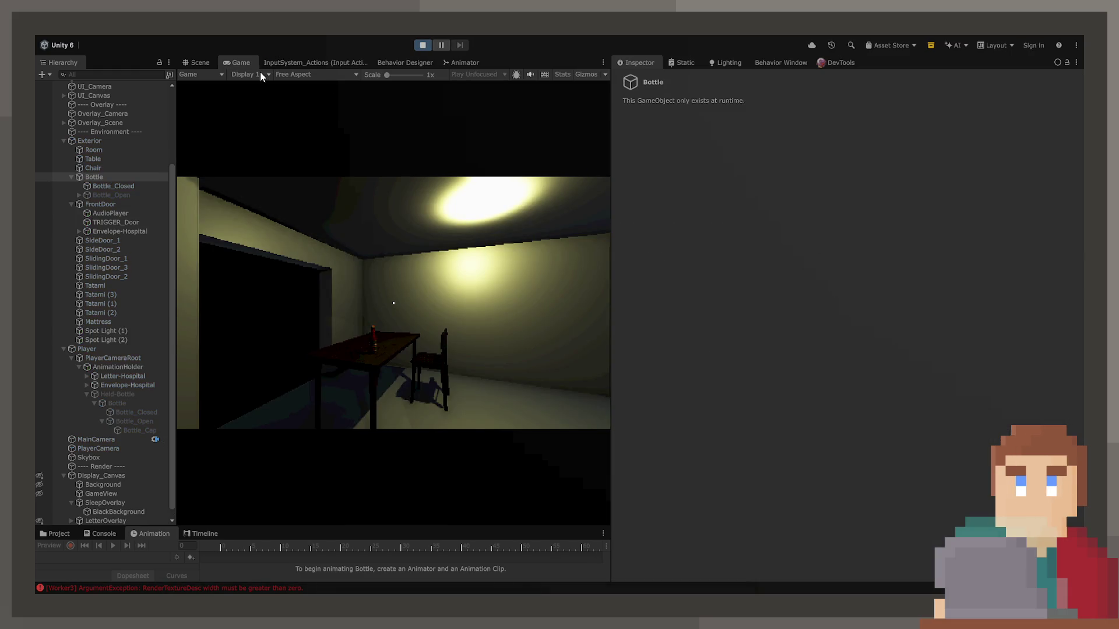
{"action": "double_click", "coordinate": [241, 62]}
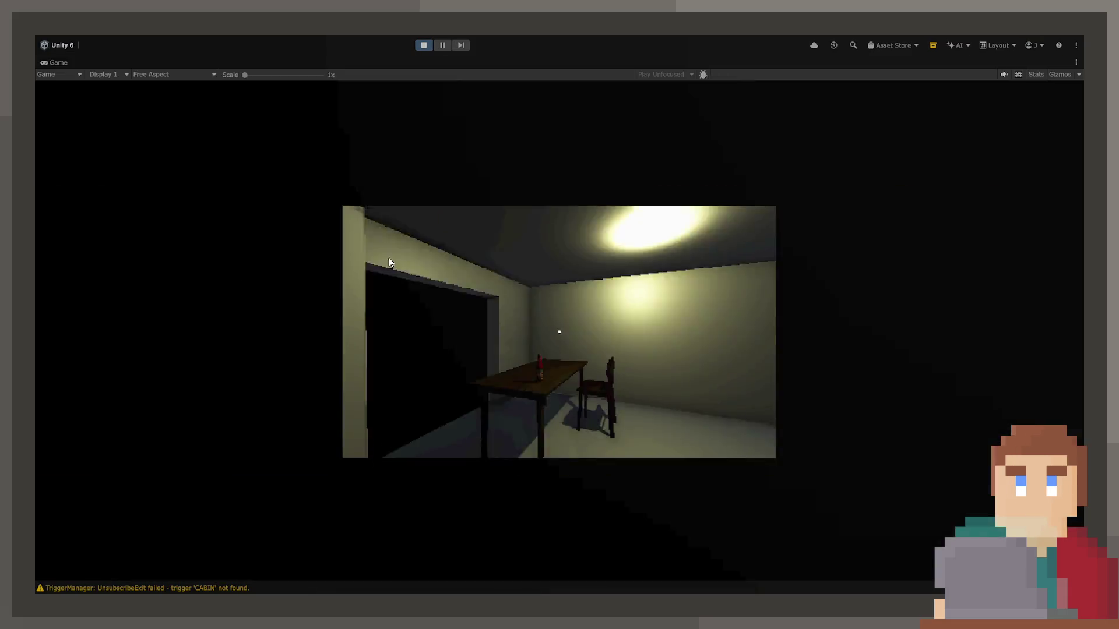
{"action": "key", "text": "w"}
{"action": "key", "text": "e"}
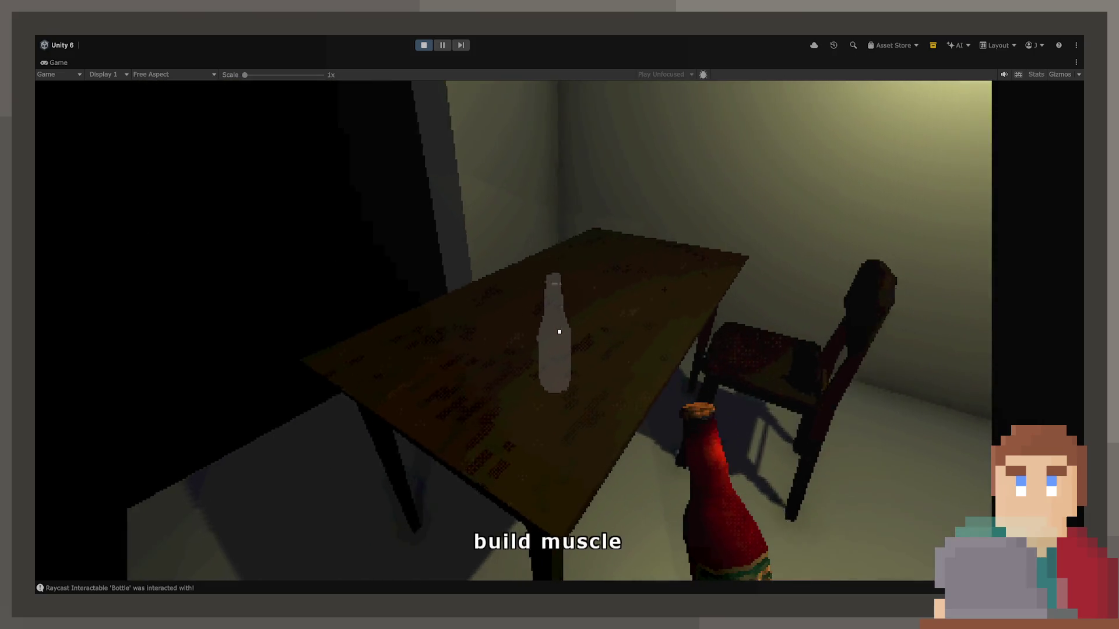
{"action": "left_click", "coordinate": [559, 331]}
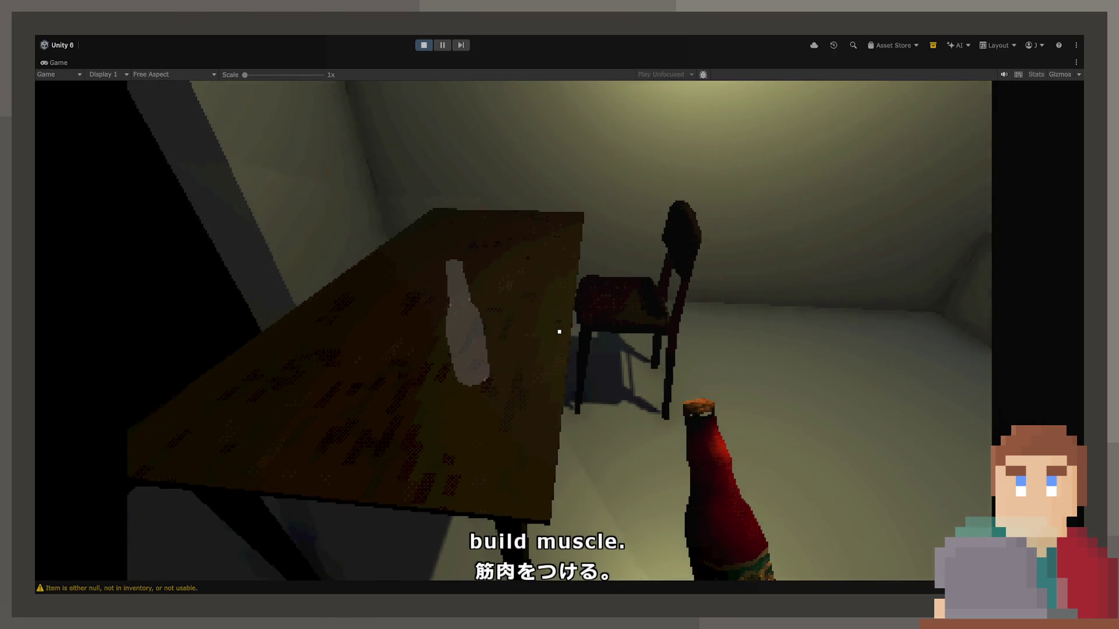
Step: Restore the editor layout, view the bottle in the Scene view, and collapse the first Raycast Interactable
{"action": "key", "text": "Escape"}
{"action": "double_click", "coordinate": [55, 60]}
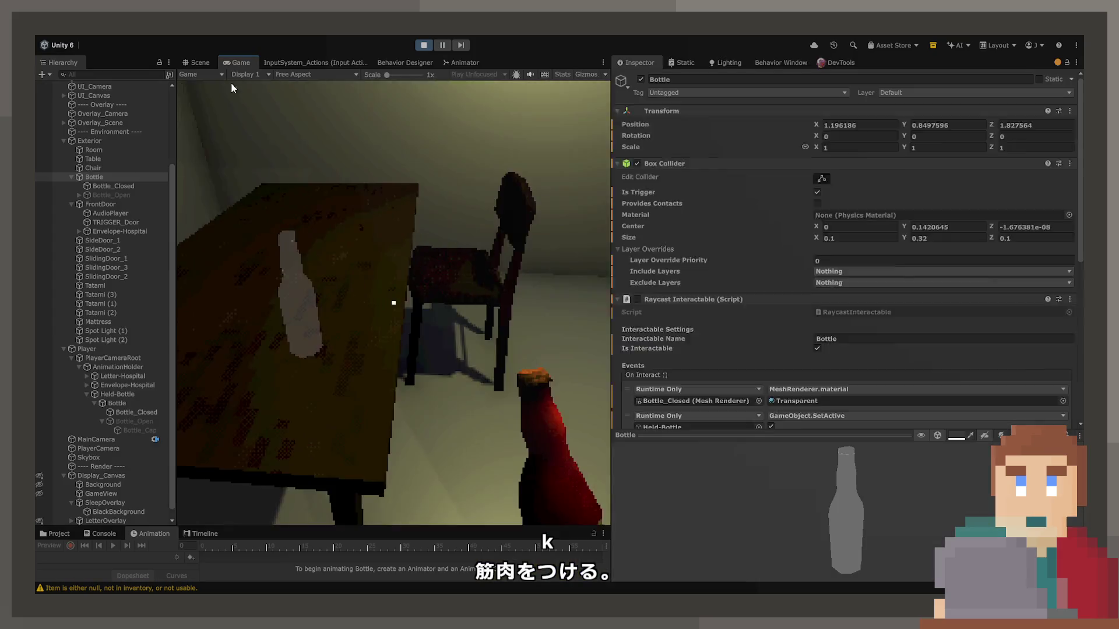
{"action": "left_click", "coordinate": [198, 63]}
{"action": "left_click_drag", "start_coordinate": [477, 223], "coordinate": [651, 308]}
{"action": "scroll", "coordinate": [651, 308], "scroll_direction": "down", "scroll_amount": 2}
{"action": "left_click", "coordinate": [616, 269]}
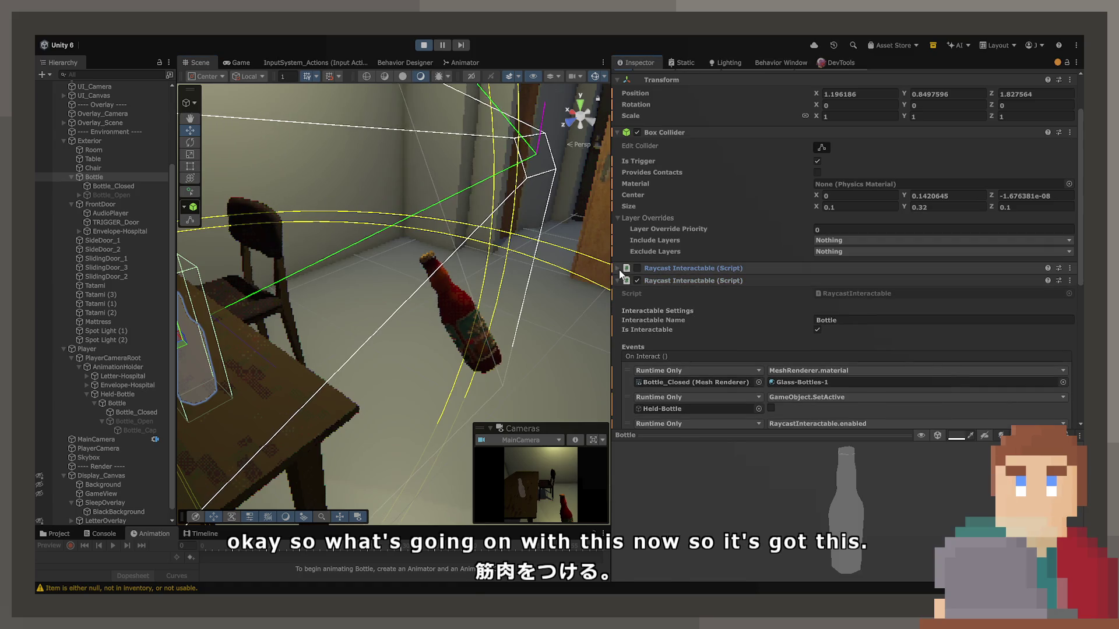
Step: Stop play, disable and expand the second Raycast Interactable component, then play again
{"action": "left_click", "coordinate": [431, 46]}
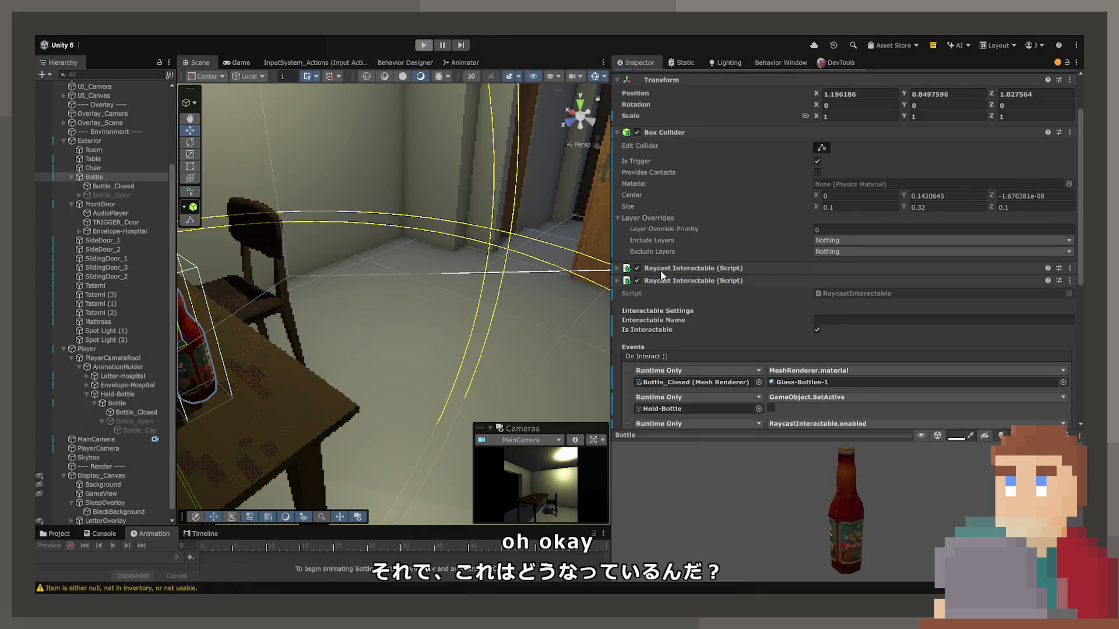
{"action": "left_click", "coordinate": [636, 370]}
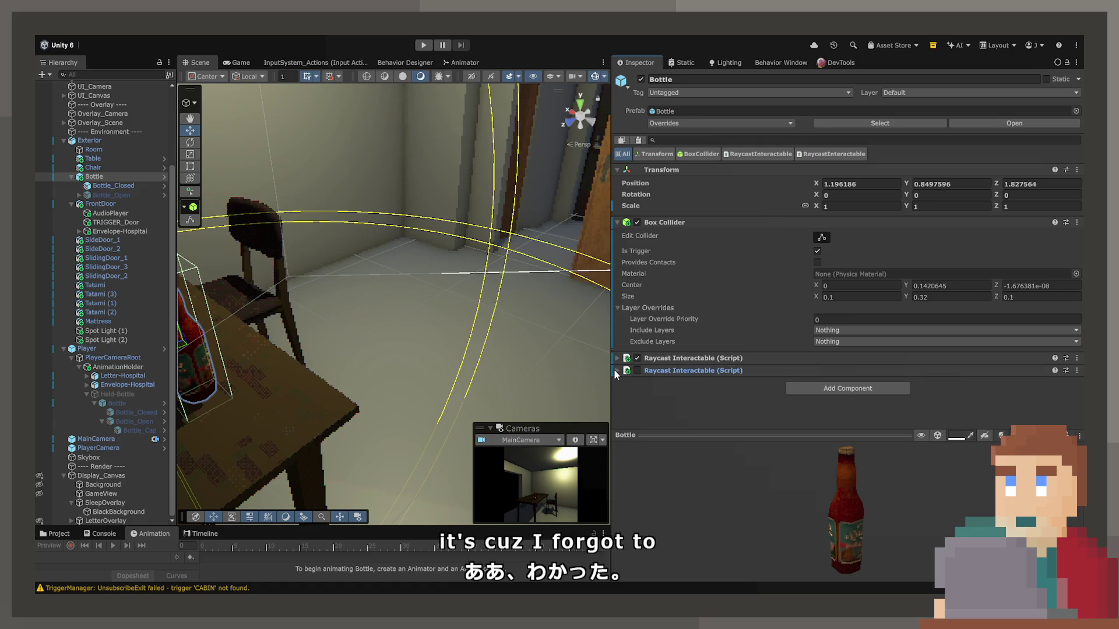
{"action": "left_click", "coordinate": [616, 371]}
{"action": "scroll", "coordinate": [614, 369], "scroll_direction": "down", "scroll_amount": 5}
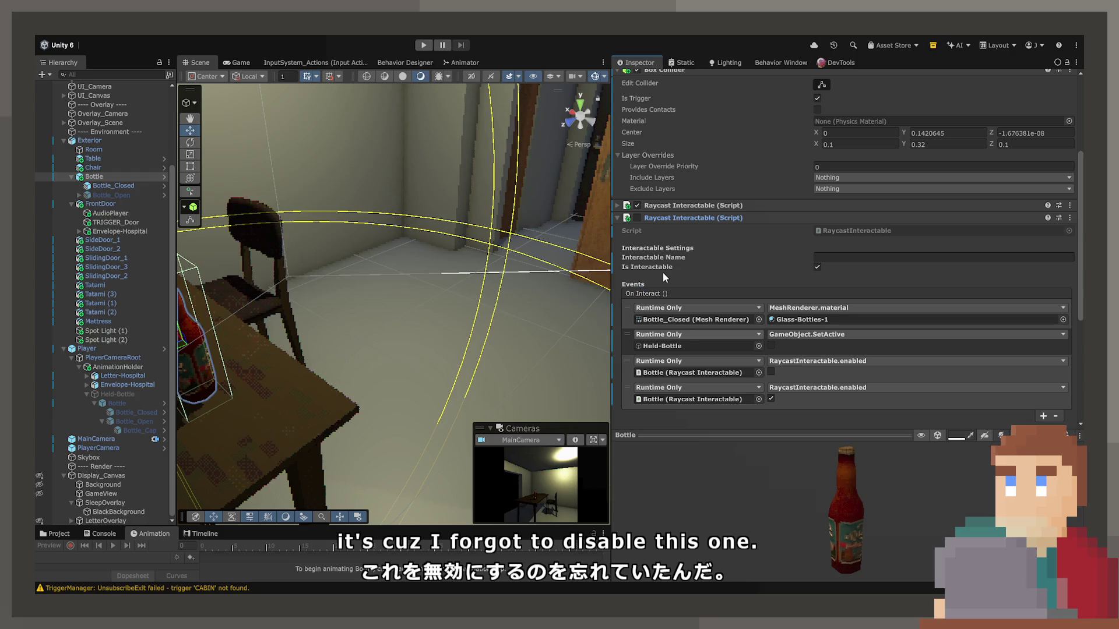
{"action": "left_click", "coordinate": [425, 45]}
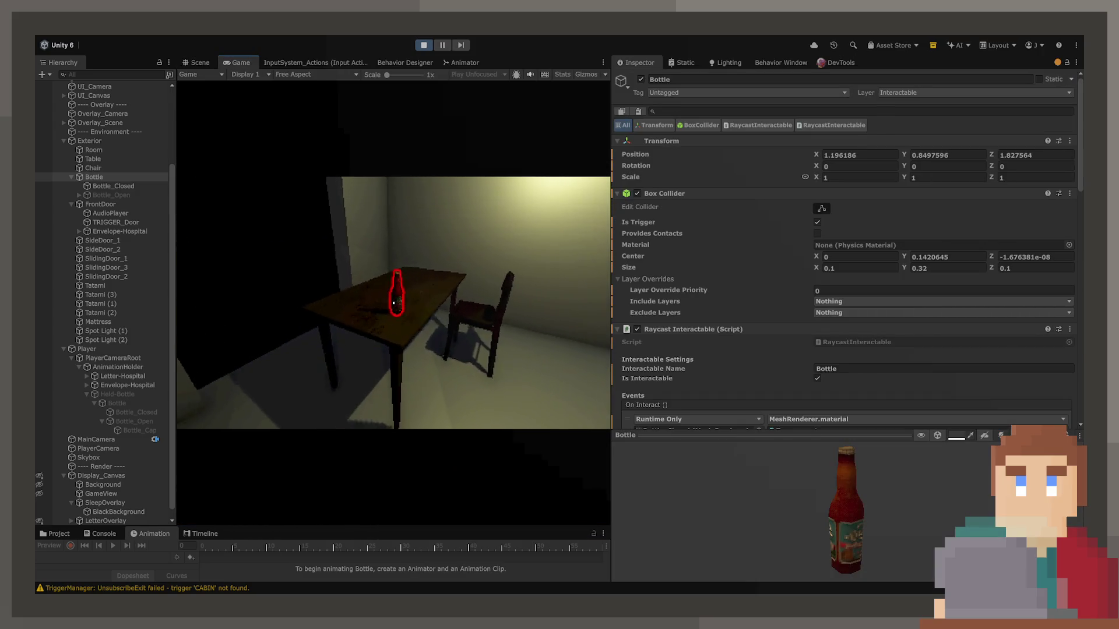
Step: Pick up the bottle in the Game view, then exit play mode
{"action": "key", "text": "e"}
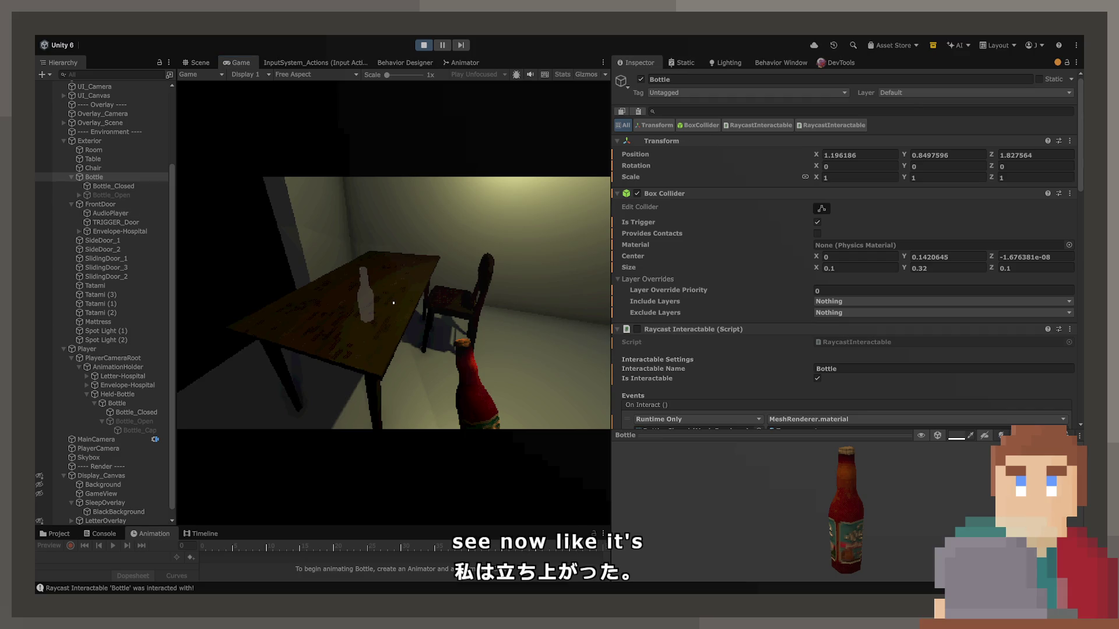
{"action": "scroll", "coordinate": [913, 292], "scroll_direction": "down", "scroll_amount": 3}
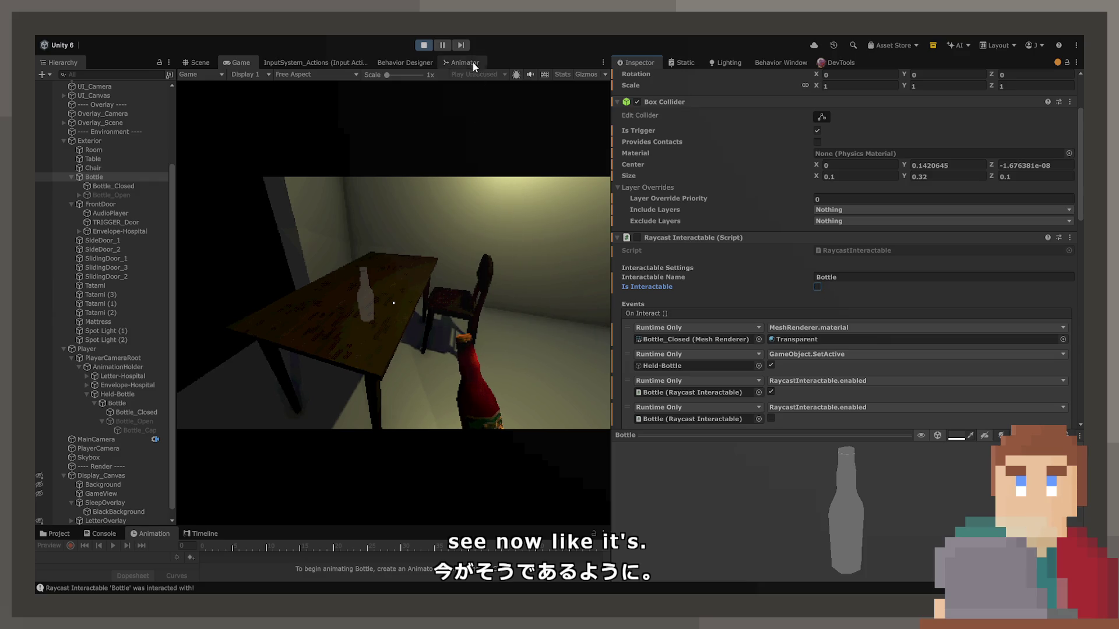
{"action": "left_click", "coordinate": [425, 45]}
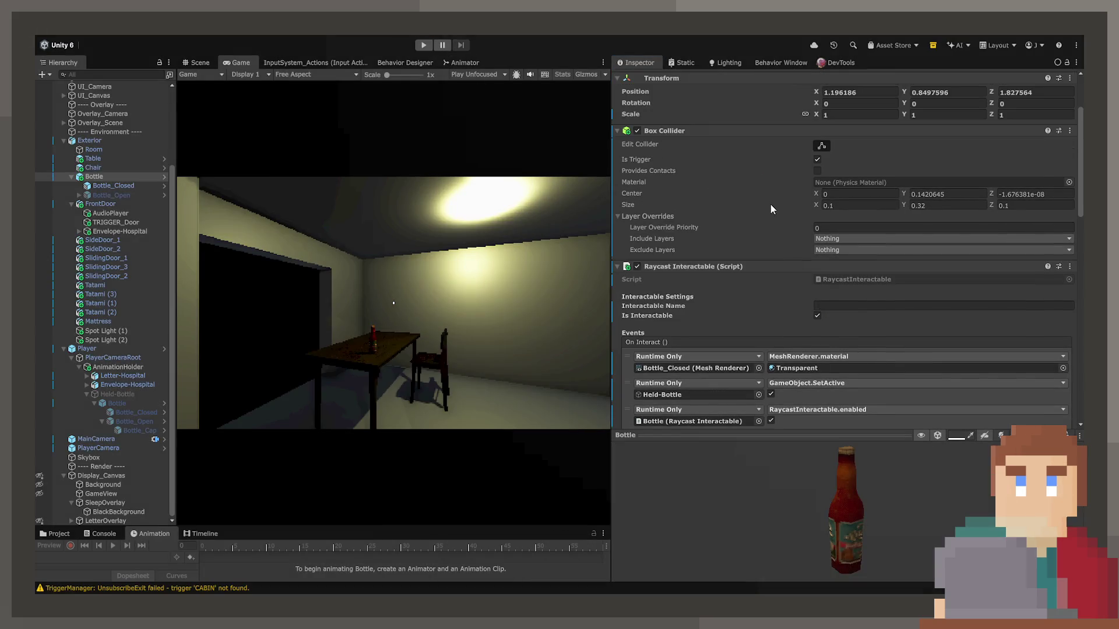
{"action": "scroll", "coordinate": [761, 306], "scroll_direction": "down", "scroll_amount": 5}
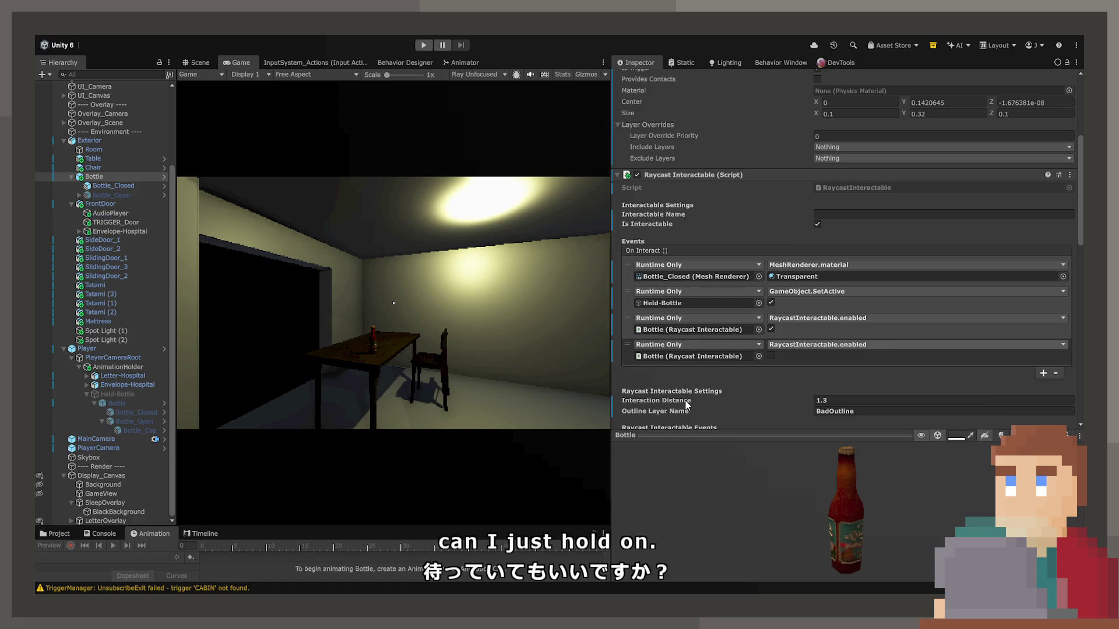
Step: Change the first interactable's fourth event to RaycastInteractable.SetInteractable
{"action": "left_click", "coordinate": [782, 345]}
{"action": "left_click", "coordinate": [793, 322]}
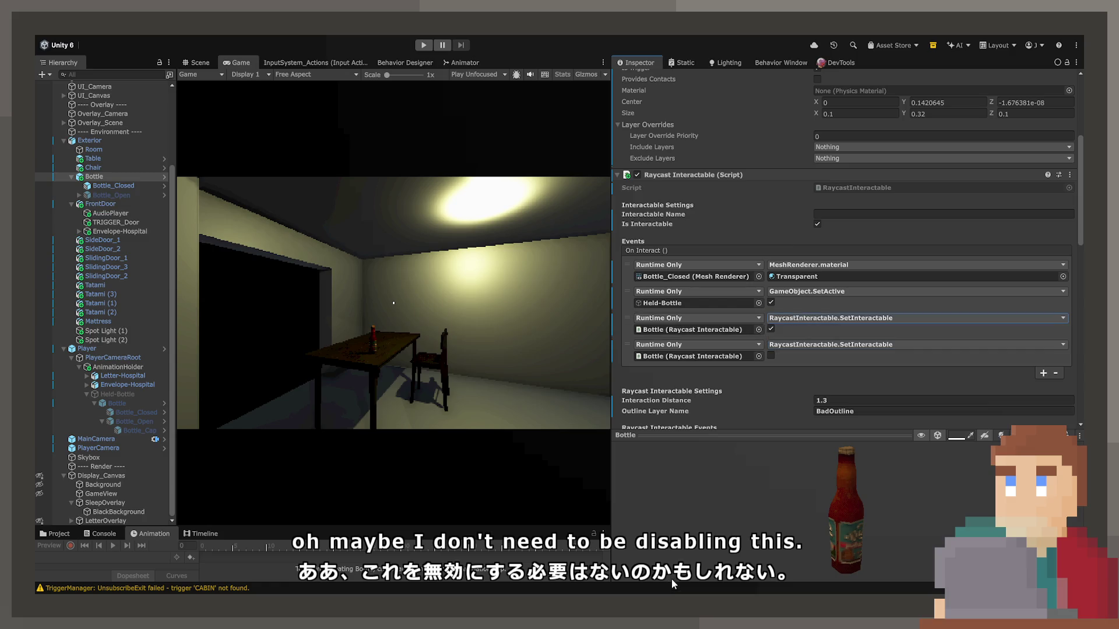
{"action": "scroll", "coordinate": [751, 376], "scroll_direction": "down", "scroll_amount": 5}
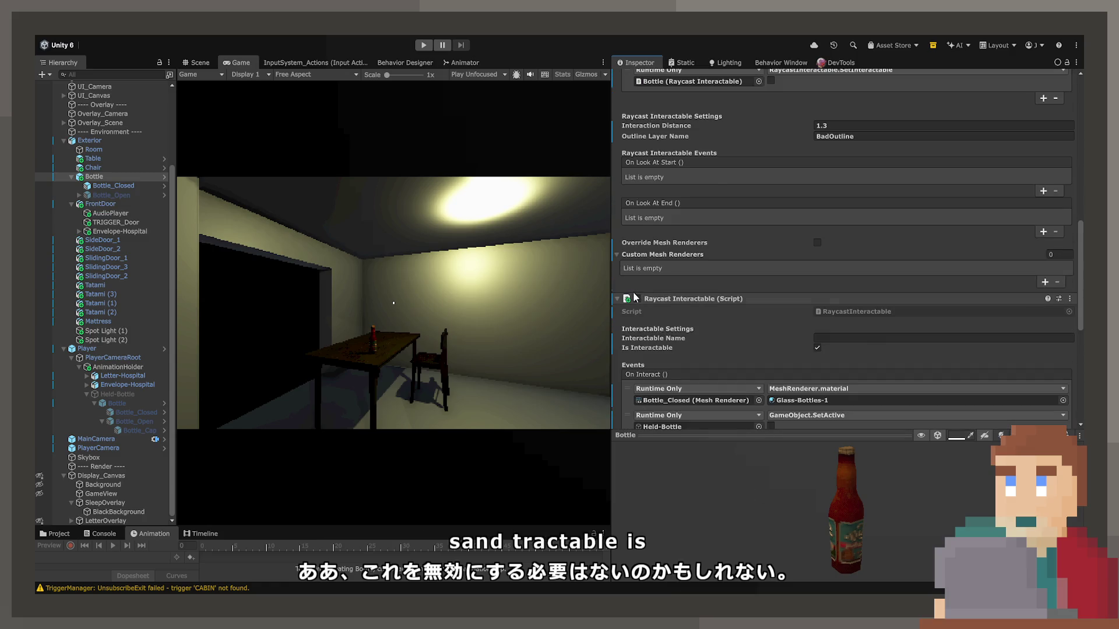
Step: Switch the second interactable's third and fourth events to SetInteractable, then start playing
{"action": "left_click", "coordinate": [636, 299]}
{"action": "left_click", "coordinate": [617, 398]}
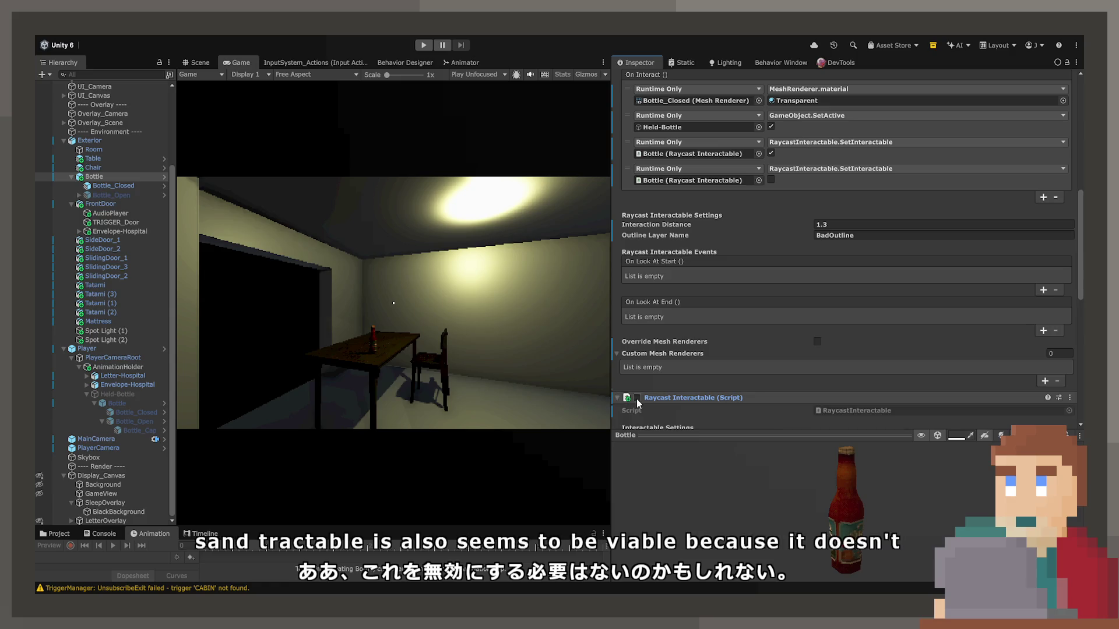
{"action": "scroll", "coordinate": [647, 391], "scroll_direction": "down", "scroll_amount": 10}
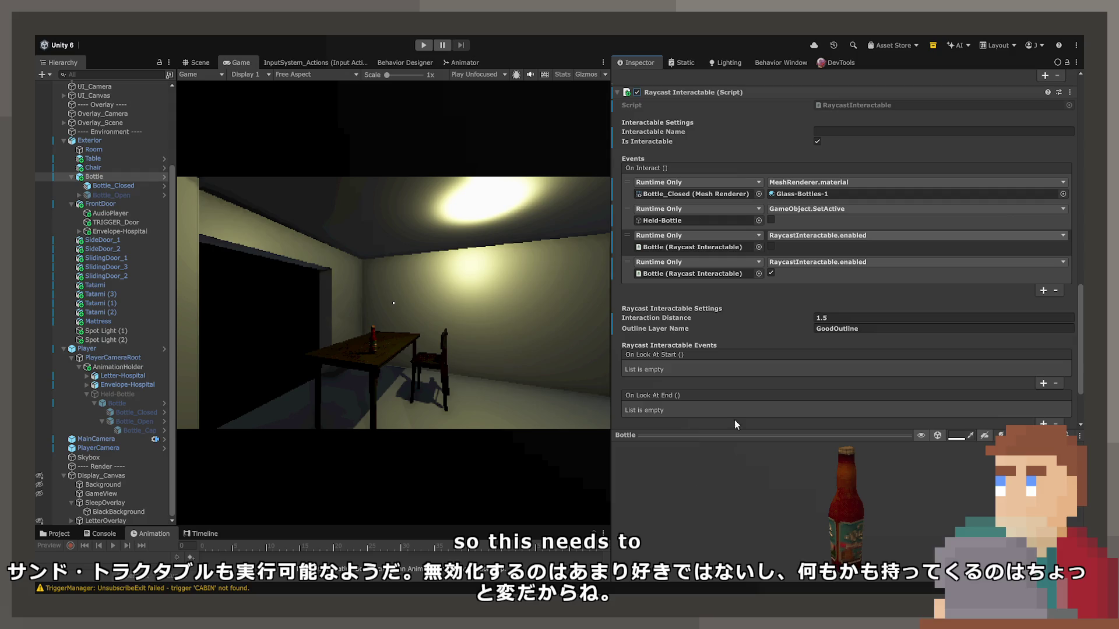
{"action": "left_click", "coordinate": [798, 235]}
{"action": "left_click", "coordinate": [797, 256]}
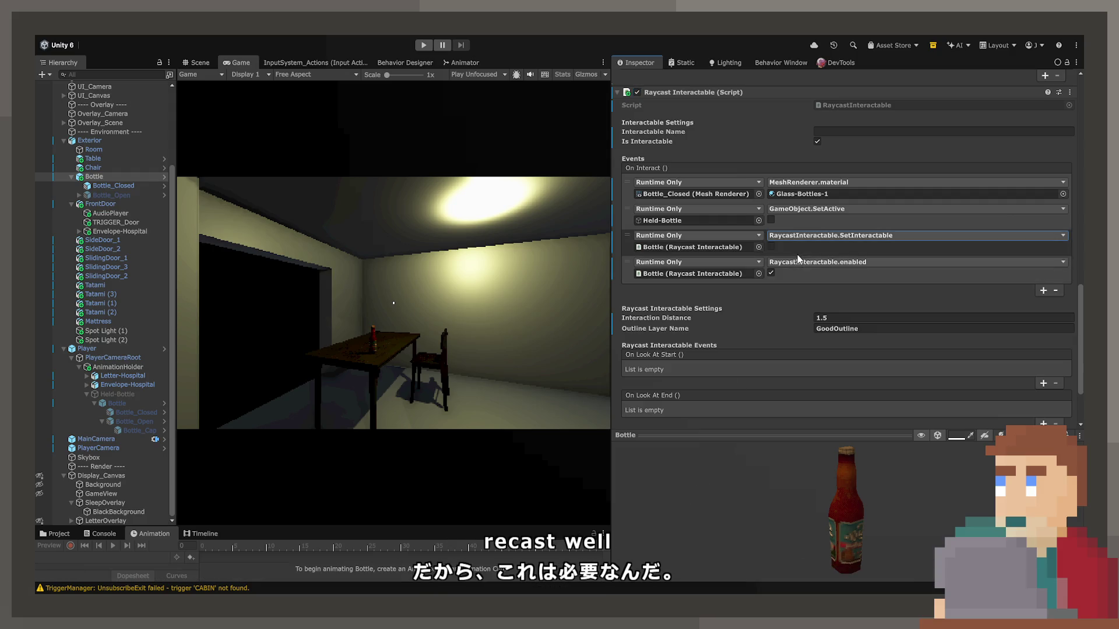
{"action": "left_click", "coordinate": [797, 258]}
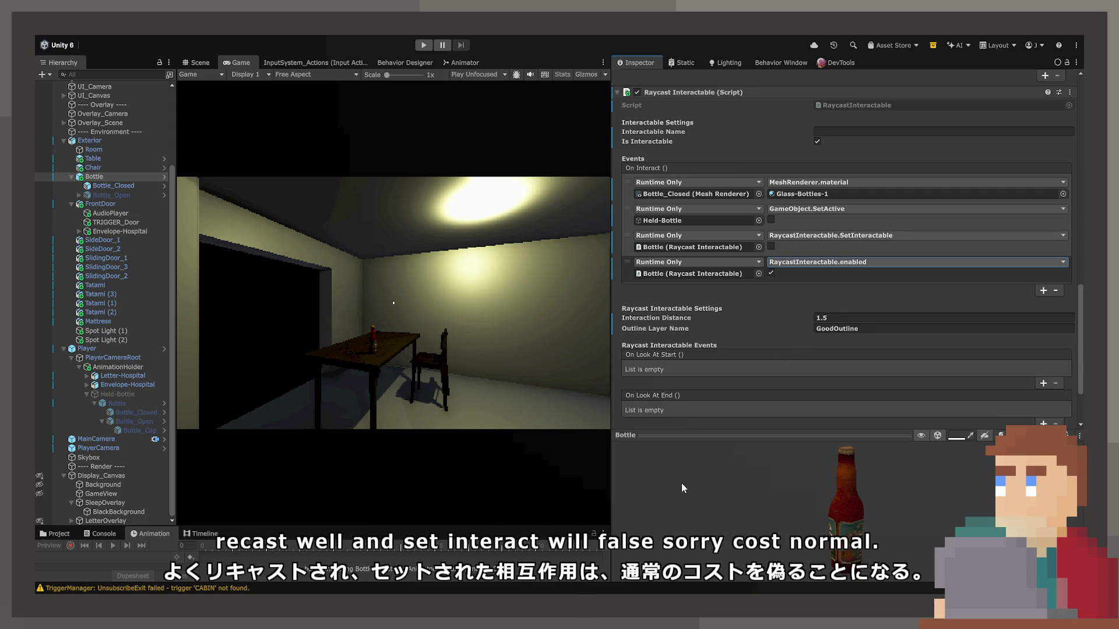
{"action": "left_click", "coordinate": [666, 519]}
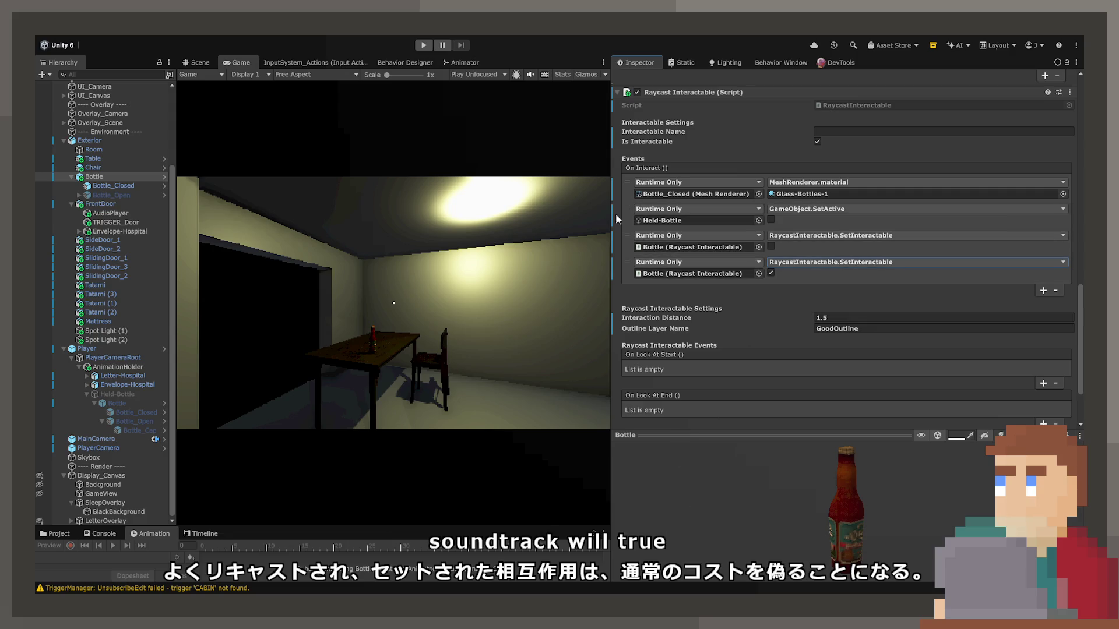
{"action": "left_click", "coordinate": [426, 49]}
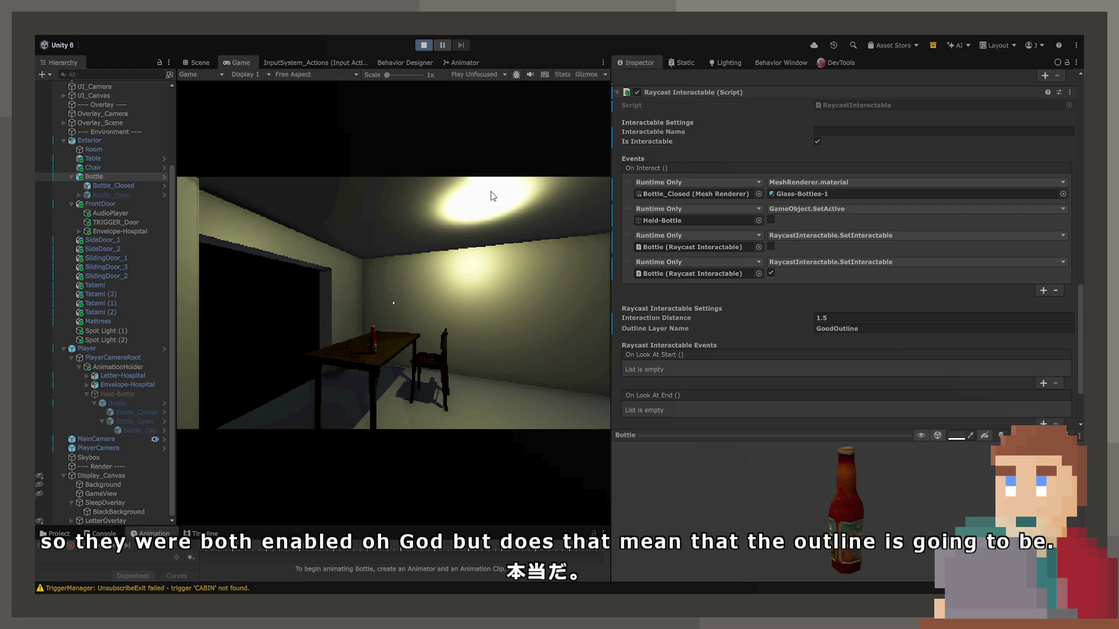
Step: Pick up the bottle in-game, review the SetInteractable On Interact entries, then stop play mode
{"action": "left_click", "coordinate": [319, 357]}
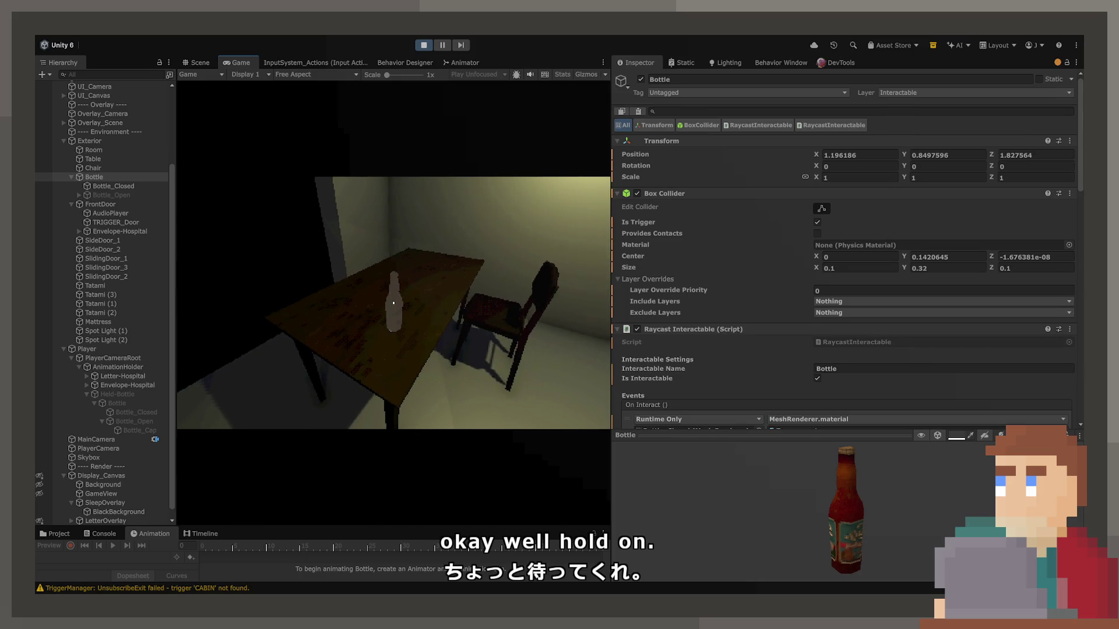
{"action": "key", "text": "e"}
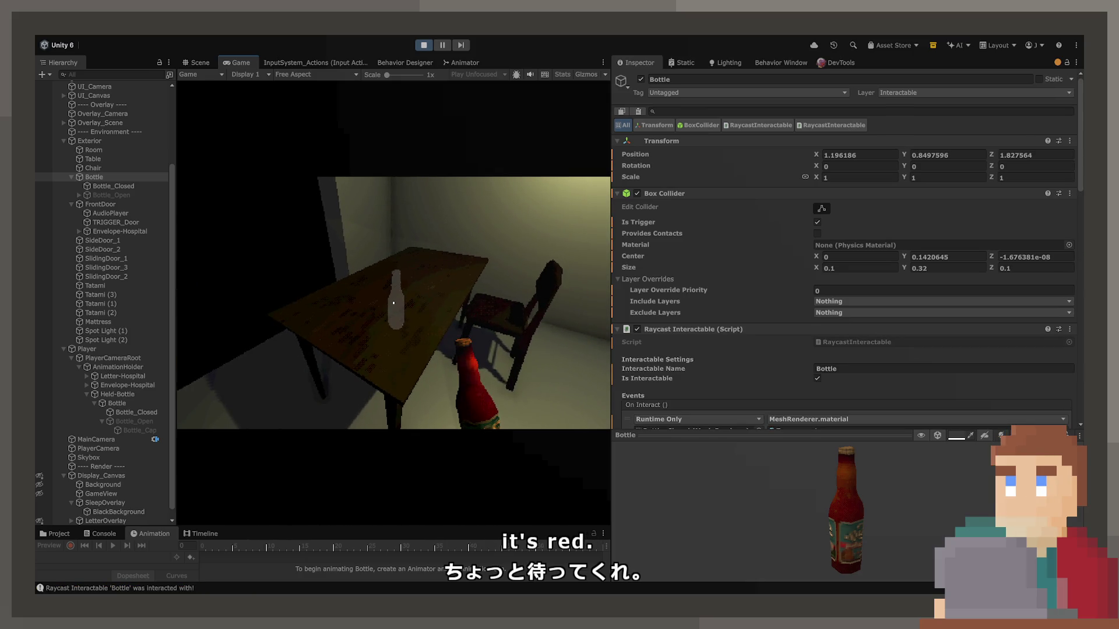
{"action": "scroll", "coordinate": [845, 251], "scroll_direction": "down", "scroll_amount": 5}
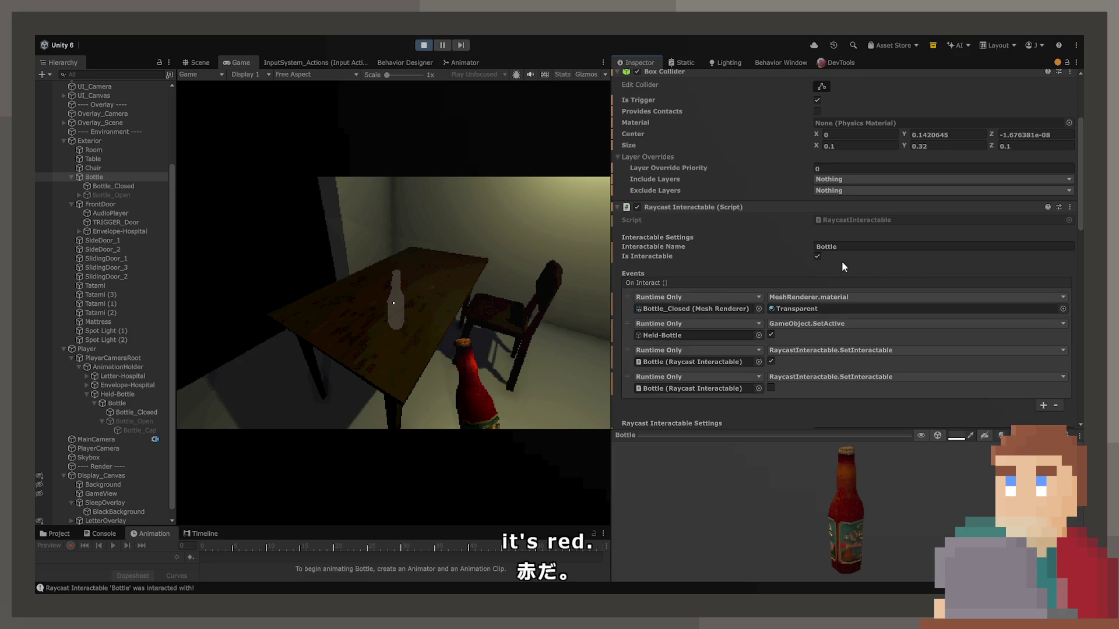
{"action": "scroll", "coordinate": [740, 240], "scroll_direction": "down", "scroll_amount": 10}
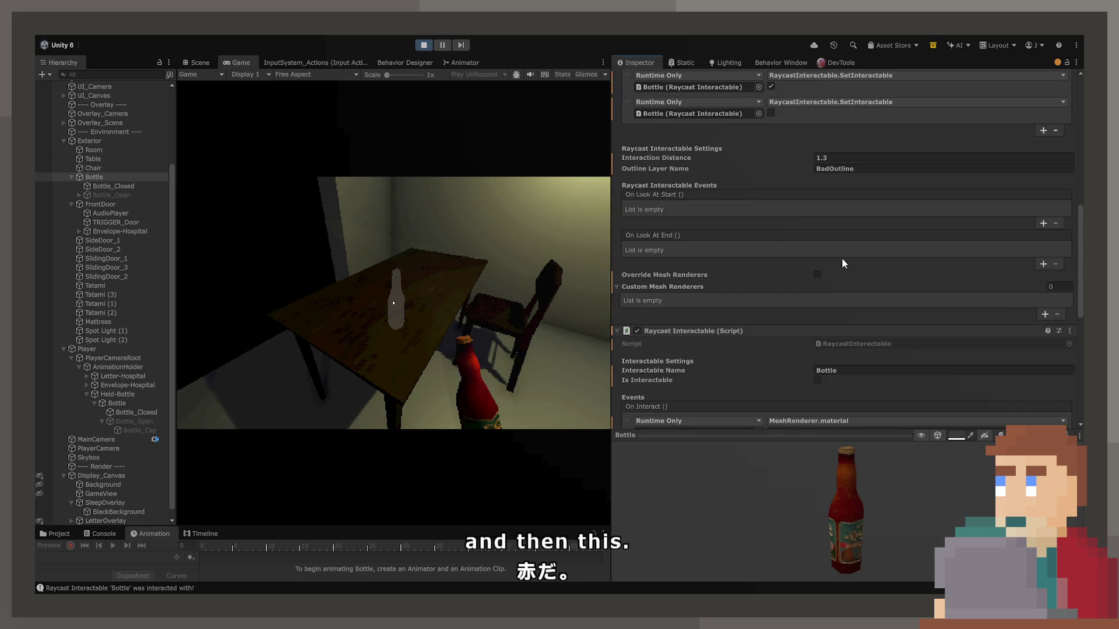
{"action": "scroll", "coordinate": [680, 254], "scroll_direction": "down", "scroll_amount": 4}
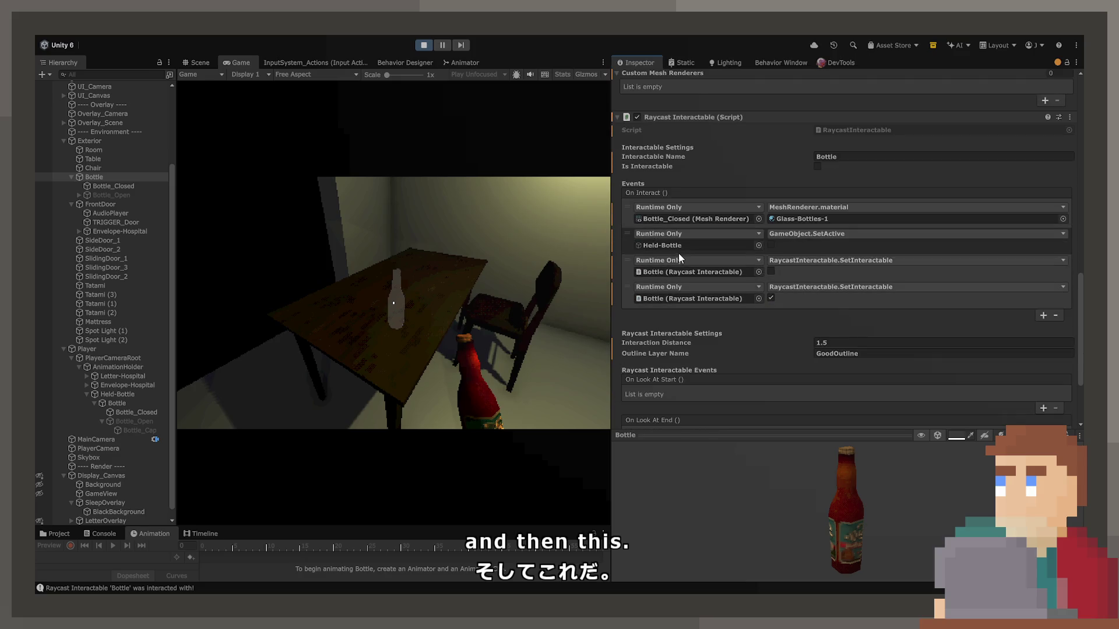
{"action": "scroll", "coordinate": [693, 155], "scroll_direction": "up", "scroll_amount": 10}
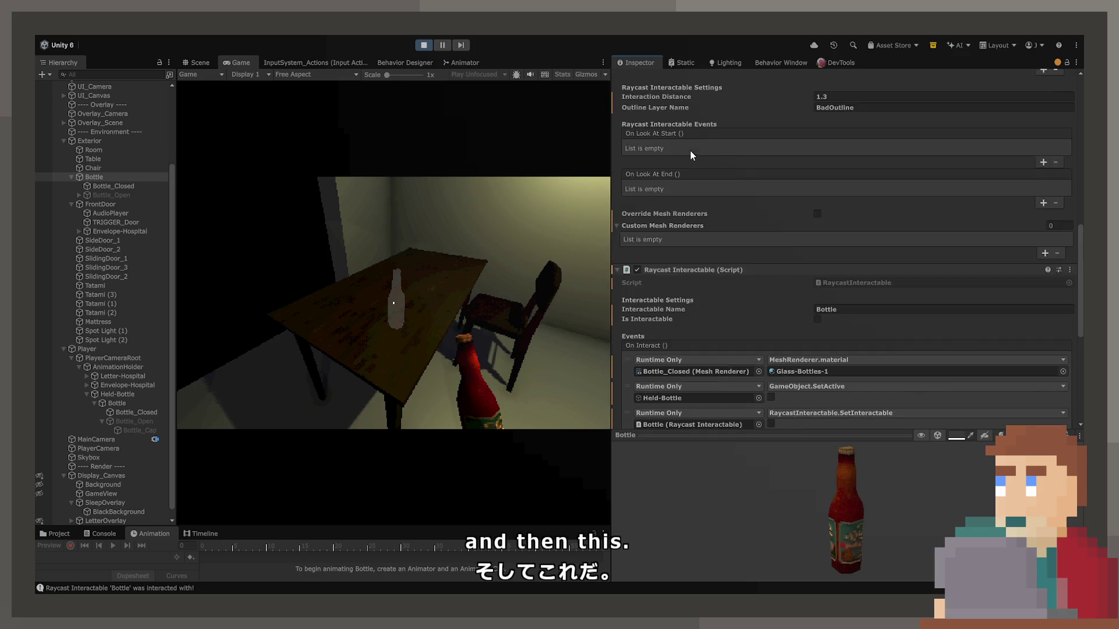
{"action": "left_click", "coordinate": [708, 271]}
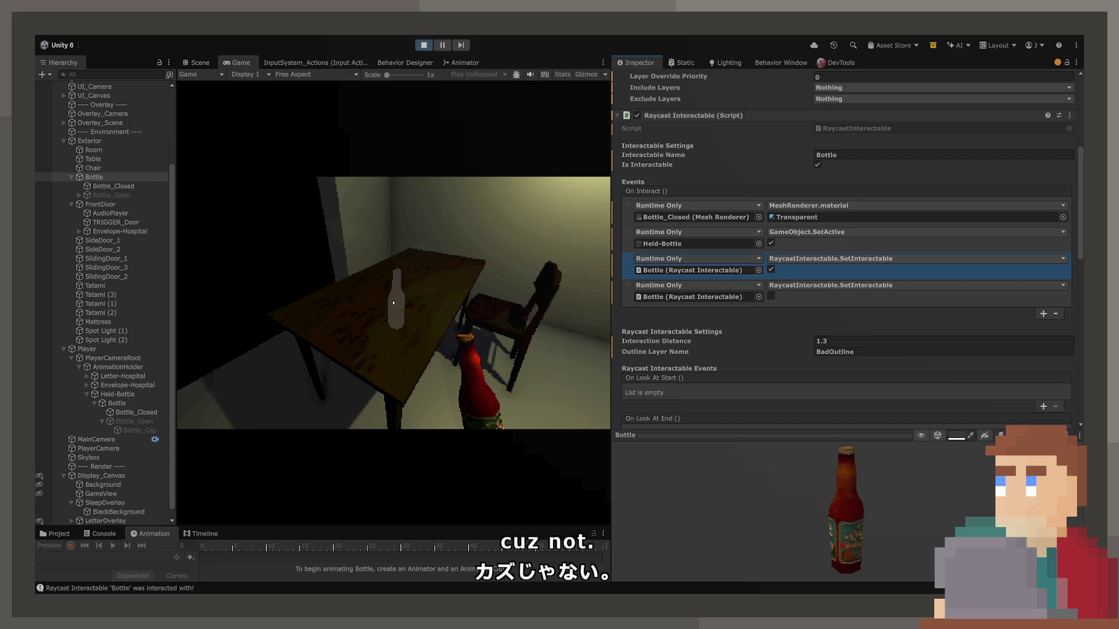
{"action": "left_click", "coordinate": [425, 46]}
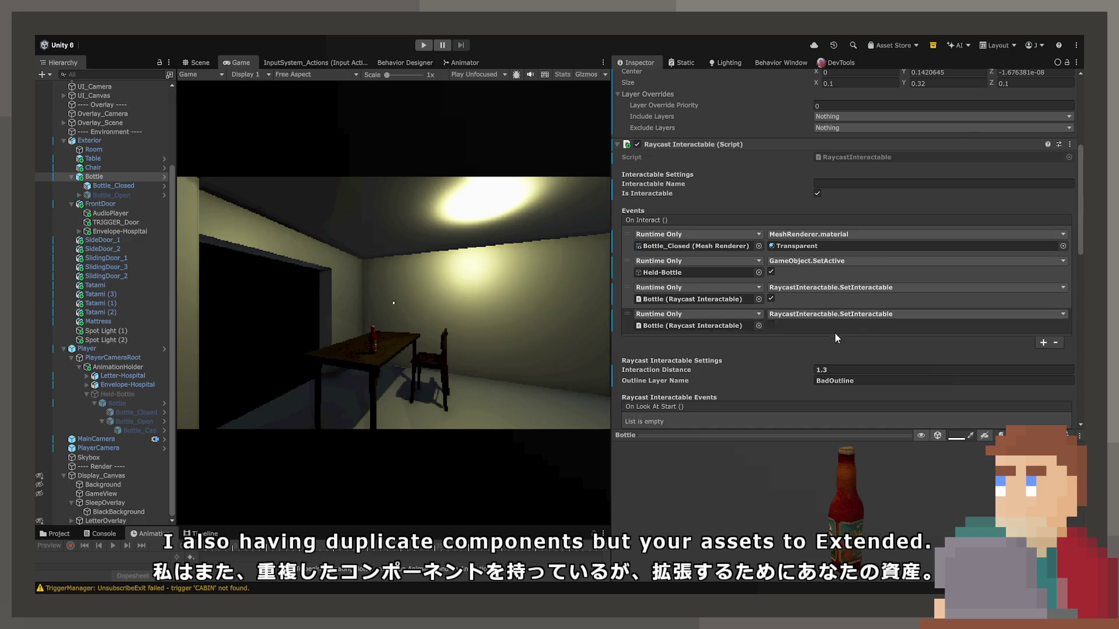
Step: Duplicate Bottle_Open, rename the copy TransparentBottle, and move it above Bottle_Open under Bottle
{"action": "scroll", "coordinate": [1010, 276], "scroll_direction": "down", "scroll_amount": 10}
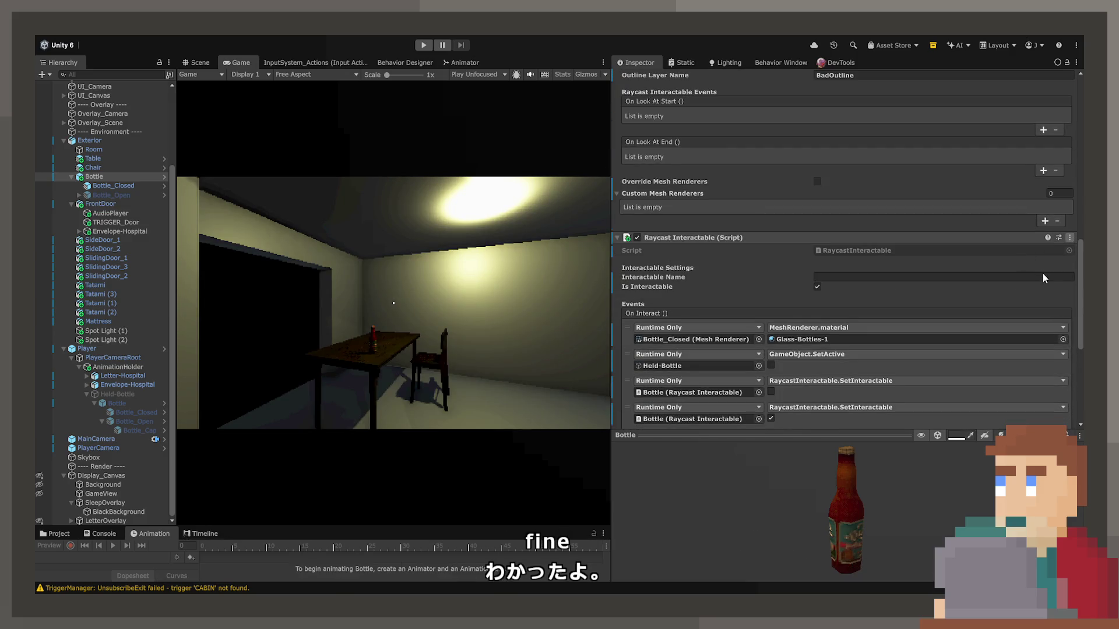
{"action": "scroll", "coordinate": [1014, 303], "scroll_direction": "up", "scroll_amount": 9}
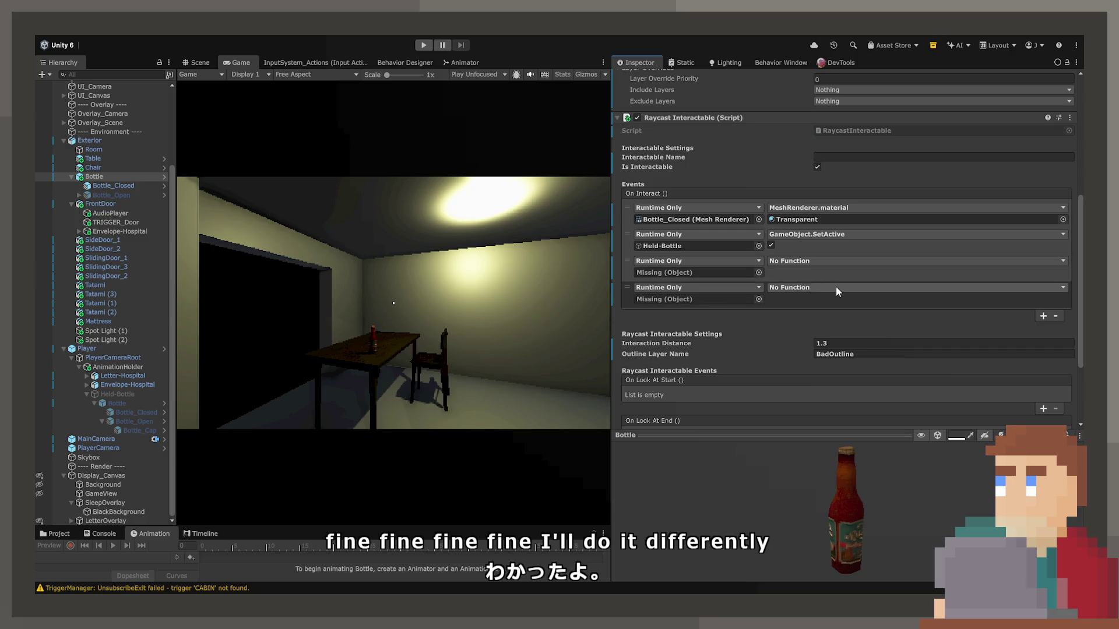
{"action": "left_click", "coordinate": [113, 186]}
{"action": "key", "text": "ctrl+d"}
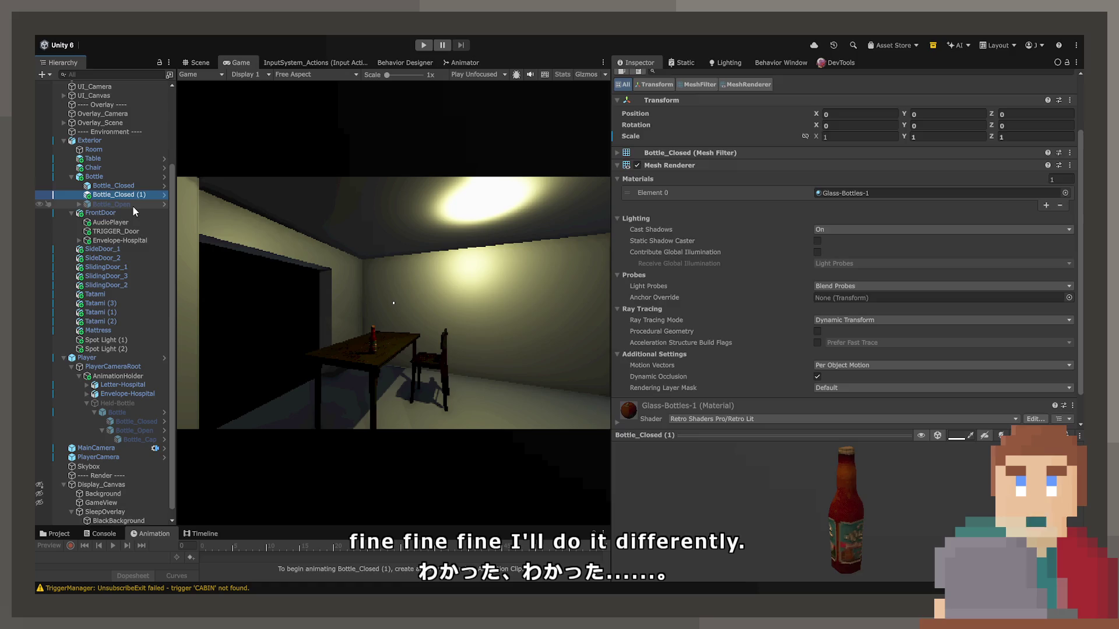
{"action": "key", "text": "Delete"}
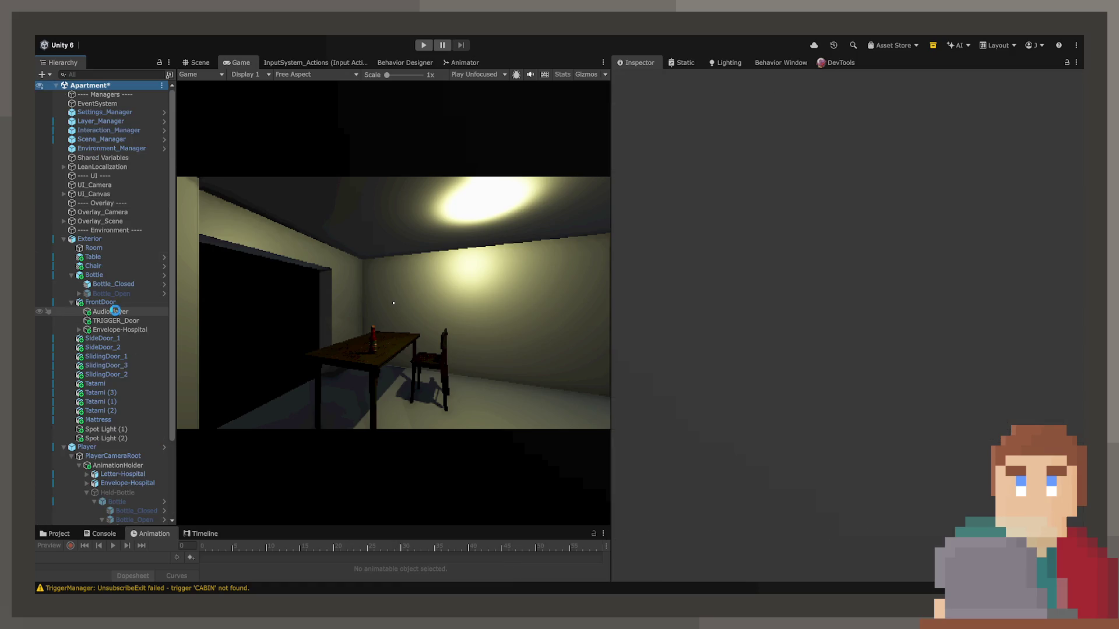
{"action": "left_click", "coordinate": [111, 293]}
{"action": "key", "text": "ctrl+d"}
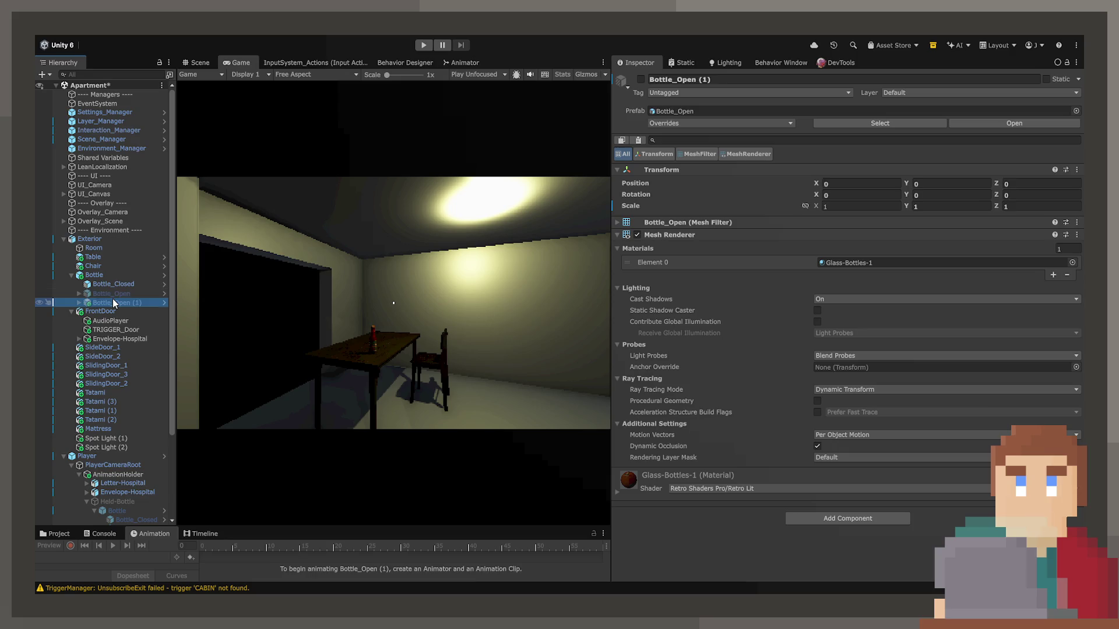
{"action": "key", "text": "Right"}
{"action": "key", "text": "F2"}
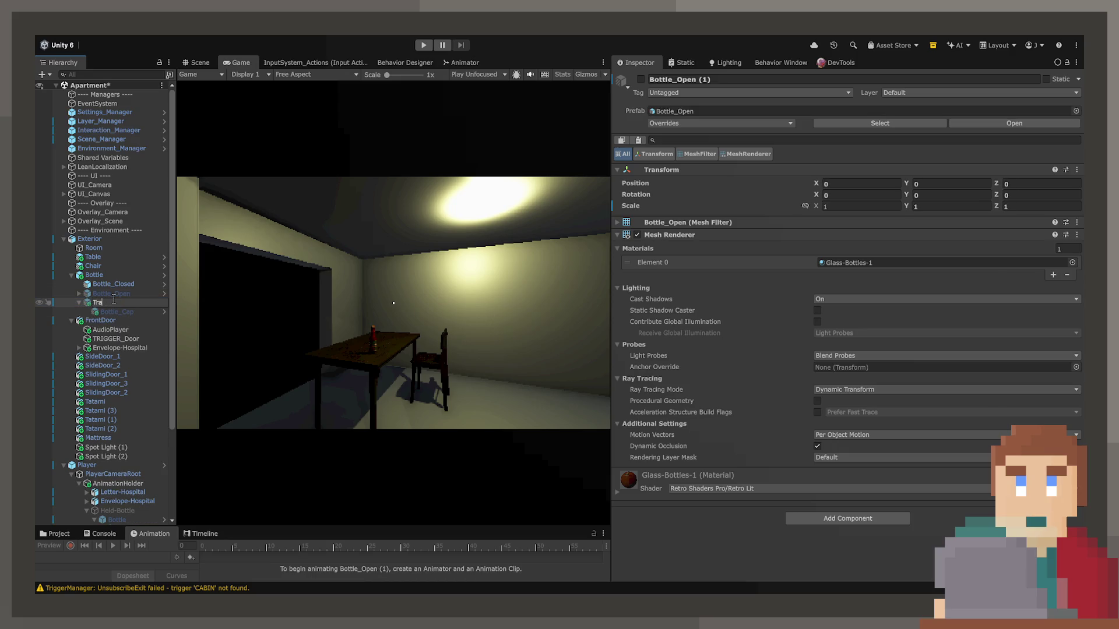
{"action": "type", "text": "nsparentBottle"}
{"action": "key", "text": "Return"}
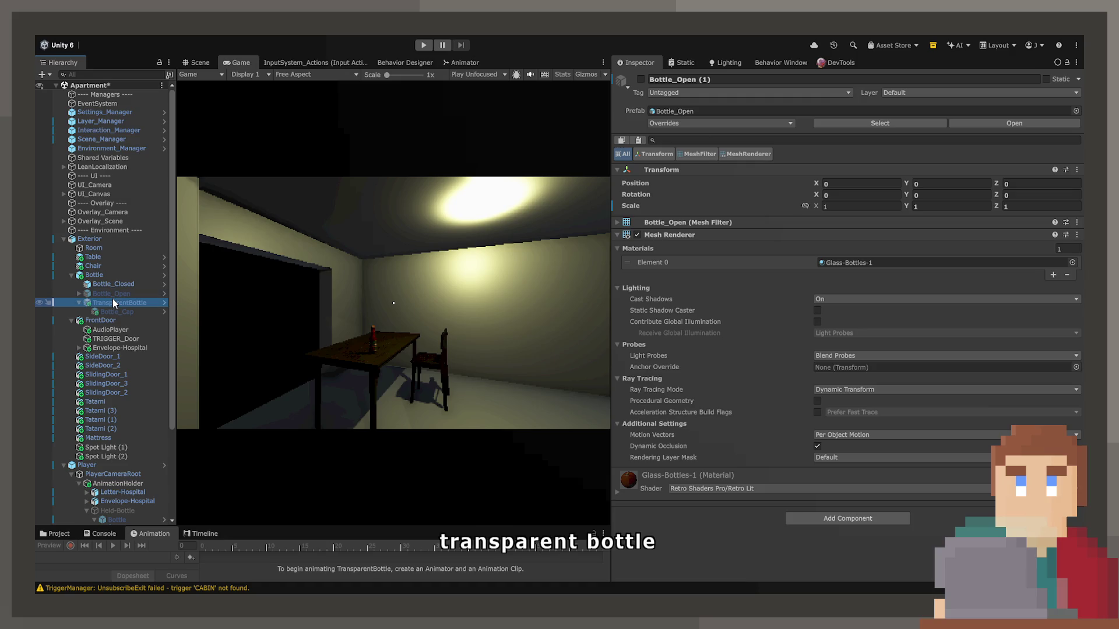
{"action": "left_click_drag", "start_coordinate": [114, 308], "coordinate": [114, 289]}
Step: Delete the Bottle_Cap child from TransparentBottle
{"action": "left_click", "coordinate": [103, 299]}
{"action": "key", "text": "Delete"}
{"action": "left_click", "coordinate": [106, 290]}
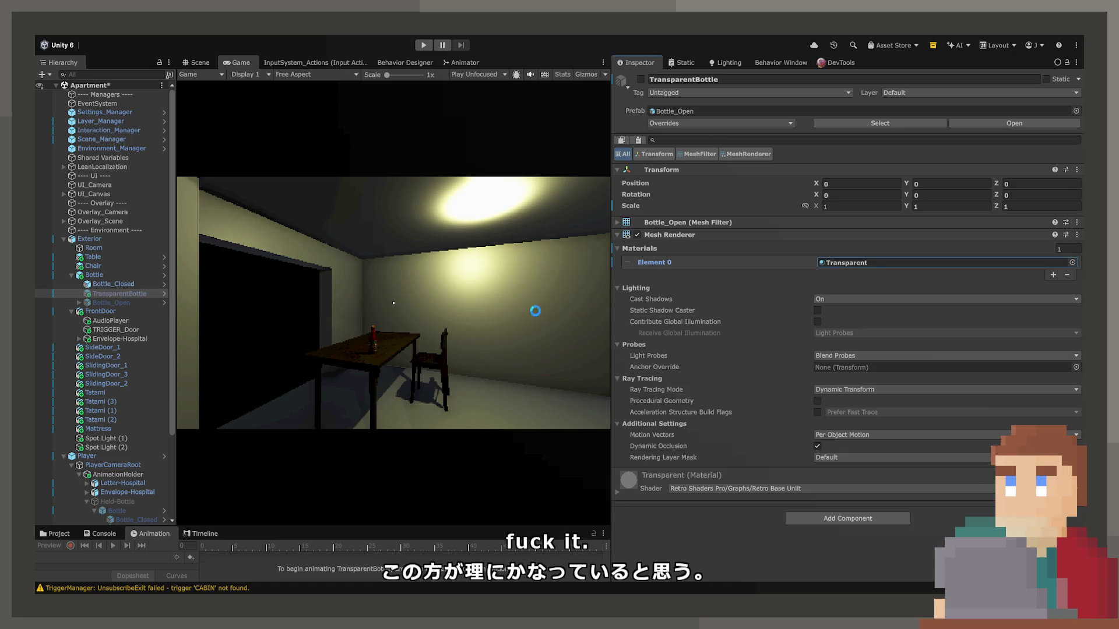
{"action": "left_click", "coordinate": [135, 281]}
Step: On Bottle's On Interact list, target TransparentBottle, drop the leftover fourth event, and add a top Bottle_Closed event
{"action": "scroll", "coordinate": [760, 320], "scroll_direction": "down", "scroll_amount": 3}
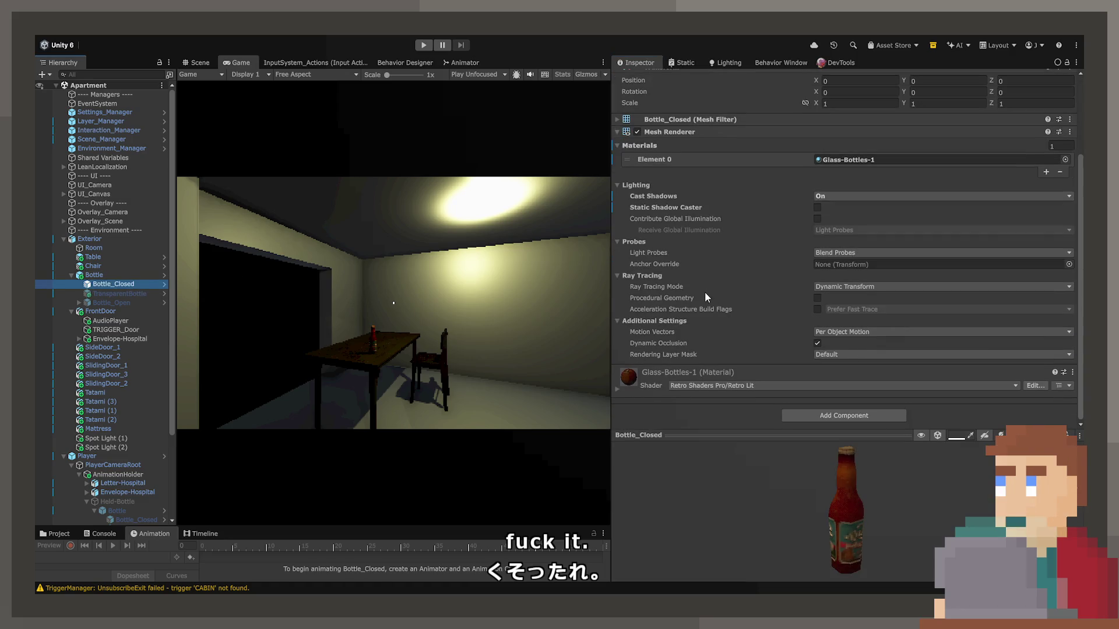
{"action": "left_click", "coordinate": [96, 275]}
{"action": "scroll", "coordinate": [814, 277], "scroll_direction": "down", "scroll_amount": 10}
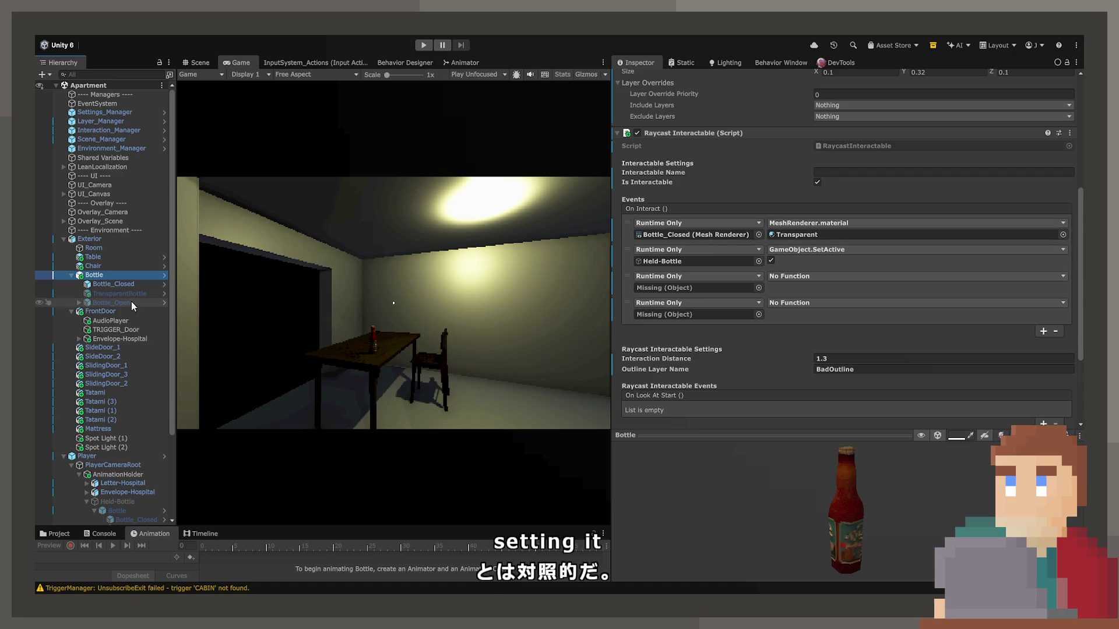
{"action": "left_click_drag", "start_coordinate": [114, 289], "coordinate": [665, 235]}
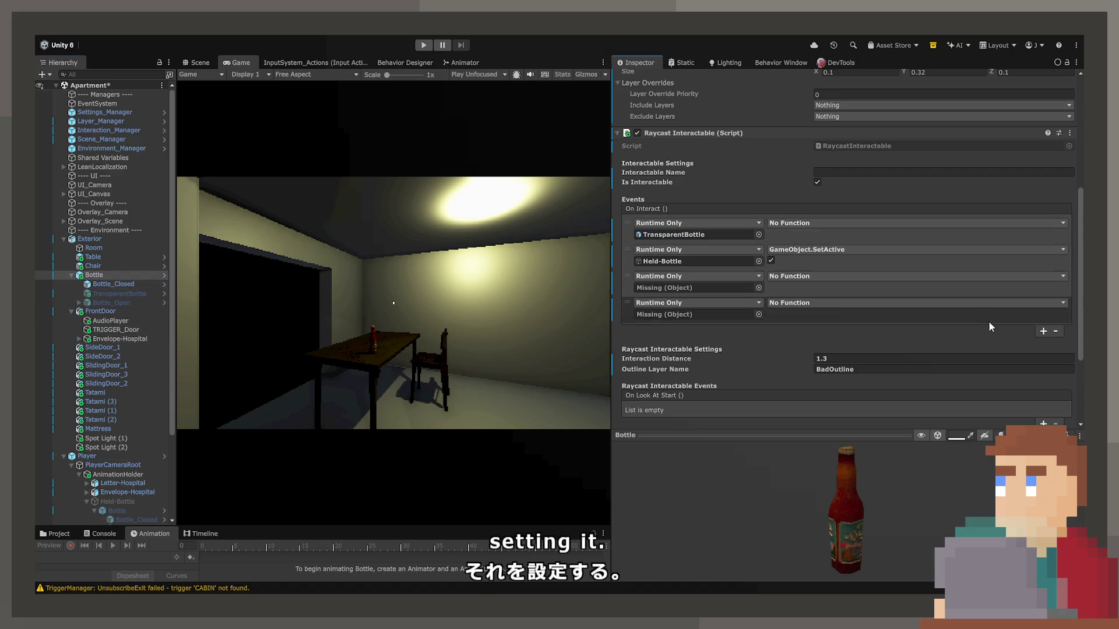
{"action": "left_click", "coordinate": [1055, 330]}
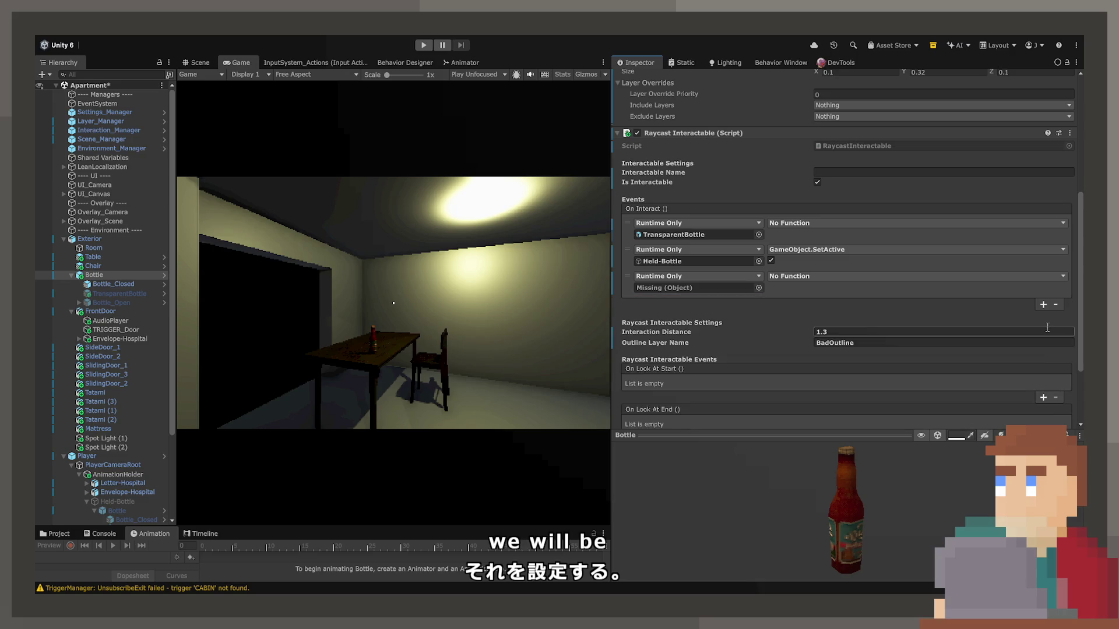
{"action": "left_click", "coordinate": [1044, 304]}
{"action": "left_click_drag", "start_coordinate": [638, 305], "coordinate": [643, 223]}
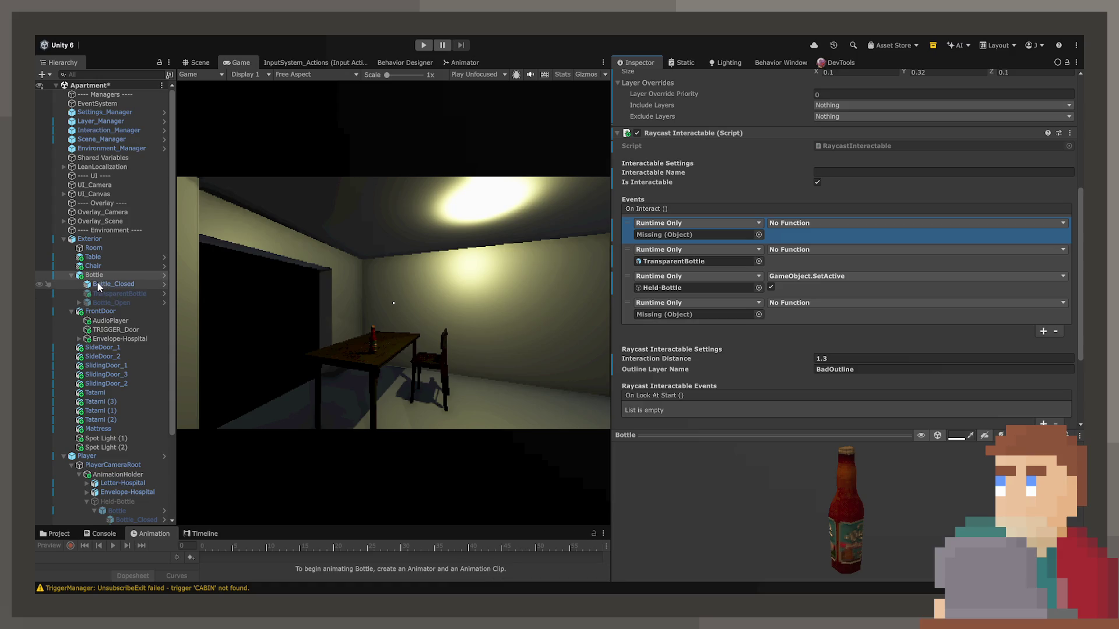
{"action": "left_click_drag", "start_coordinate": [97, 283], "coordinate": [724, 237]}
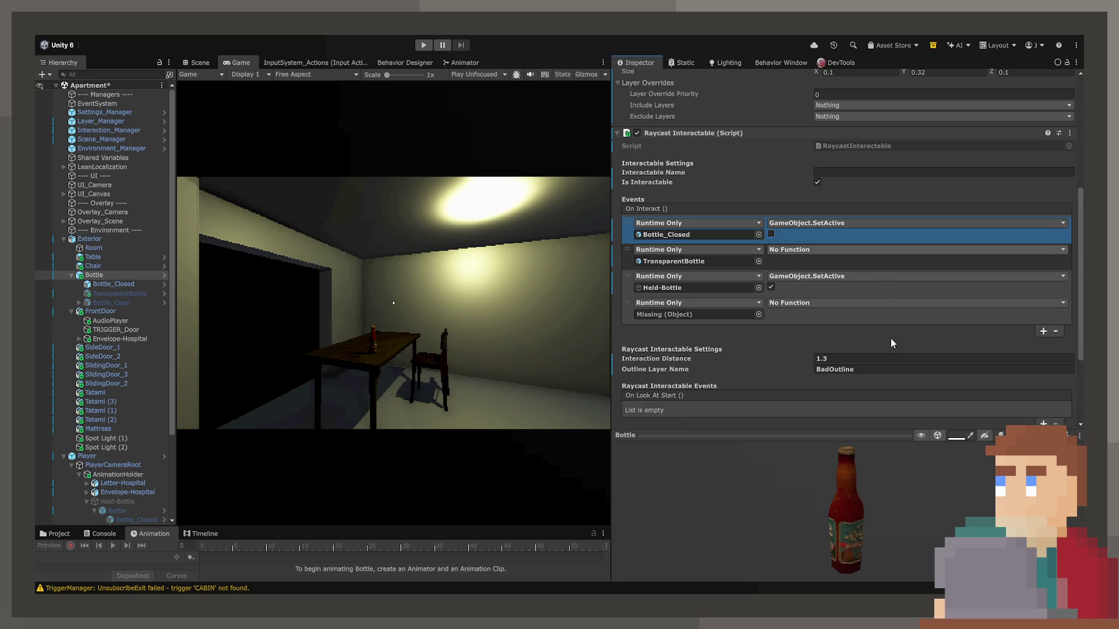
Step: Make the TransparentBottle event activate it and the last event set Bottle's interactable to off
{"action": "left_click", "coordinate": [771, 261]}
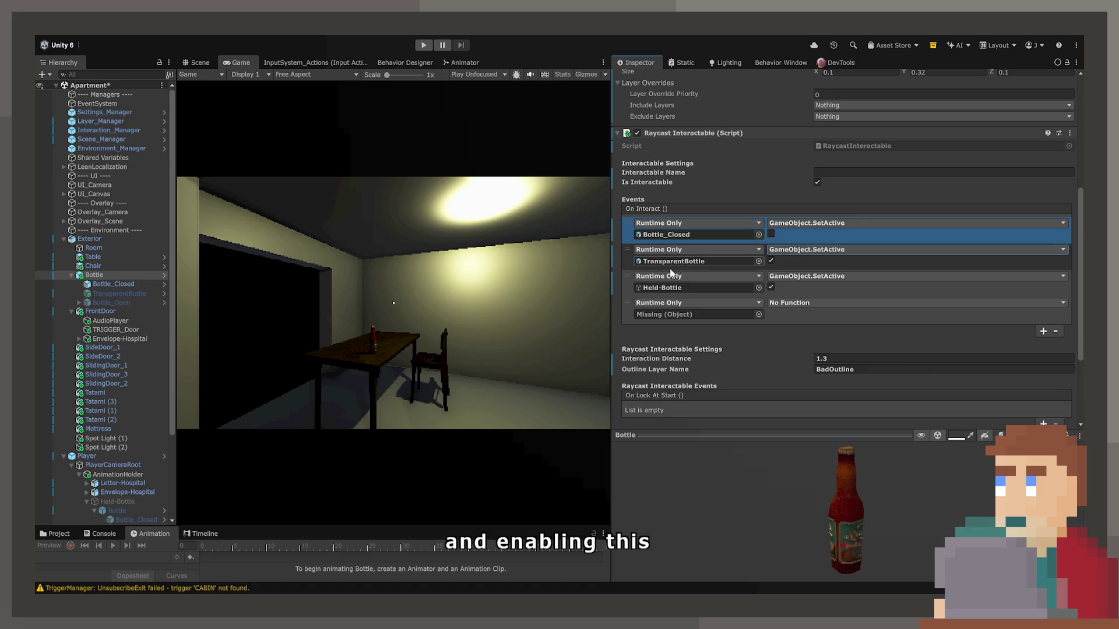
{"action": "left_click", "coordinate": [849, 318]}
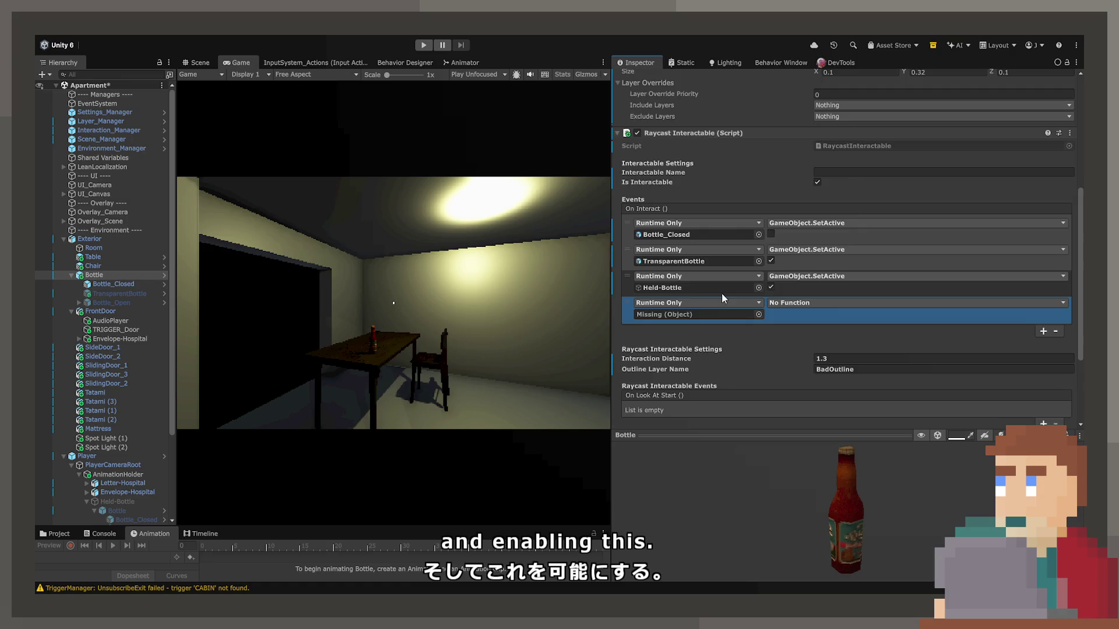
{"action": "scroll", "coordinate": [721, 293], "scroll_direction": "up", "scroll_amount": 3}
{"action": "left_click_drag", "start_coordinate": [688, 229], "coordinate": [708, 400]}
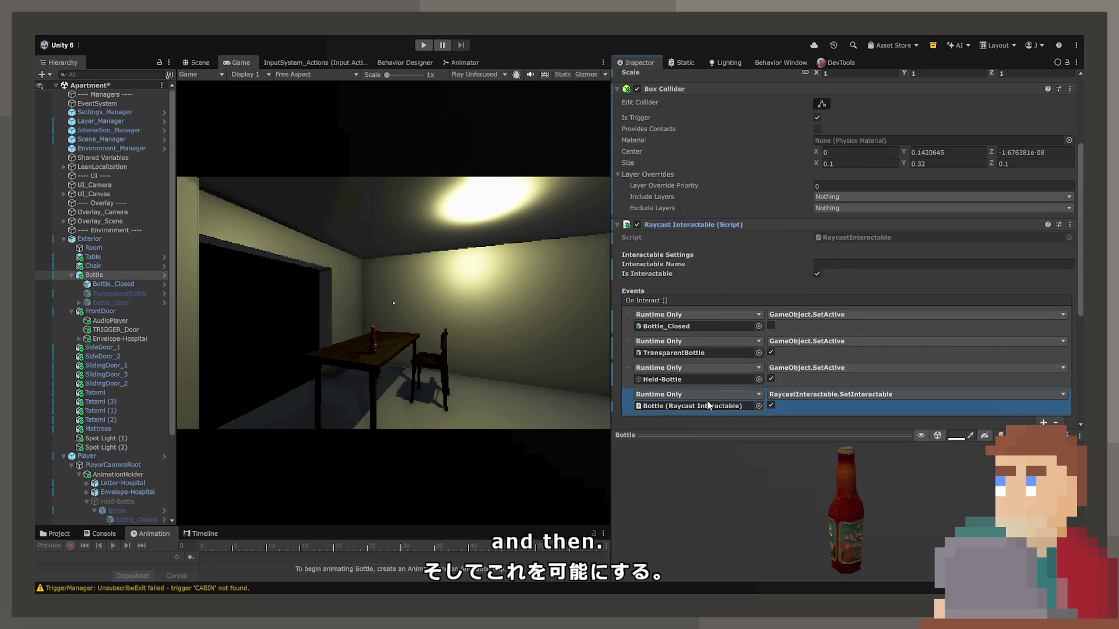
{"action": "left_click", "coordinate": [796, 407]}
{"action": "scroll", "coordinate": [796, 397], "scroll_direction": "down", "scroll_amount": 3}
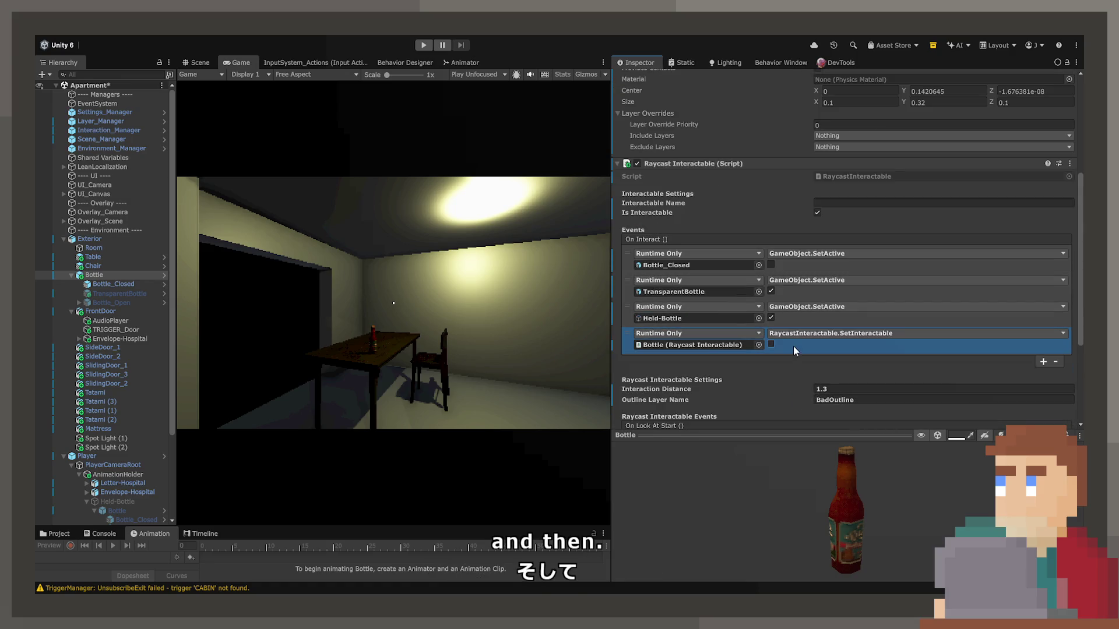
{"action": "scroll", "coordinate": [796, 353], "scroll_direction": "down", "scroll_amount": 2}
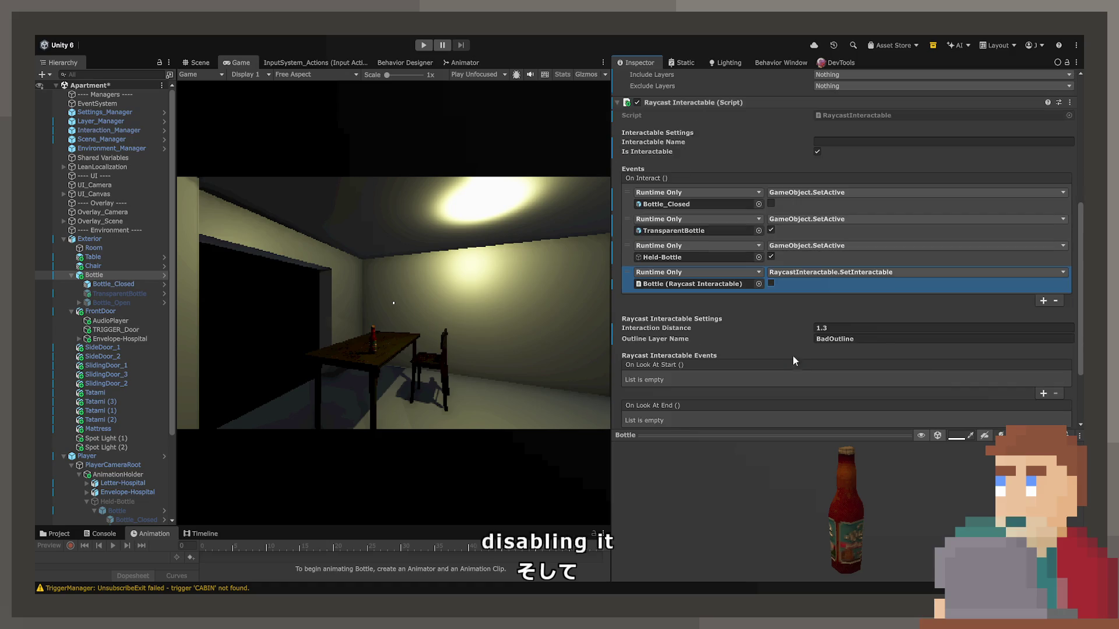
{"action": "left_click", "coordinate": [144, 294]}
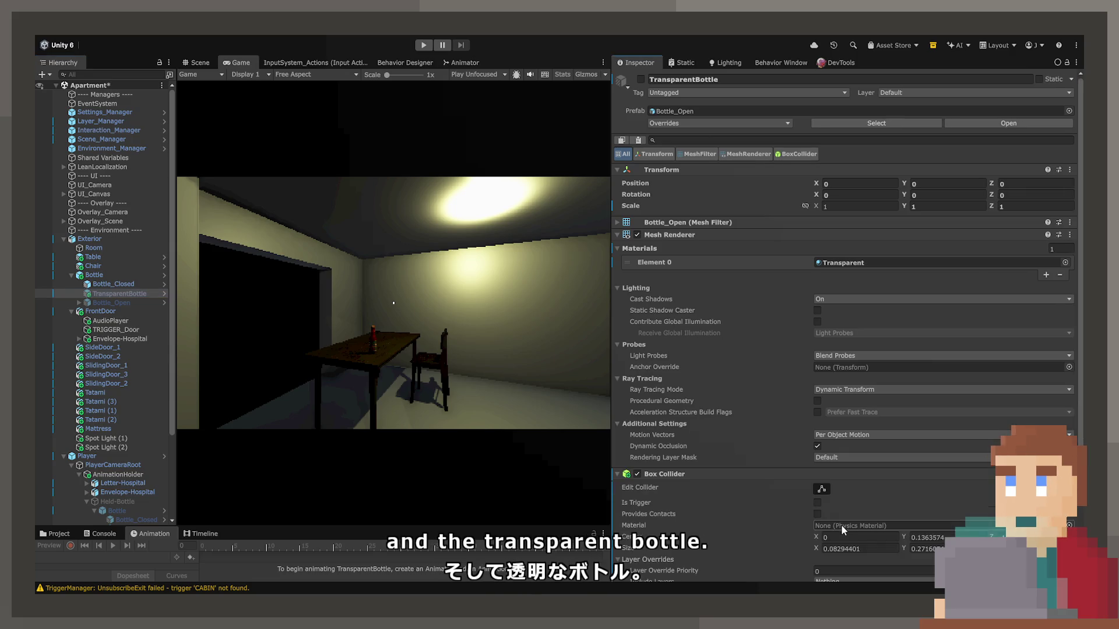
Step: Set TransparentBottle's Interaction Distance to 5 and add three On Interact events
{"action": "scroll", "coordinate": [753, 485], "scroll_direction": "down", "scroll_amount": 3}
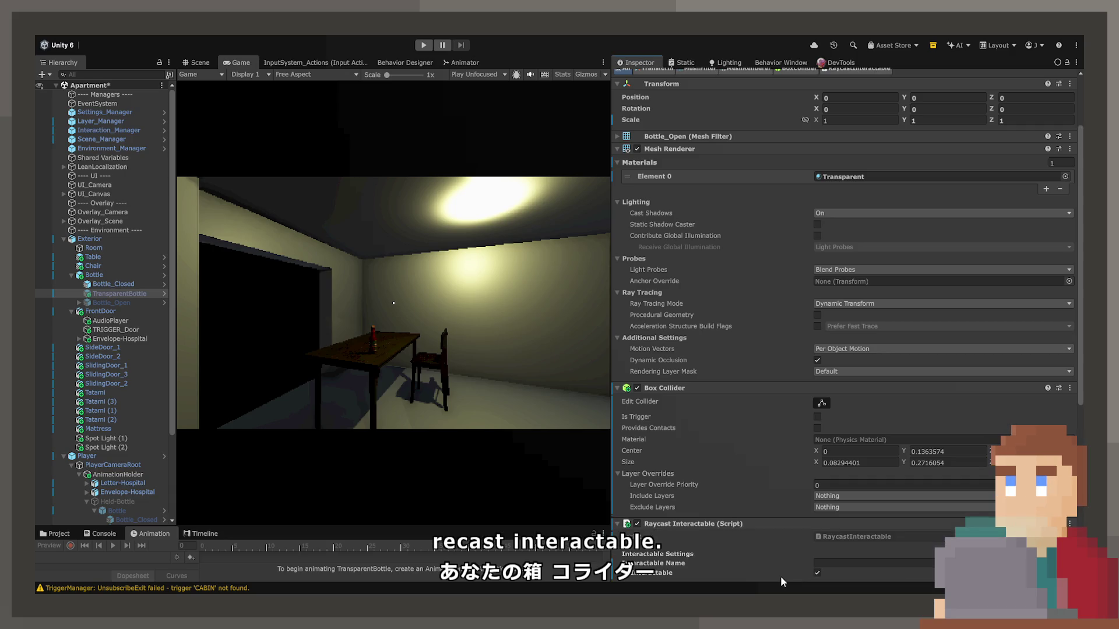
{"action": "scroll", "coordinate": [778, 548], "scroll_direction": "down", "scroll_amount": 8}
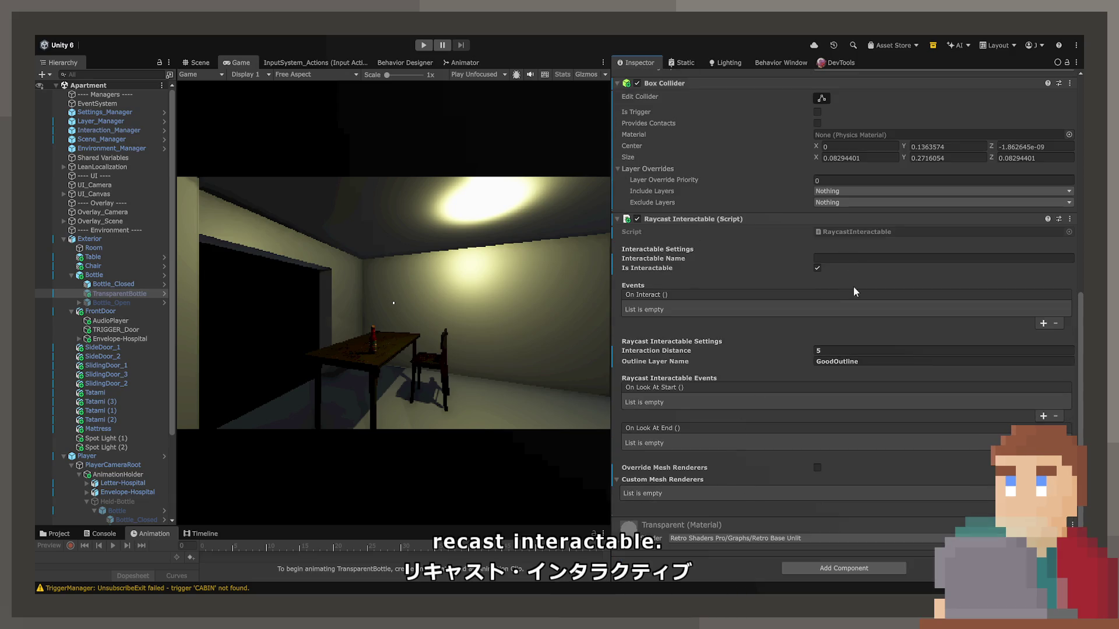
{"action": "left_click", "coordinate": [860, 350]}
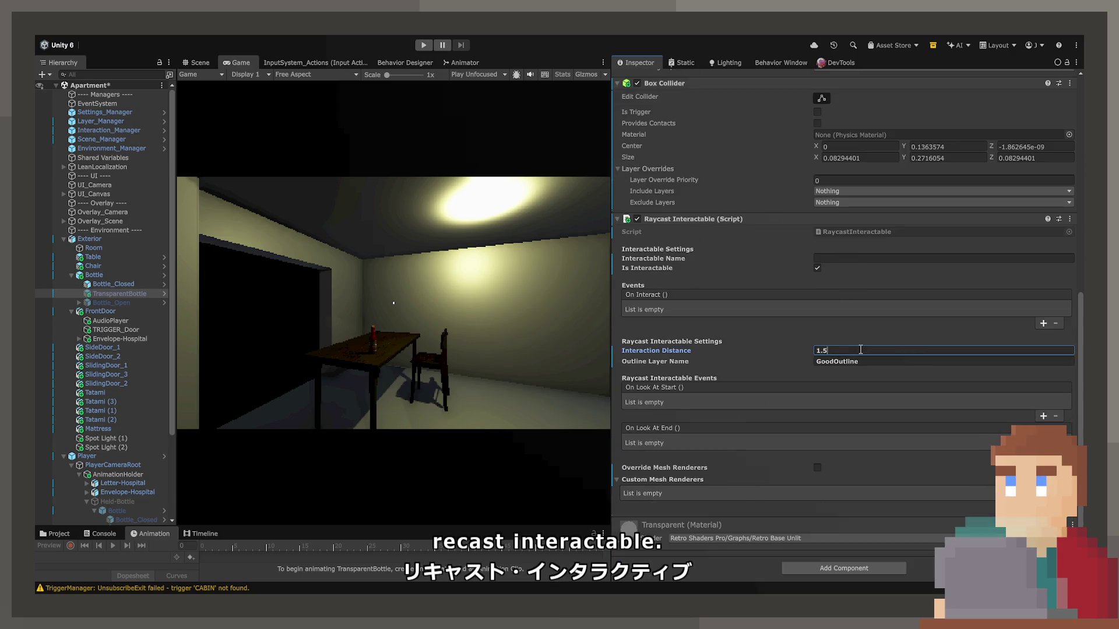
{"action": "type", "text": "5"}
{"action": "left_click", "coordinate": [1047, 323]}
{"action": "left_click", "coordinate": [1048, 337]}
{"action": "left_click", "coordinate": [1046, 362]}
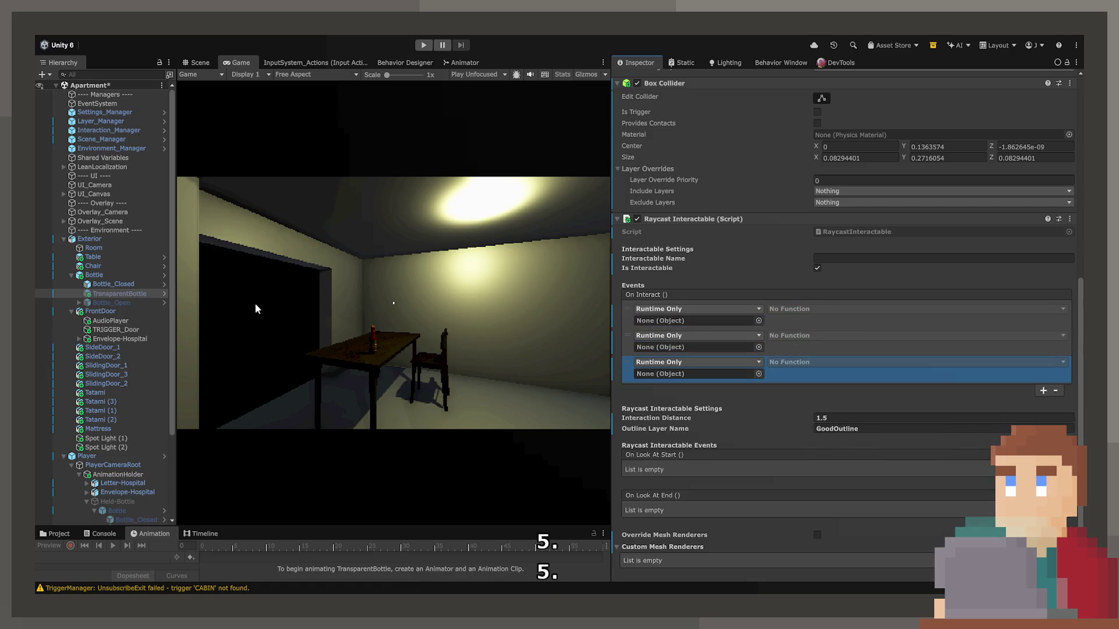
Step: Make TransparentBottle's first interact event set Bottle_Closed active
{"action": "mouse_move", "coordinate": [116, 293]}
{"action": "left_mouse_down"}
{"action": "mouse_move", "coordinate": [449, 305]}
{"action": "mouse_move", "coordinate": [692, 331]}
{"action": "mouse_move", "coordinate": [694, 322]}
{"action": "left_mouse_up"}
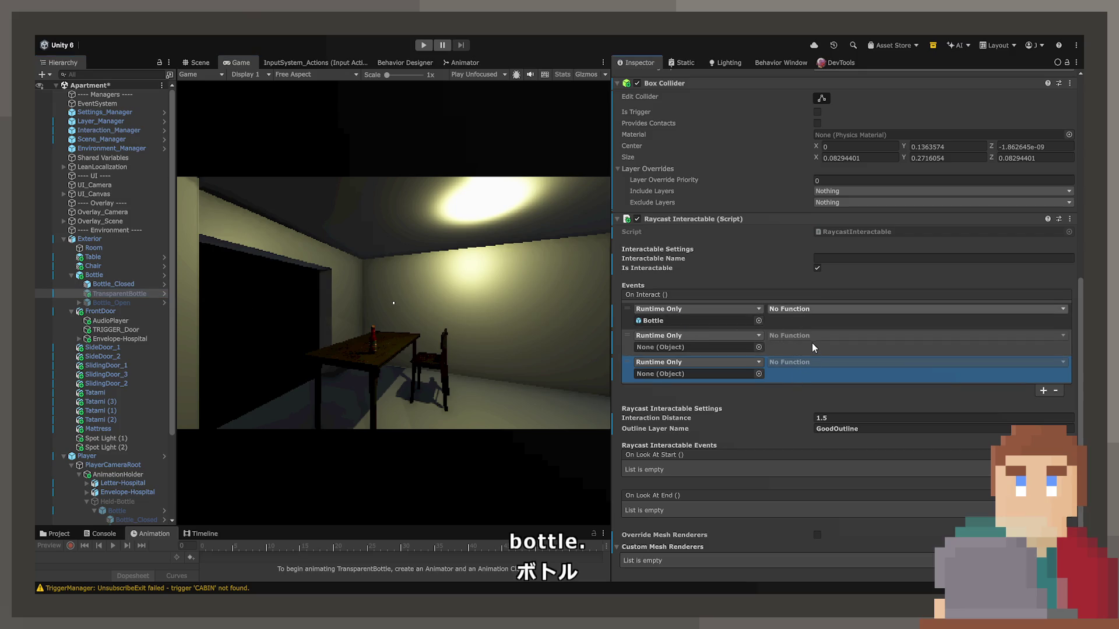
{"action": "left_click", "coordinate": [914, 429]}
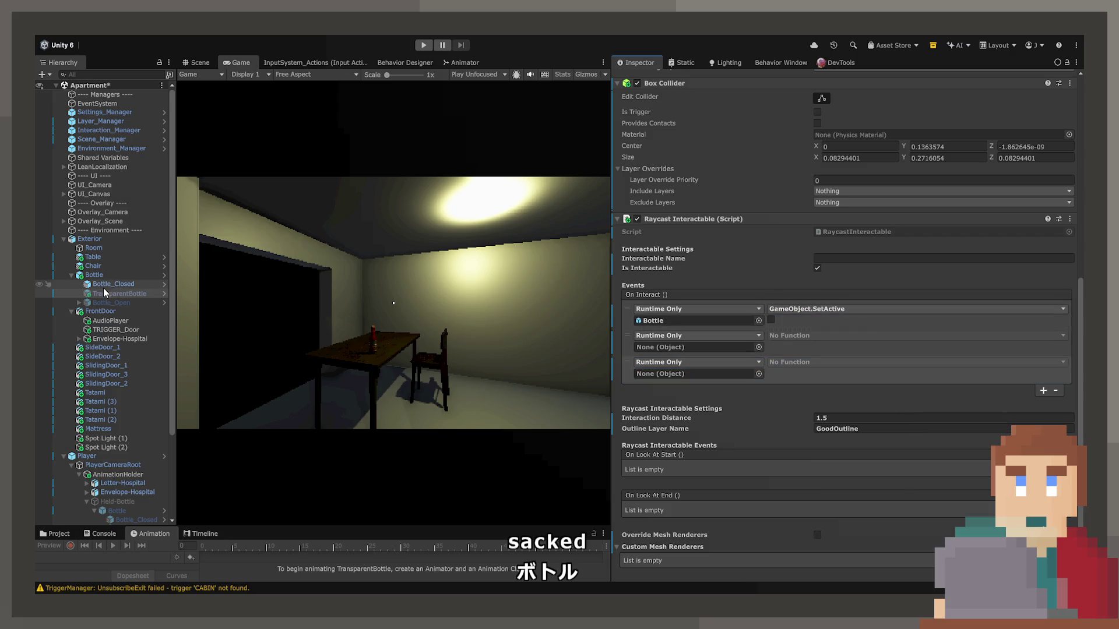
{"action": "mouse_move", "coordinate": [113, 284]}
{"action": "left_mouse_down"}
{"action": "mouse_move", "coordinate": [671, 330]}
{"action": "mouse_move", "coordinate": [677, 321]}
{"action": "left_mouse_up"}
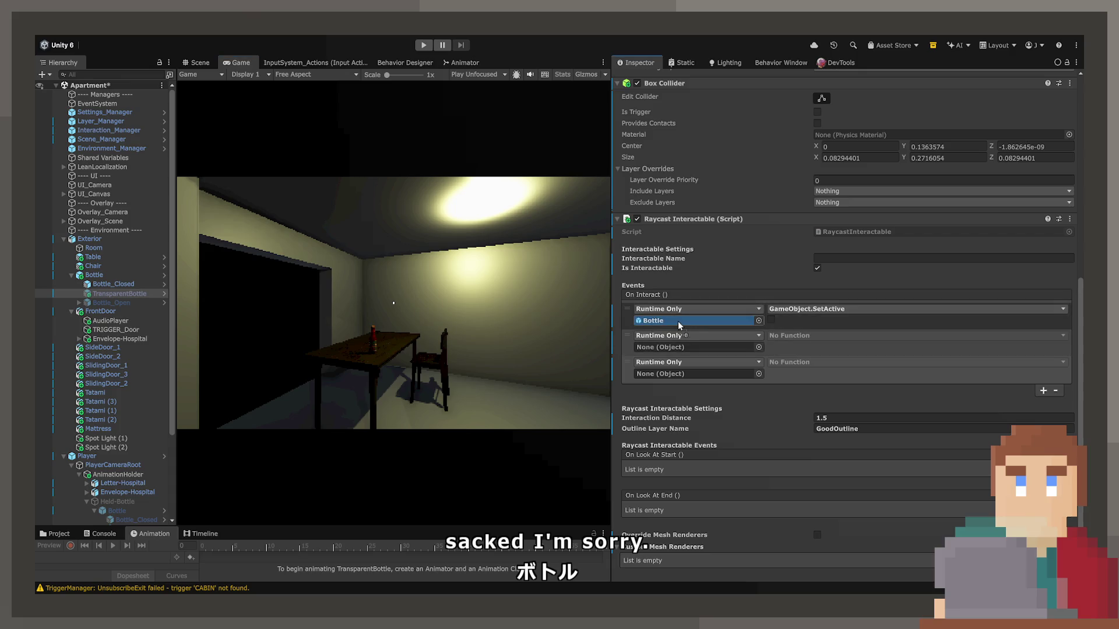
{"action": "left_click", "coordinate": [771, 320]}
{"action": "left_click", "coordinate": [105, 275]}
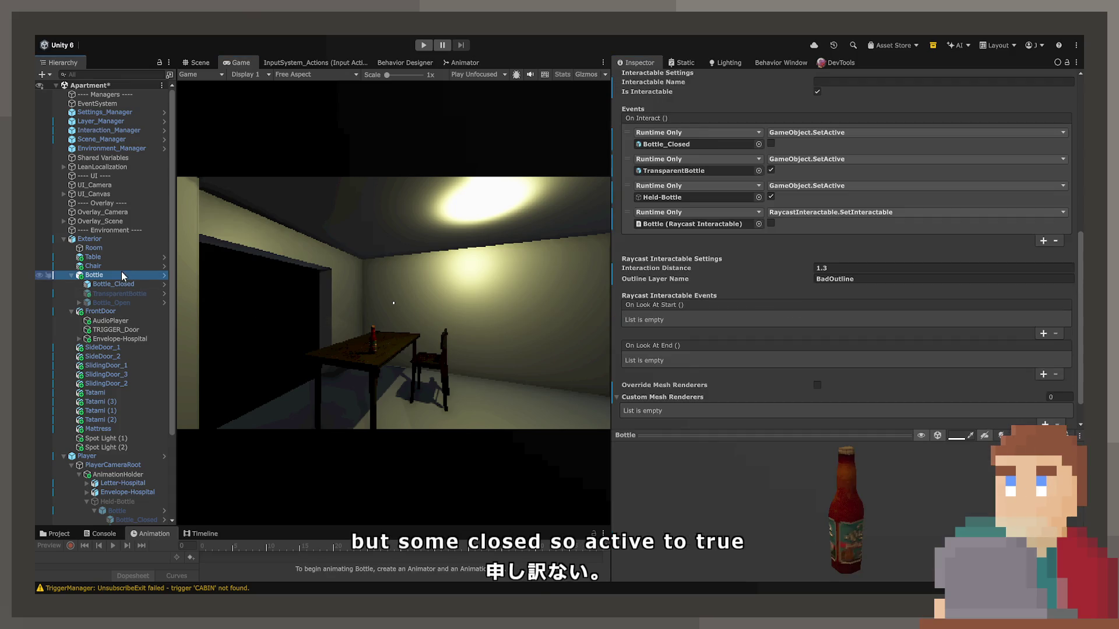
{"action": "left_click", "coordinate": [108, 295]}
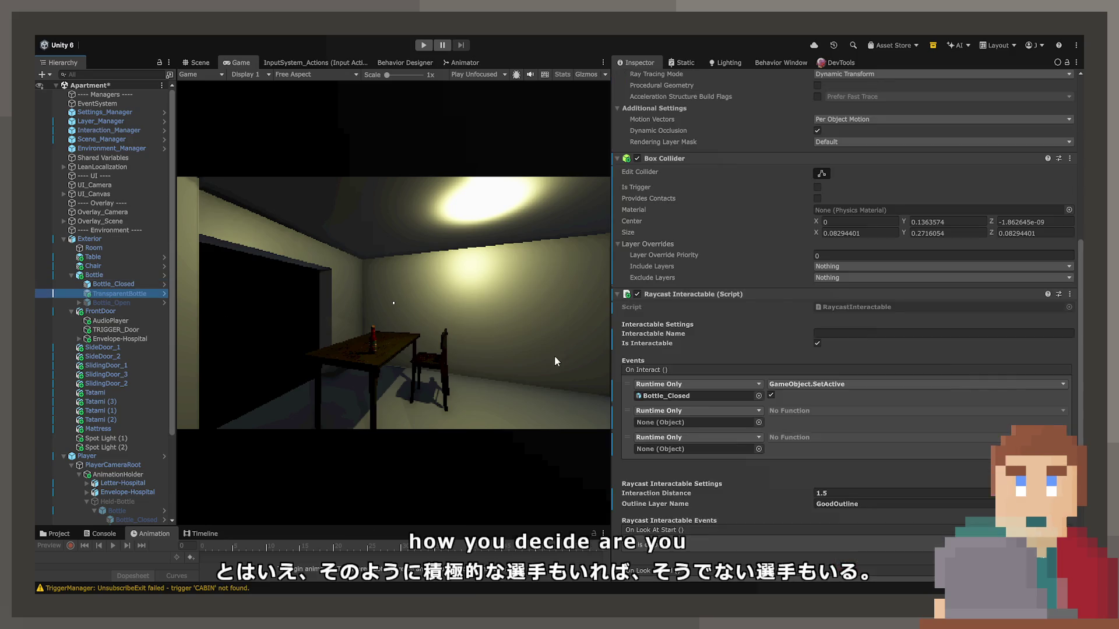
Step: Point the remaining events at Bottle, Held-Bottle and TransparentBottle, then run the game
{"action": "scroll", "coordinate": [740, 406], "scroll_direction": "down", "scroll_amount": 2}
{"action": "left_click", "coordinate": [1056, 434]}
{"action": "left_click_drag", "start_coordinate": [102, 283], "coordinate": [705, 404]}
{"action": "left_click_drag", "start_coordinate": [708, 396], "coordinate": [710, 396]}
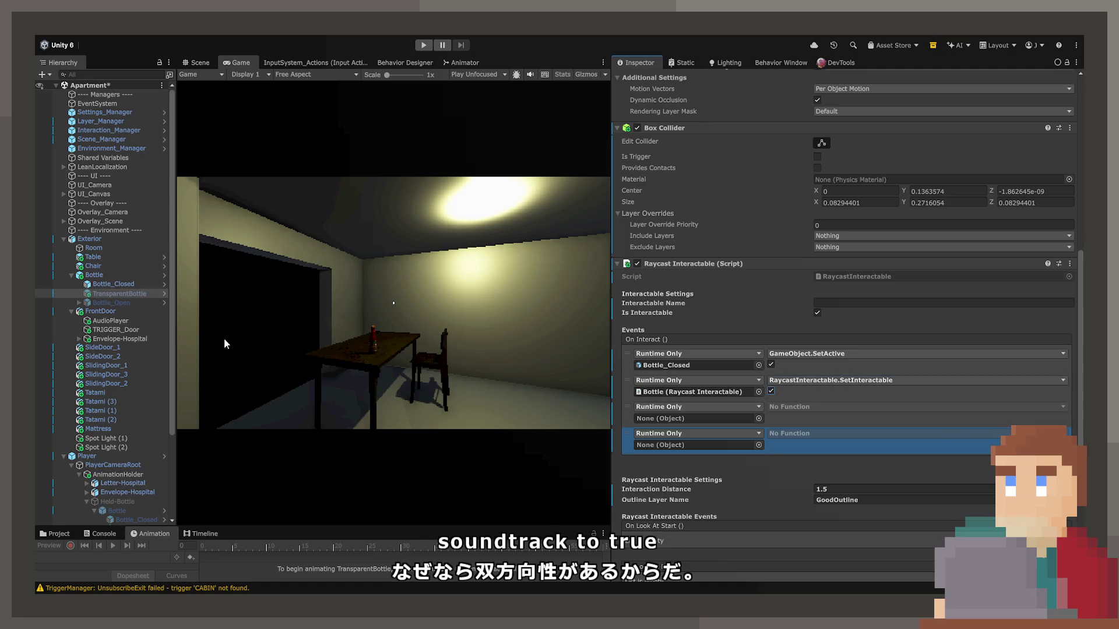
{"action": "scroll", "coordinate": [121, 326], "scroll_direction": "down", "scroll_amount": 5}
{"action": "left_click_drag", "start_coordinate": [100, 398], "coordinate": [683, 415]}
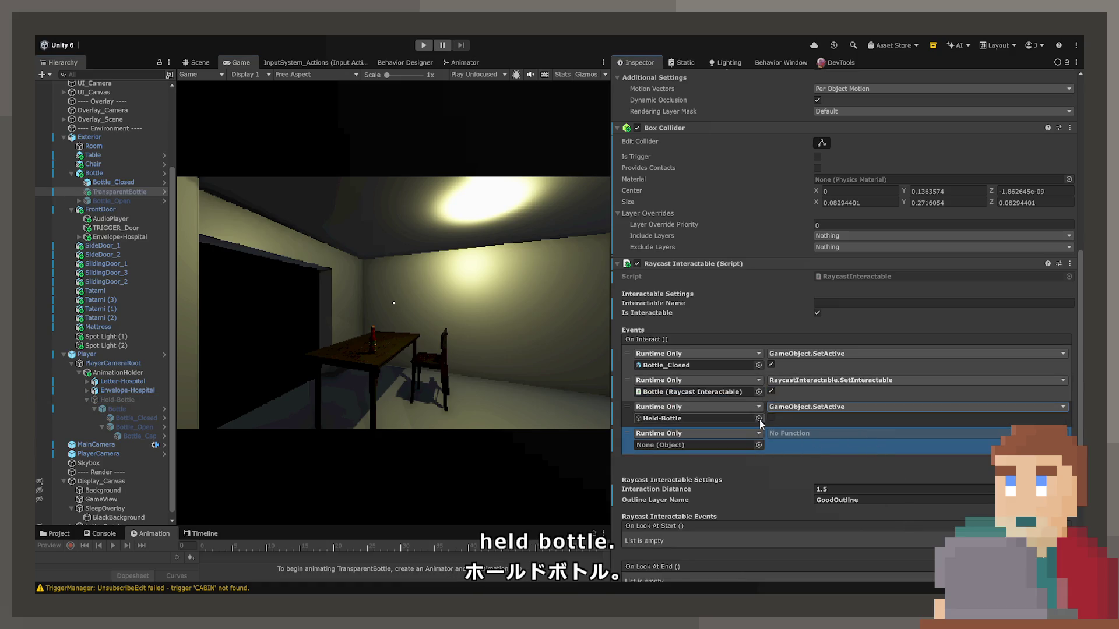
{"action": "left_click_drag", "start_coordinate": [119, 192], "coordinate": [718, 445]}
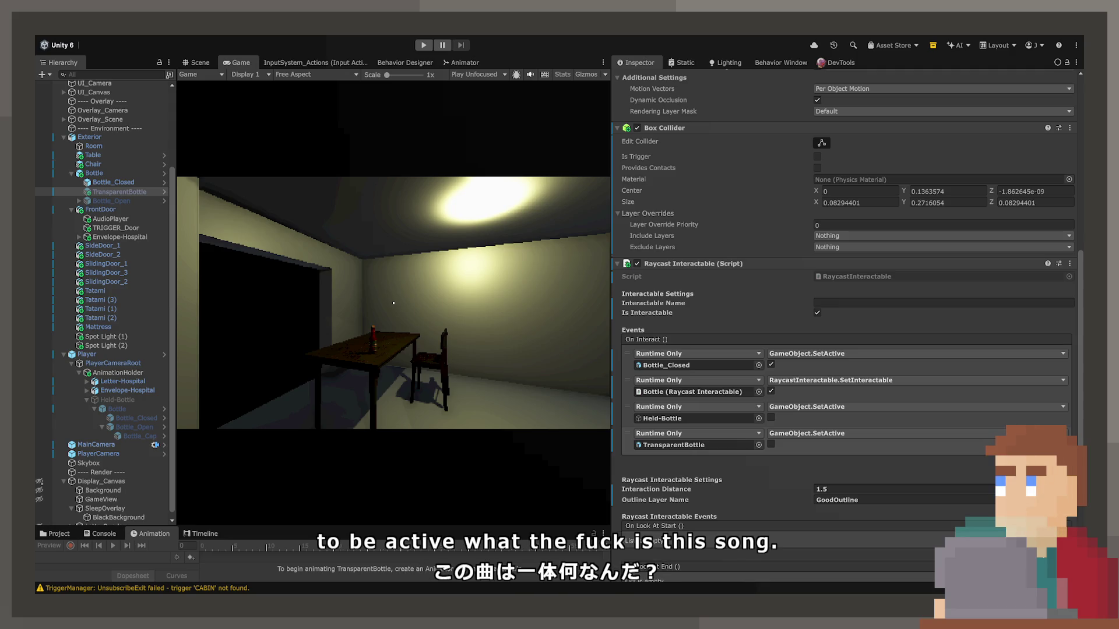
{"action": "left_click", "coordinate": [423, 45]}
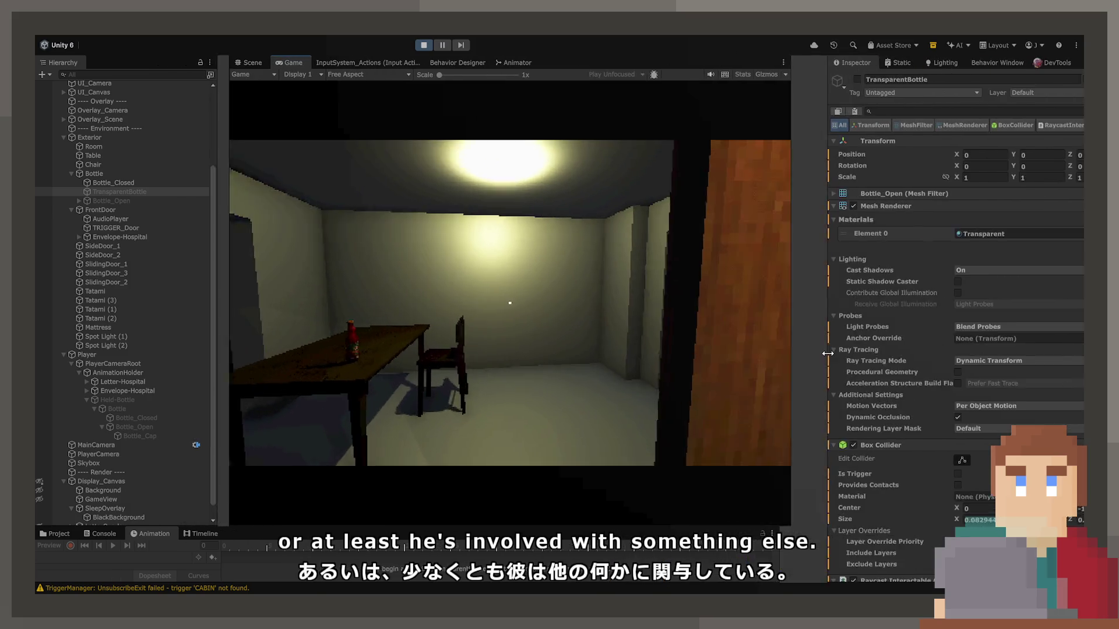
Step: Pick up the bottle in play mode, check TransparentBottle's Inspector, and walk closer to the table
{"action": "key", "text": "e"}
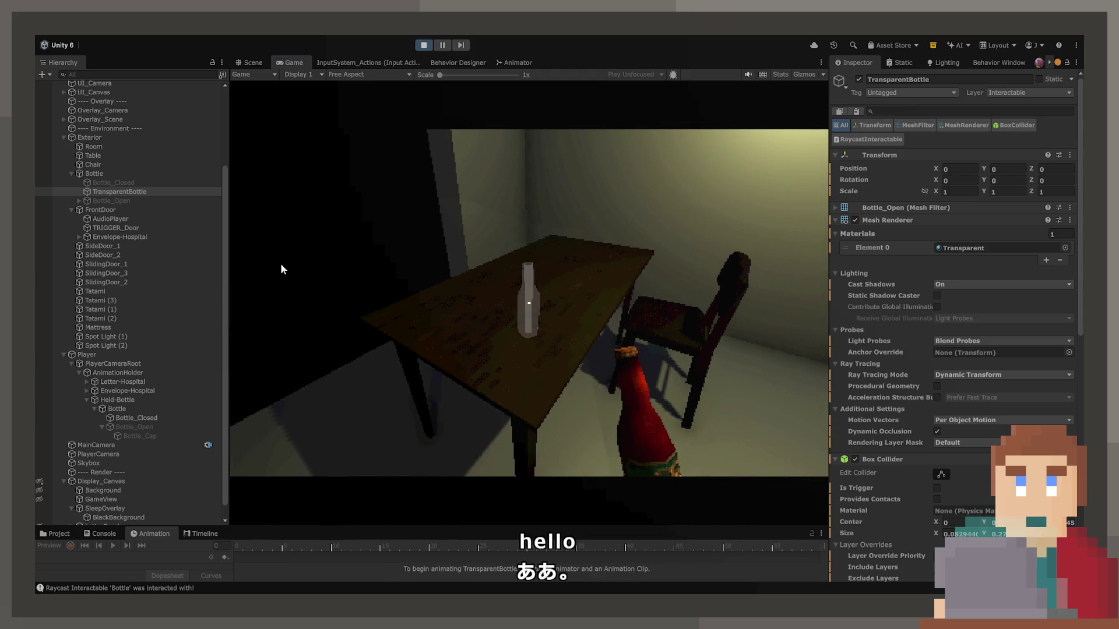
{"action": "left_click", "coordinate": [119, 192]}
{"action": "scroll", "coordinate": [866, 353], "scroll_direction": "down", "scroll_amount": 5}
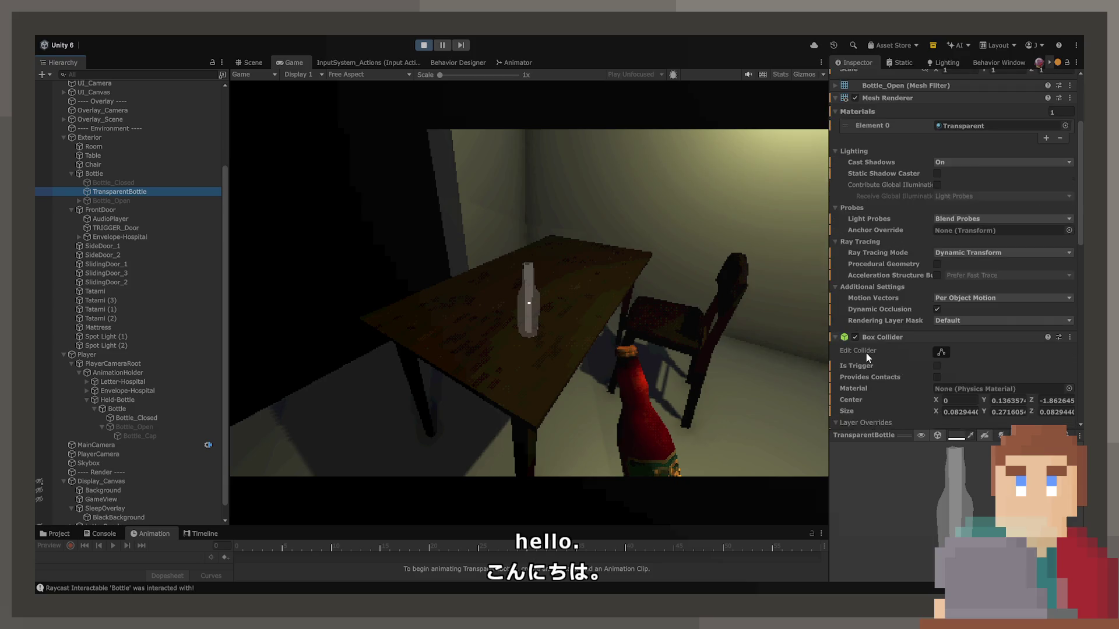
{"action": "scroll", "coordinate": [866, 353], "scroll_direction": "down", "scroll_amount": 5}
{"action": "scroll", "coordinate": [872, 199], "scroll_direction": "up", "scroll_amount": 8}
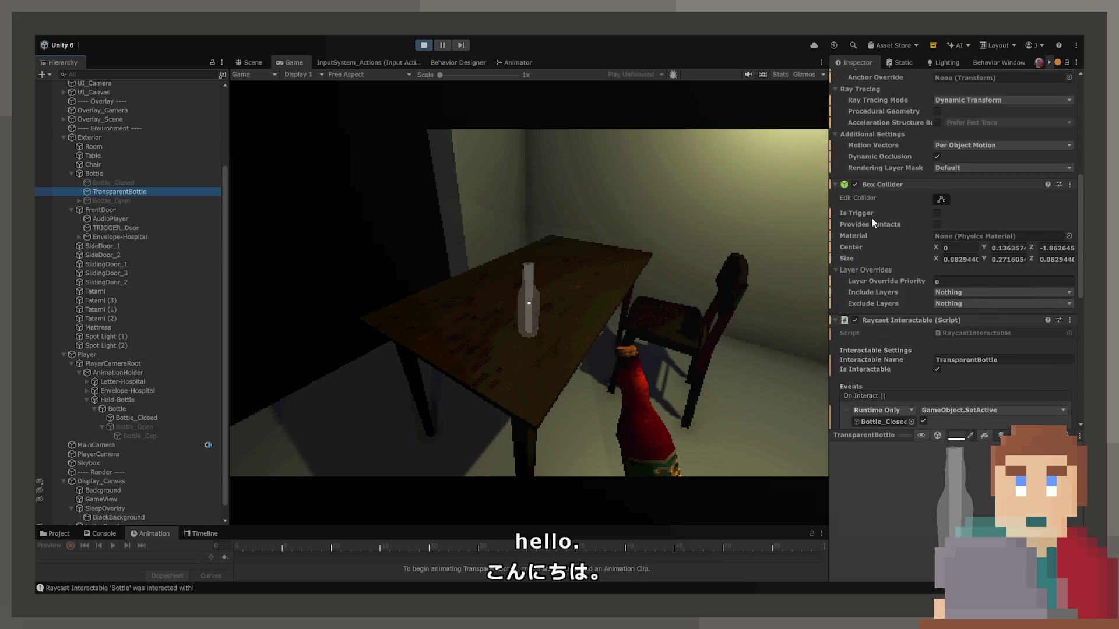
{"action": "scroll", "coordinate": [872, 217], "scroll_direction": "up", "scroll_amount": 3}
{"action": "scroll", "coordinate": [872, 217], "scroll_direction": "down", "scroll_amount": 2}
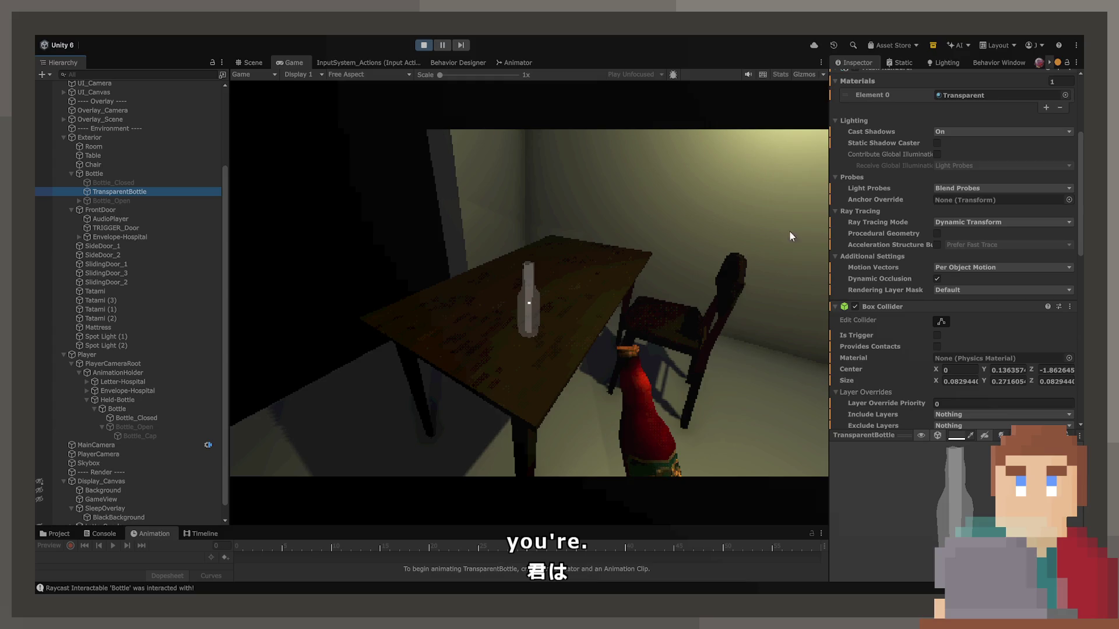
{"action": "left_click", "coordinate": [789, 232]}
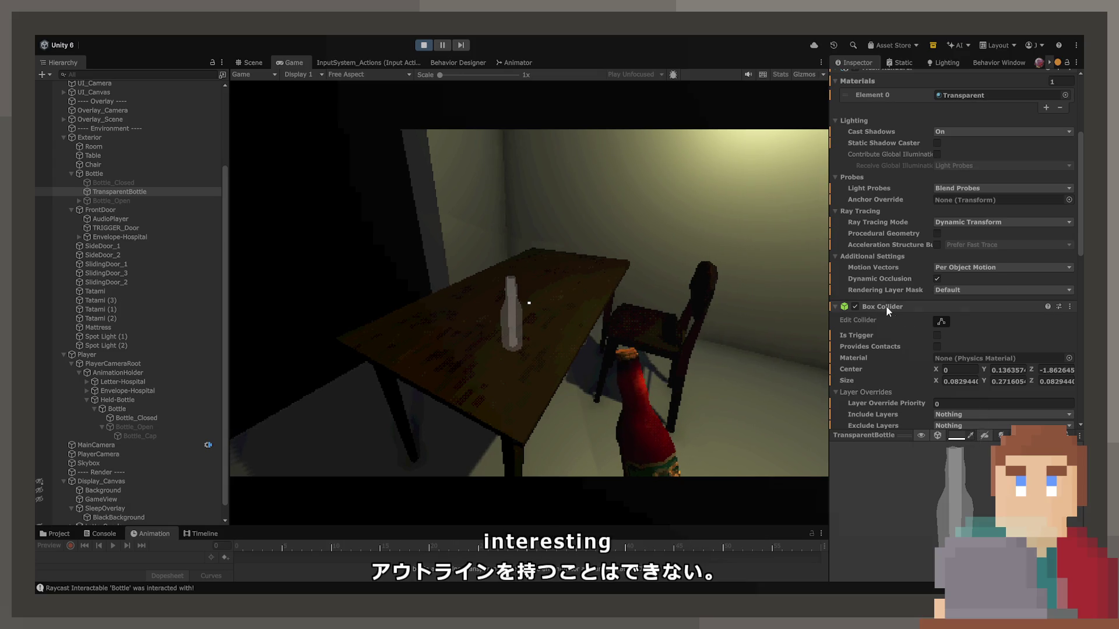
{"action": "scroll", "coordinate": [883, 302], "scroll_direction": "down", "scroll_amount": 5}
{"action": "scroll", "coordinate": [876, 361], "scroll_direction": "down", "scroll_amount": 5}
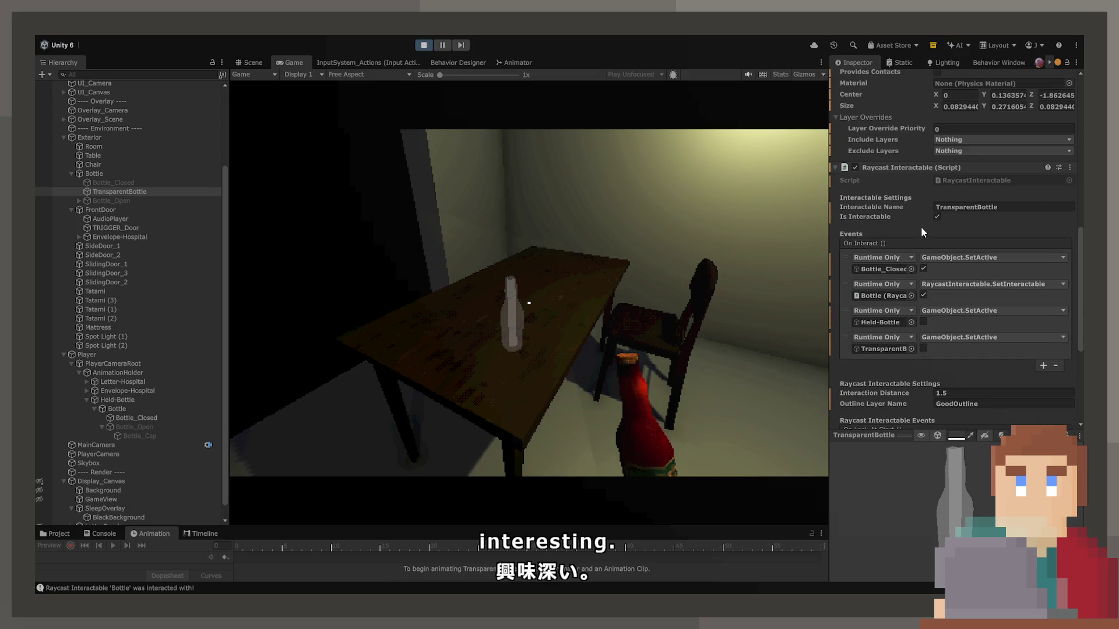
{"action": "left_click", "coordinate": [750, 262]}
{"action": "key", "text": "w"}
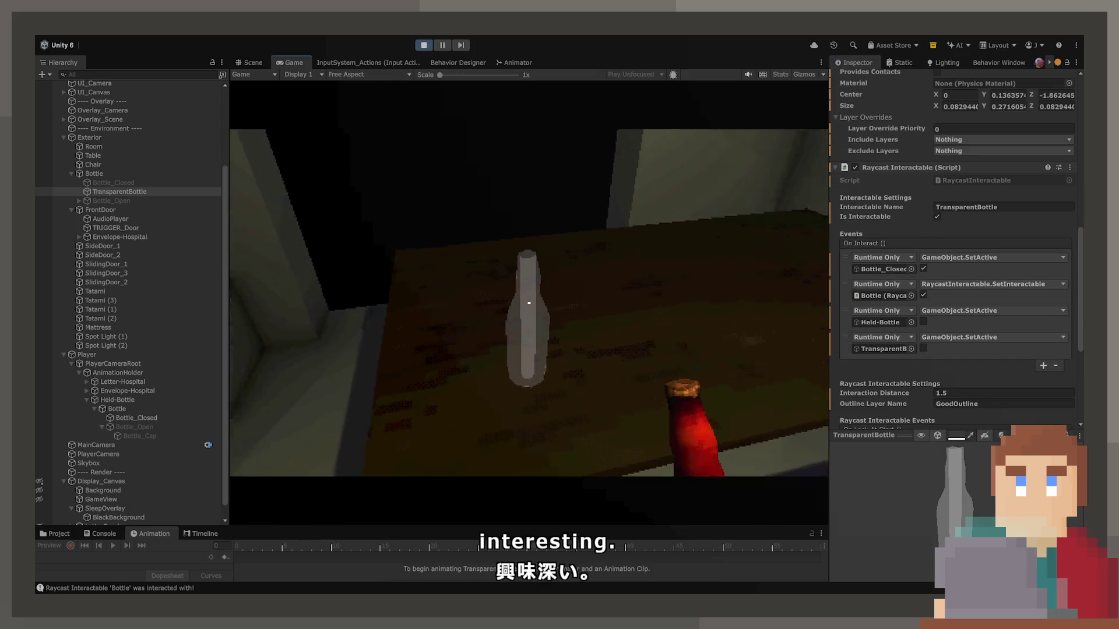
Step: Inspect the transparent bottle in the Scene view, enlarge the Console panel, and stop the game
{"action": "left_click", "coordinate": [253, 62]}
{"action": "mouse_move", "coordinate": [483, 285]}
{"action": "left_mouse_down"}
{"action": "mouse_move", "coordinate": [450, 286]}
{"action": "mouse_move", "coordinate": [581, 296]}
{"action": "left_mouse_up"}
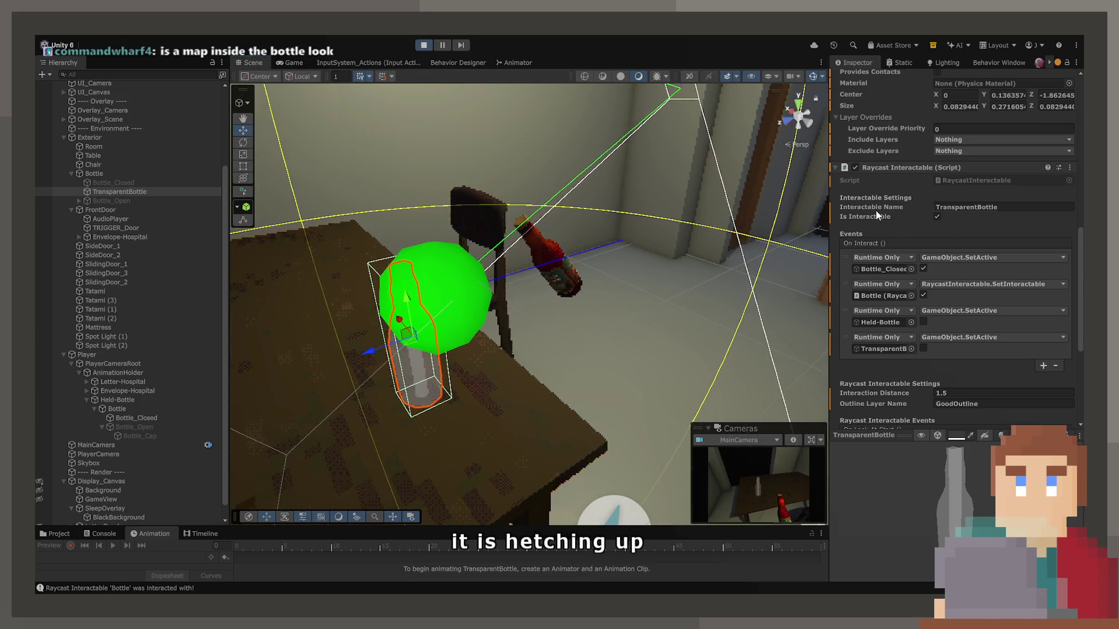
{"action": "scroll", "coordinate": [881, 223], "scroll_direction": "down", "scroll_amount": 5}
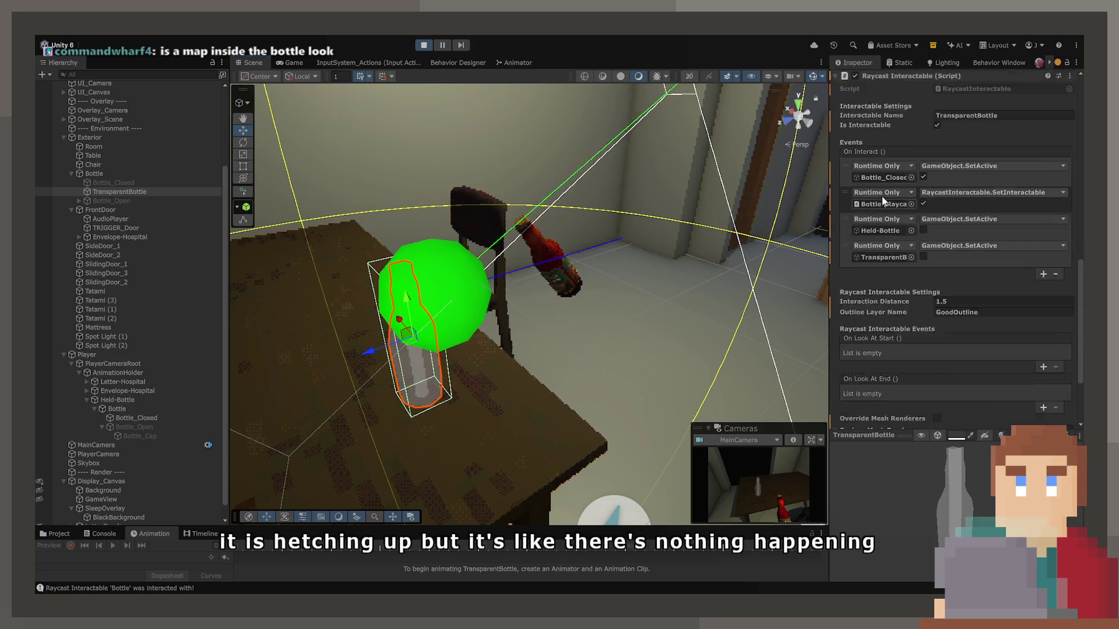
{"action": "left_click", "coordinate": [283, 63]}
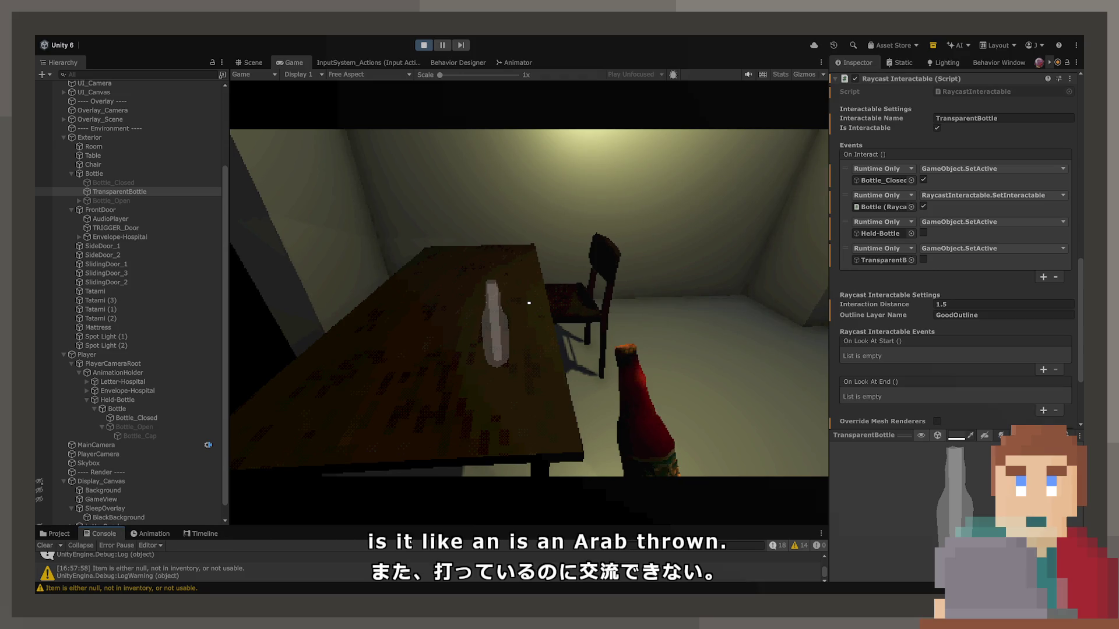
{"action": "left_click_drag", "start_coordinate": [402, 526], "coordinate": [402, 466]}
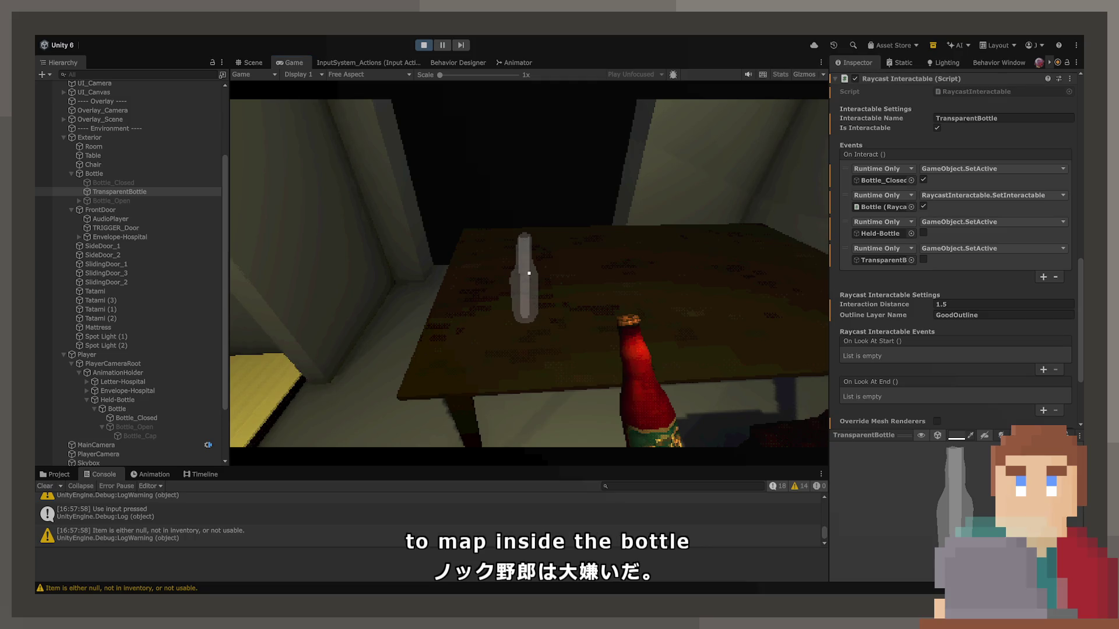
{"action": "key", "text": "ctrl+p"}
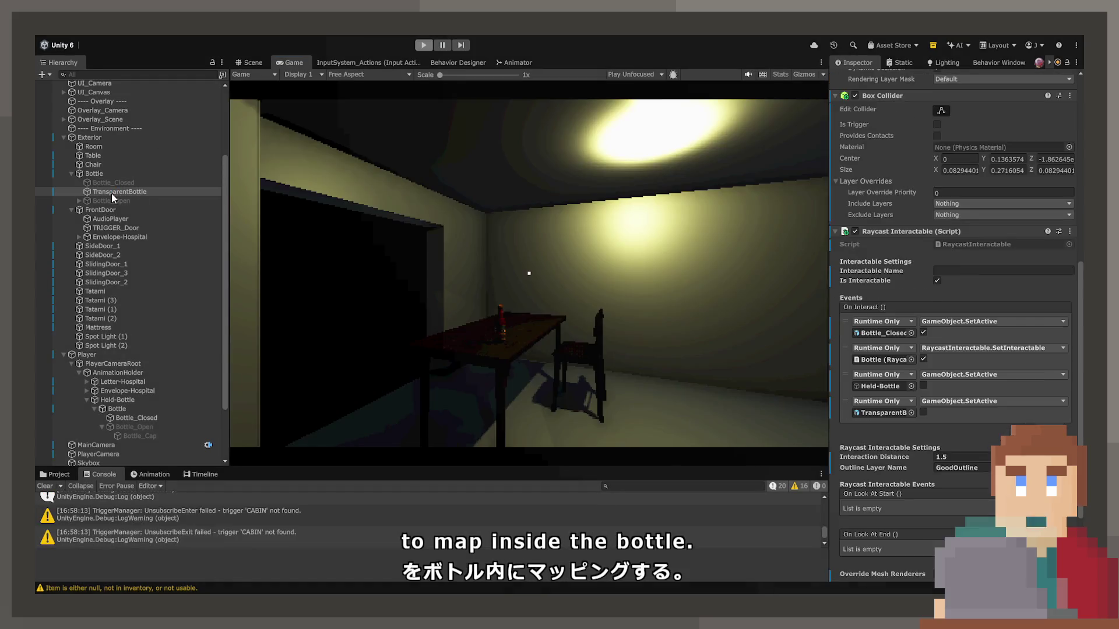
Step: Switch TransparentBottle's Mesh Filter to the Bottle_Closed mesh and briefly replay the game
{"action": "left_click", "coordinate": [109, 182]}
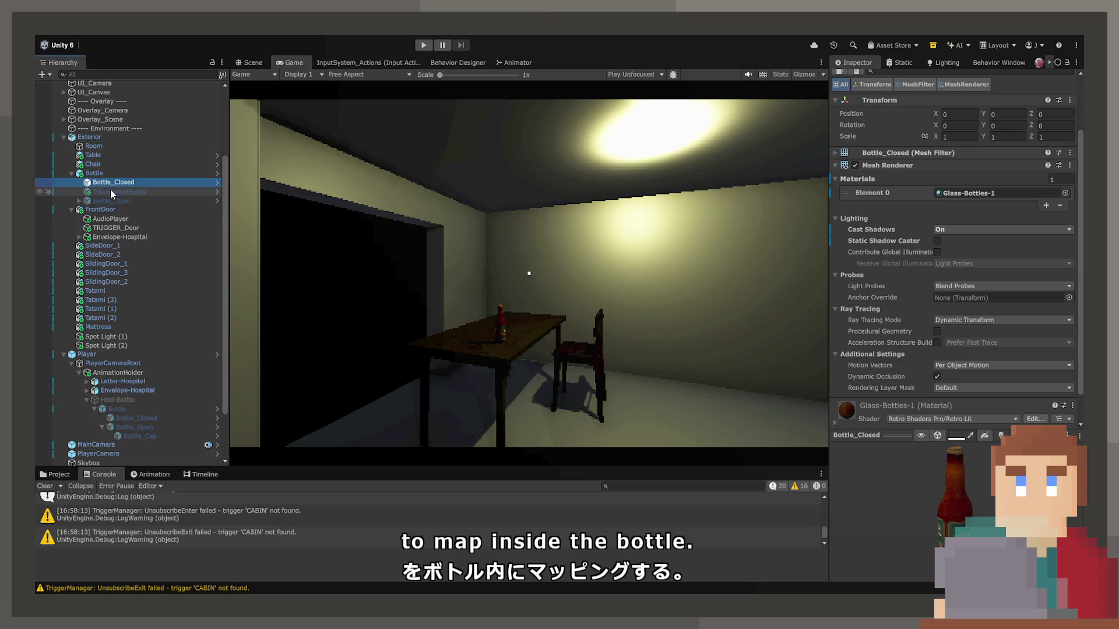
{"action": "left_click", "coordinate": [111, 190]}
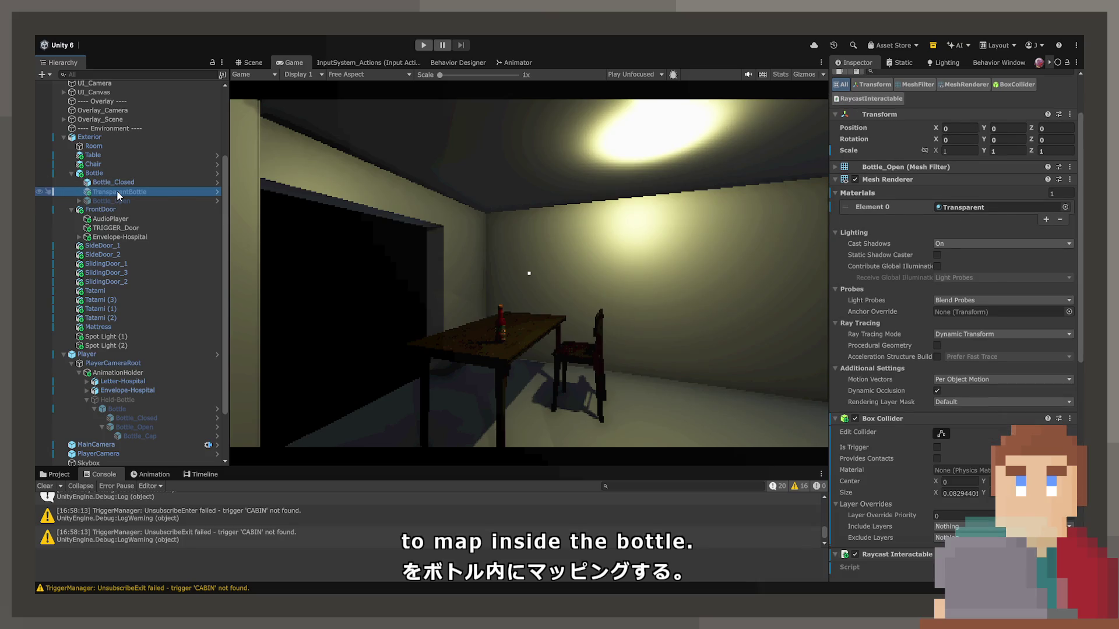
{"action": "left_click", "coordinate": [887, 166]}
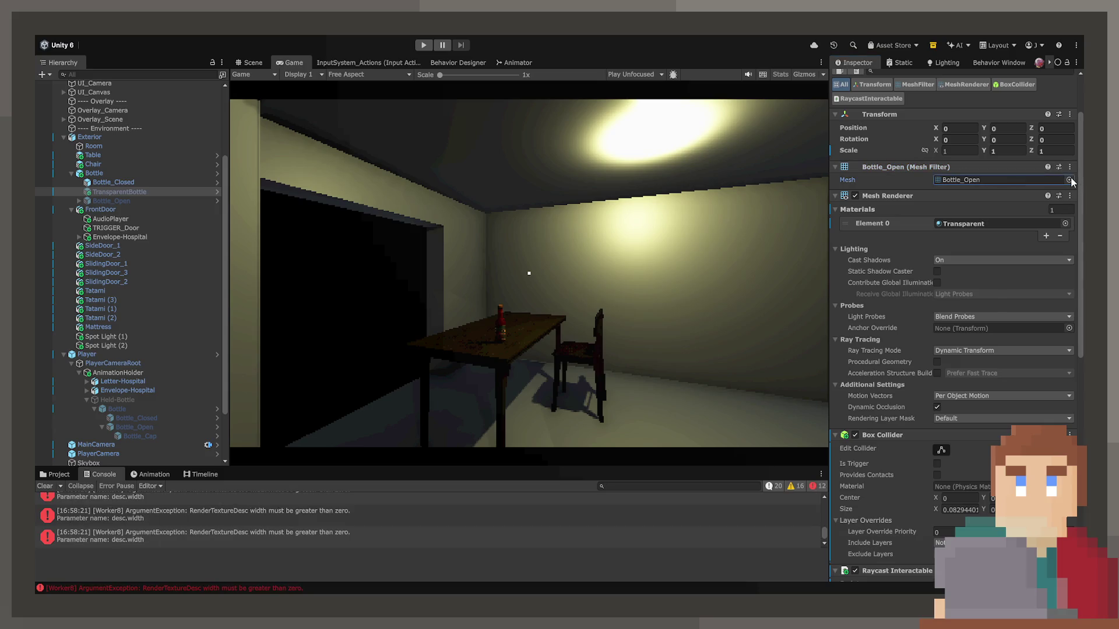
{"action": "key", "text": "ctrl+p"}
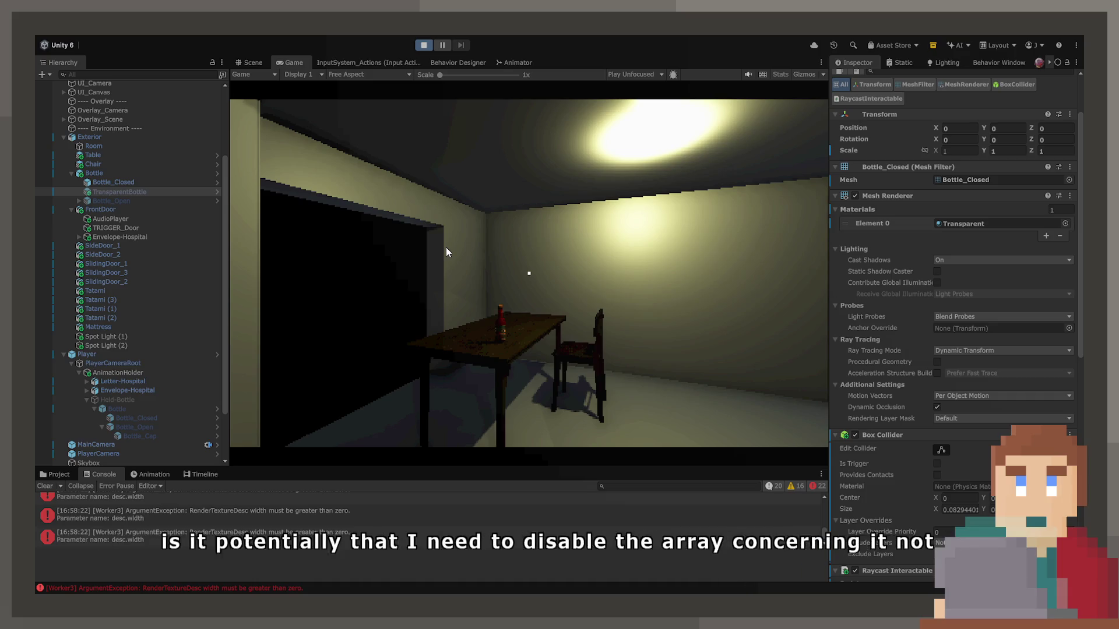
{"action": "key", "text": "ctrl+p"}
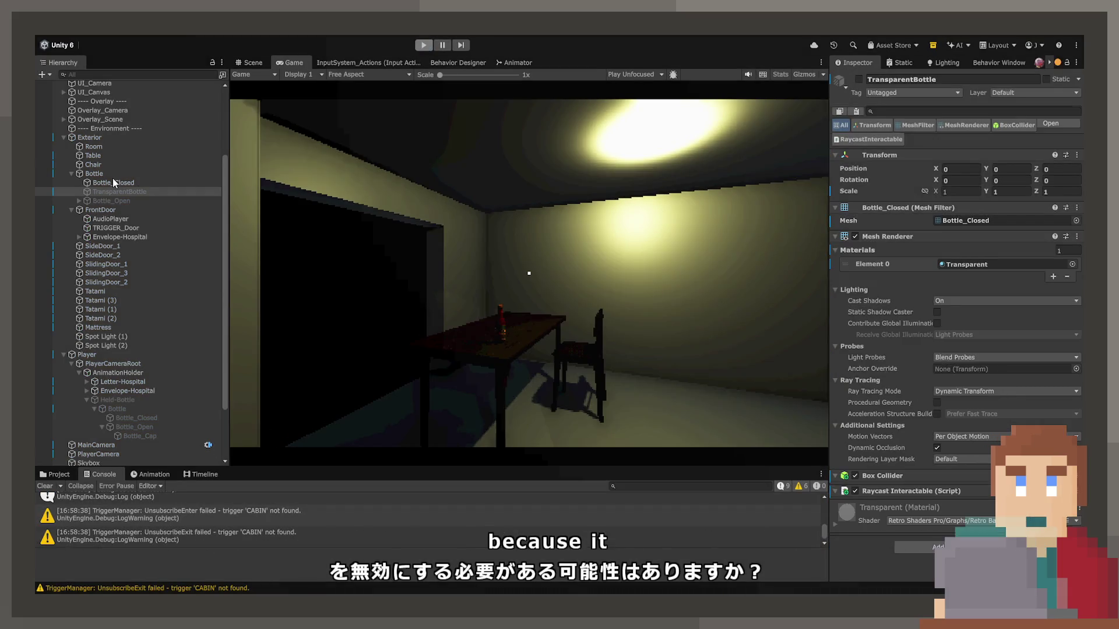
{"action": "left_click", "coordinate": [110, 182]}
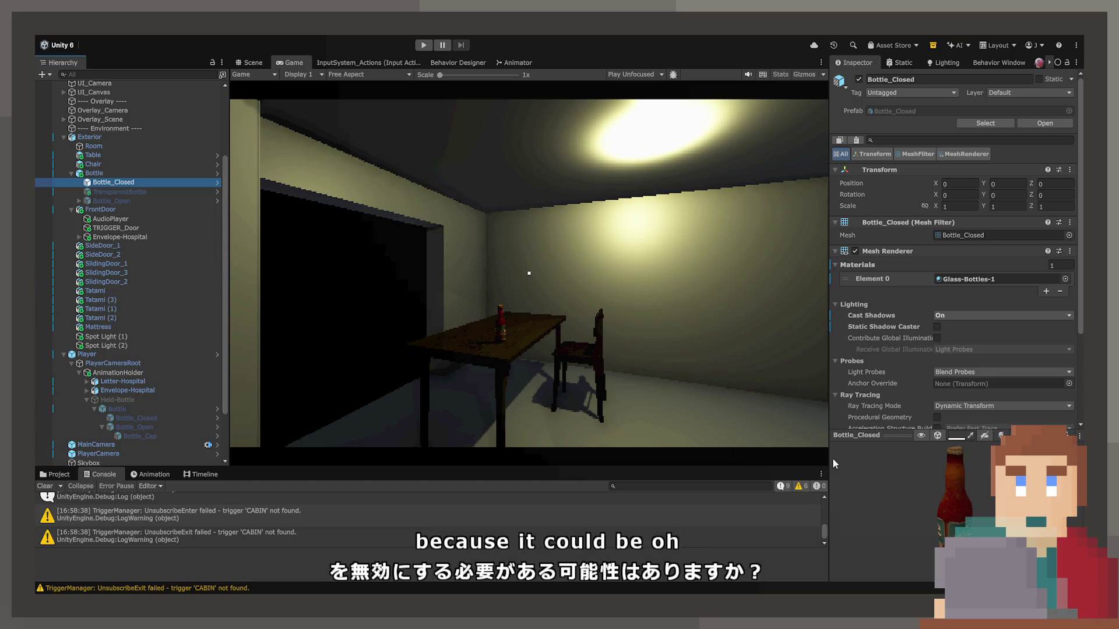
{"action": "left_click", "coordinate": [127, 174]}
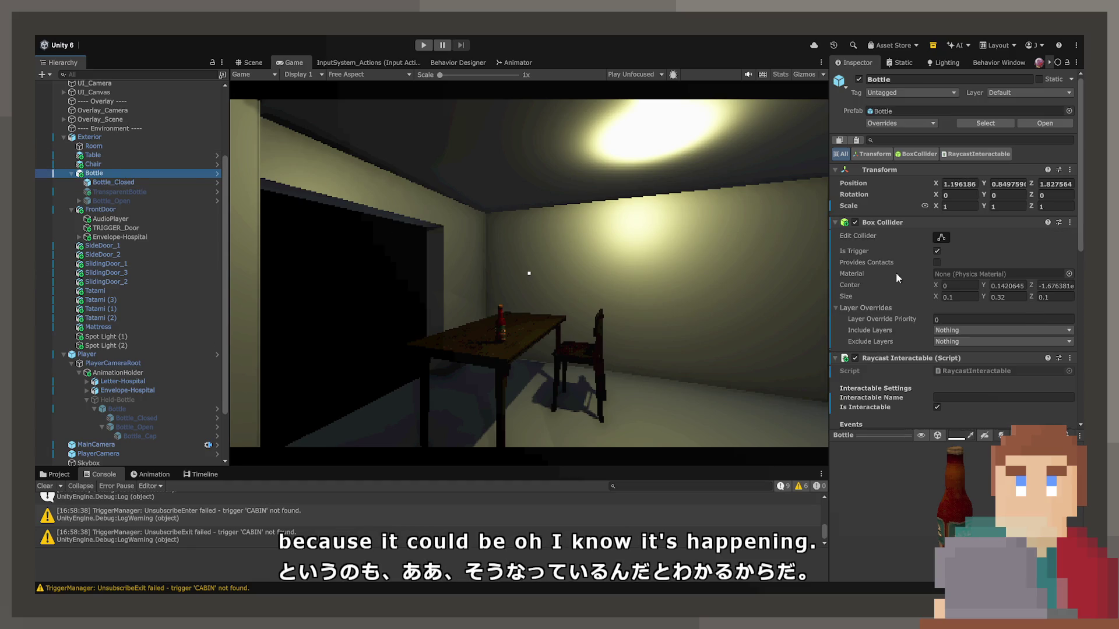
Step: Retarget TransparentBottle's last interact event to Bottle's BoxCollider.enabled, set to true
{"action": "scroll", "coordinate": [886, 262], "scroll_direction": "down", "scroll_amount": 10}
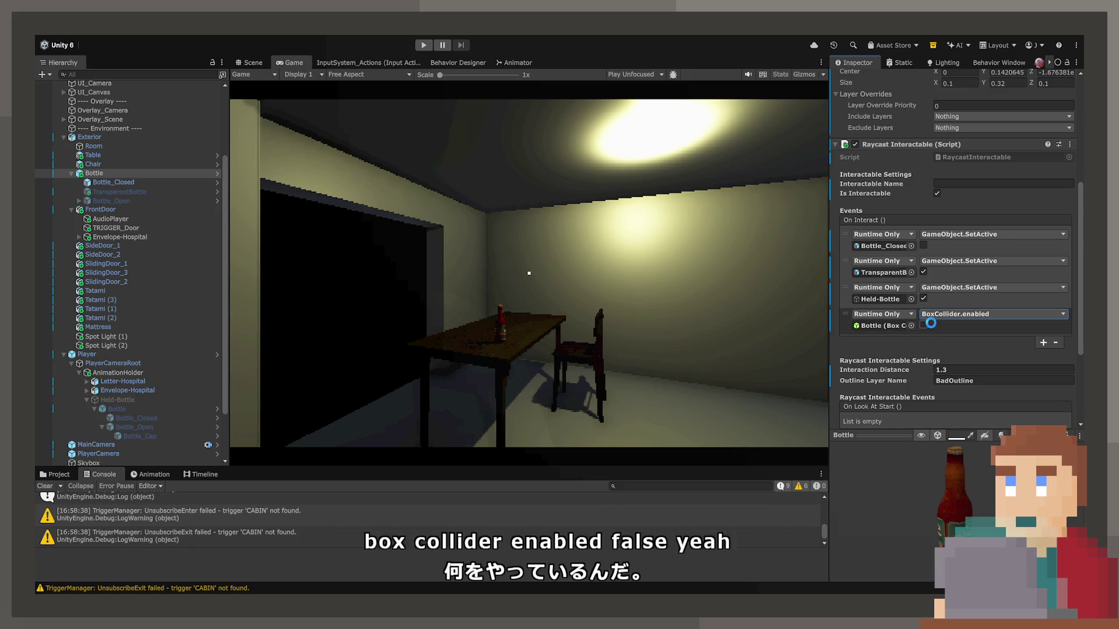
{"action": "left_click", "coordinate": [883, 272]}
{"action": "double_click", "coordinate": [883, 272]}
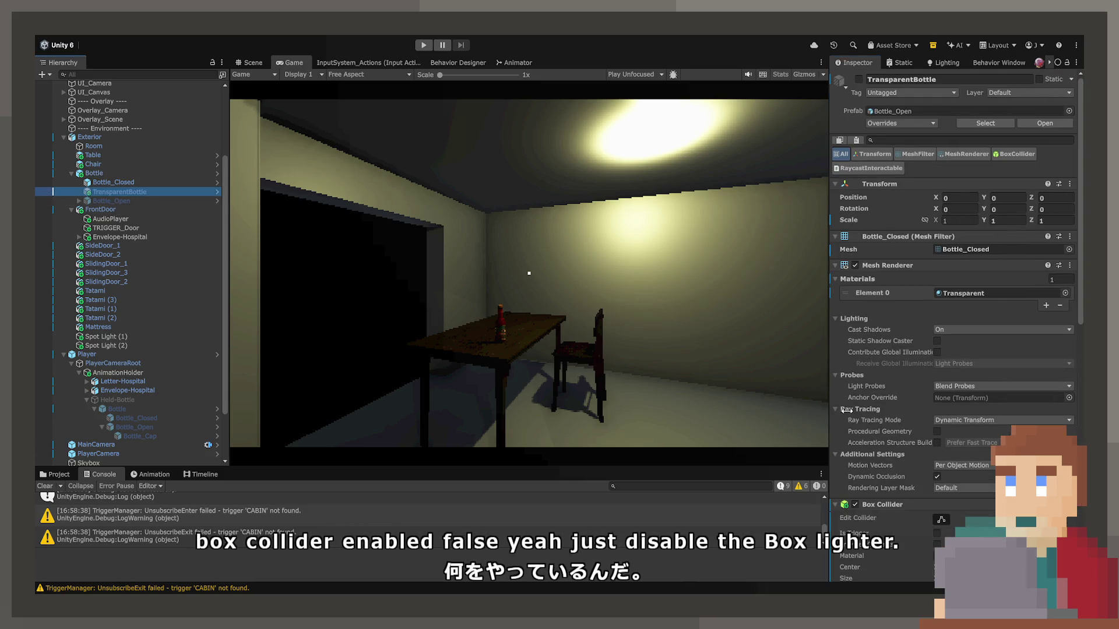
{"action": "scroll", "coordinate": [945, 417], "scroll_direction": "down", "scroll_amount": 6}
{"action": "left_click", "coordinate": [970, 463]}
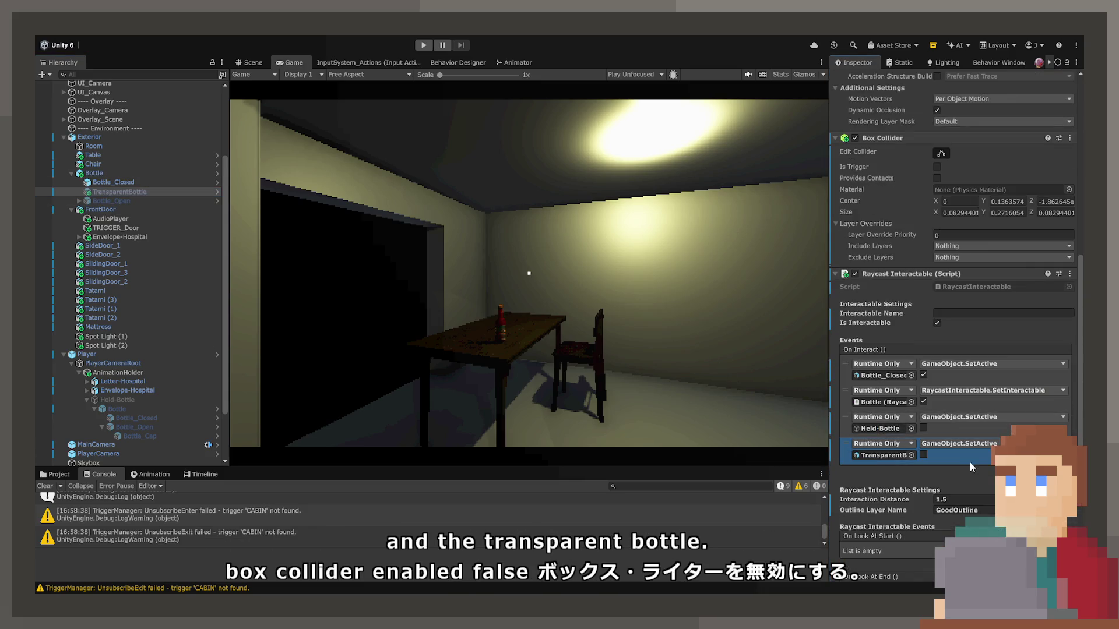
{"action": "mouse_move", "coordinate": [96, 174]}
{"action": "left_mouse_down"}
{"action": "mouse_move", "coordinate": [450, 270]}
{"action": "mouse_move", "coordinate": [884, 459]}
{"action": "left_mouse_up"}
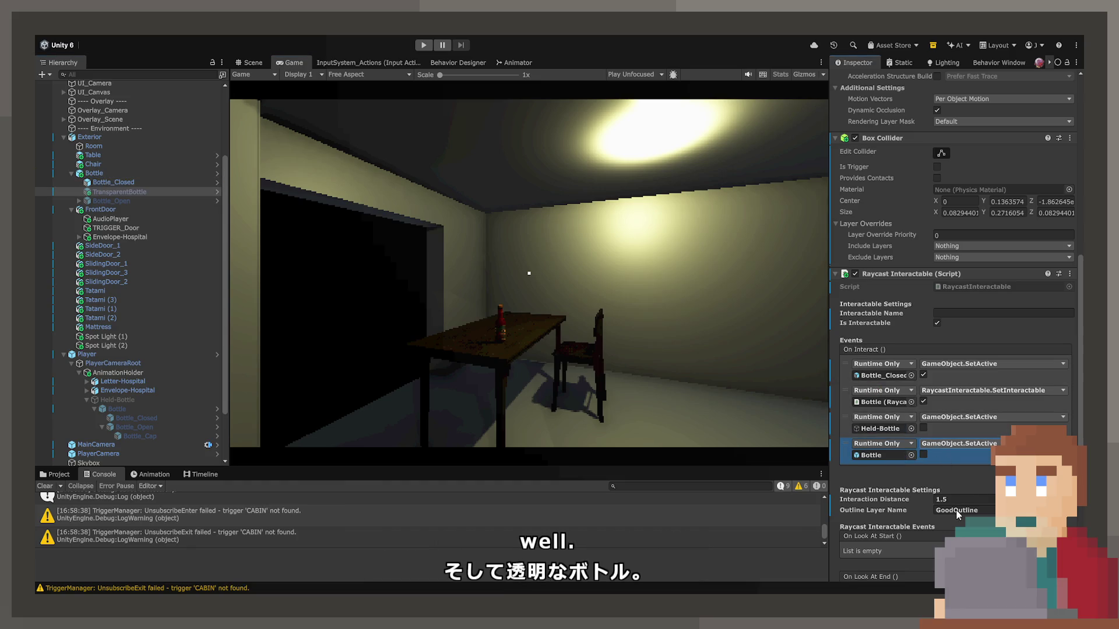
{"action": "left_click", "coordinate": [958, 444]}
{"action": "left_click", "coordinate": [813, 354]}
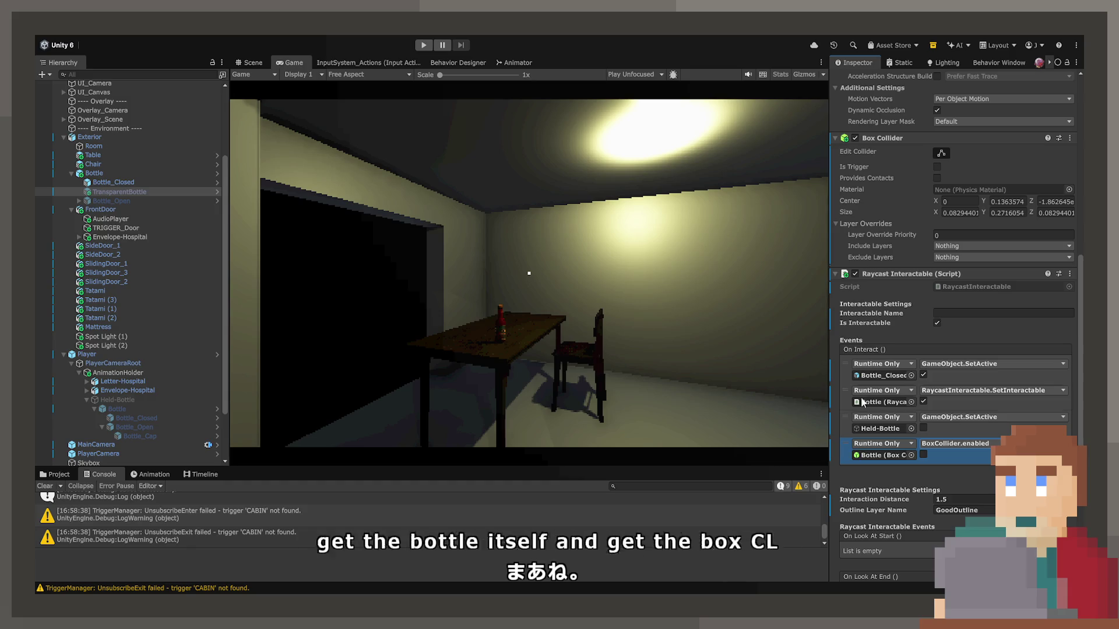
{"action": "left_click", "coordinate": [924, 454]}
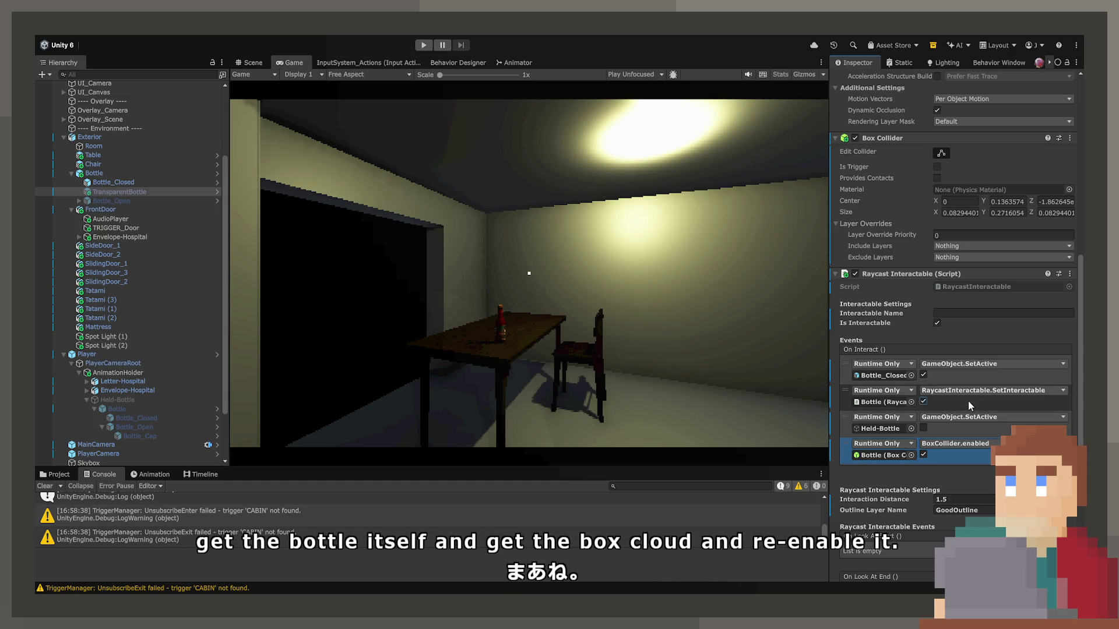
{"action": "left_click", "coordinate": [923, 402]}
{"action": "left_click", "coordinate": [852, 401]}
{"action": "key", "text": "ctrl+z"}
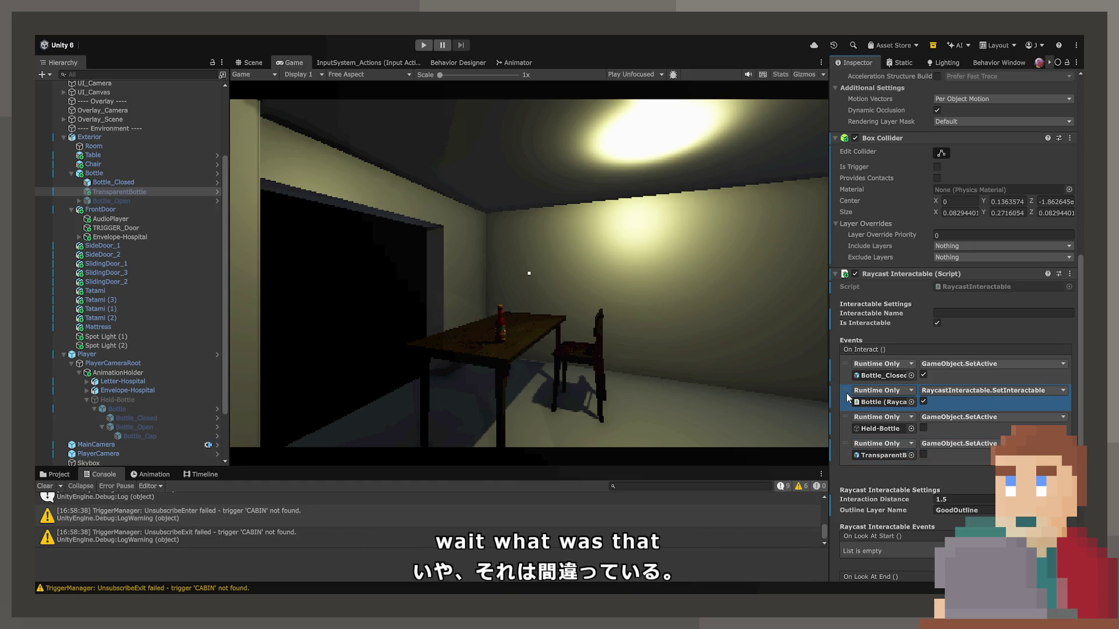
{"action": "key", "text": "ctrl+z"}
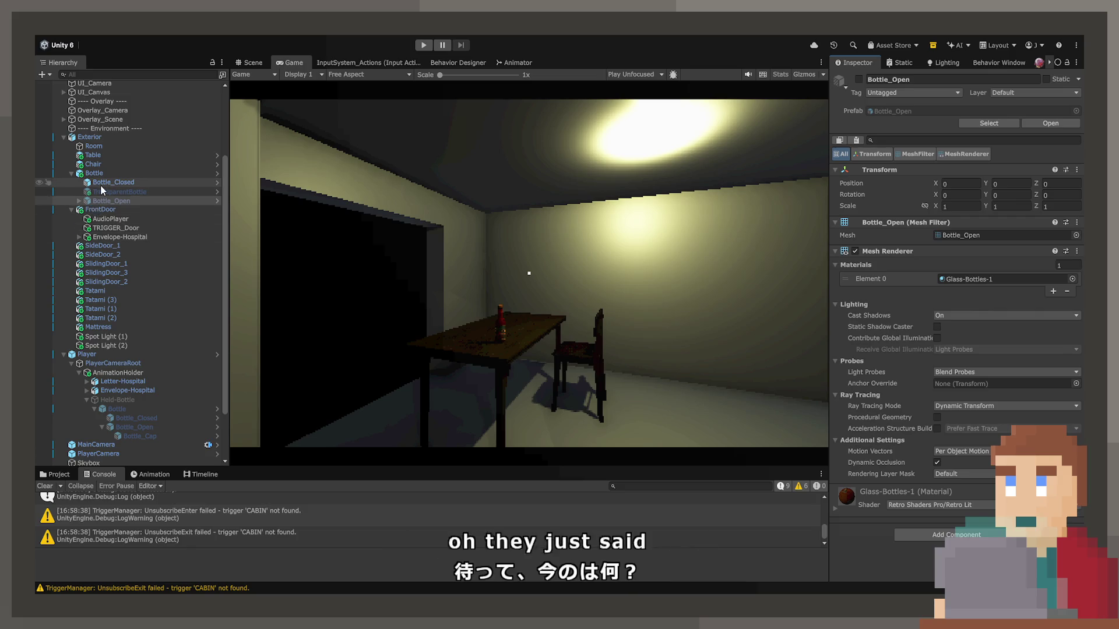
Step: Make the second interact event toggle Bottle's BoxCollider.enabled instead of SetInteractable, then start the game
{"action": "left_click", "coordinate": [114, 182]}
{"action": "left_click", "coordinate": [120, 192]}
{"action": "scroll", "coordinate": [927, 466], "scroll_direction": "down", "scroll_amount": 5}
{"action": "scroll", "coordinate": [926, 467], "scroll_direction": "down", "scroll_amount": 5}
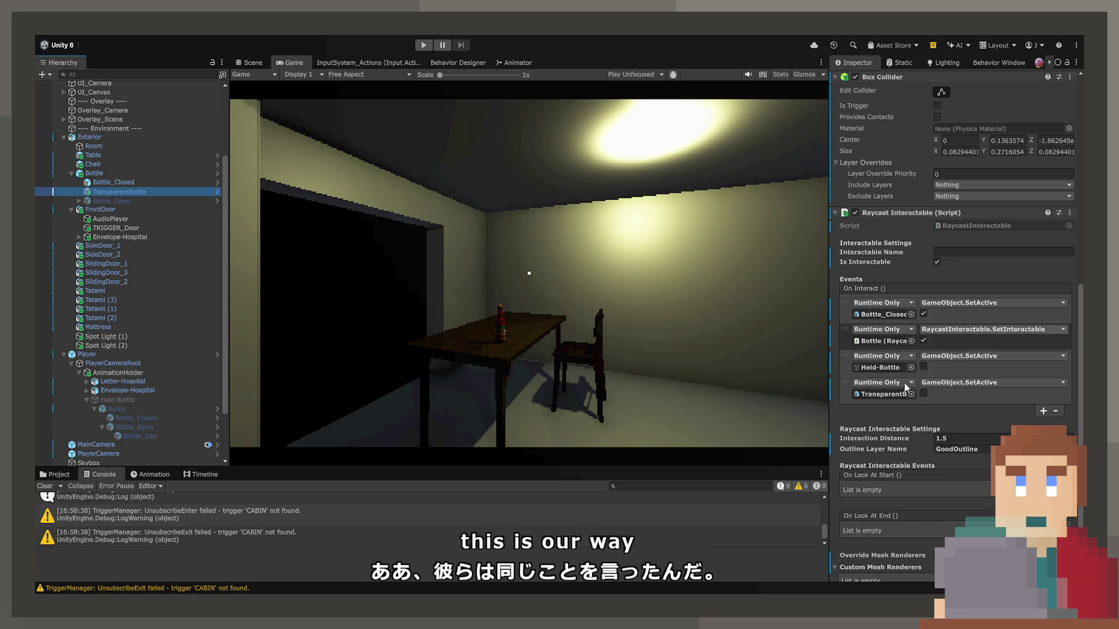
{"action": "left_click", "coordinate": [991, 330]}
{"action": "left_click", "coordinate": [932, 366]}
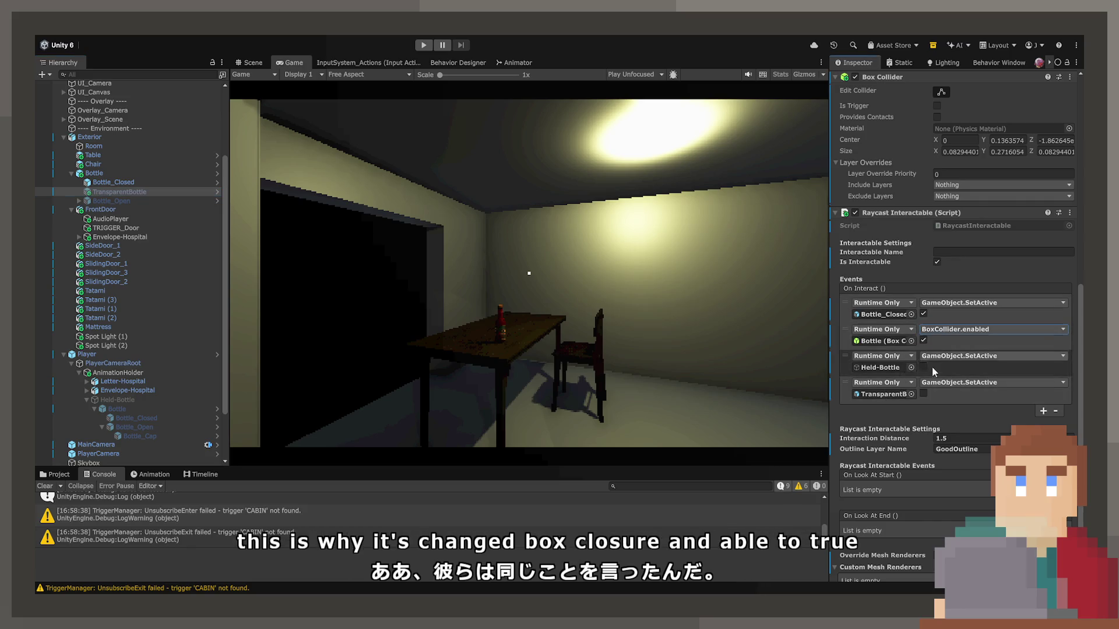
{"action": "left_click", "coordinate": [421, 44]}
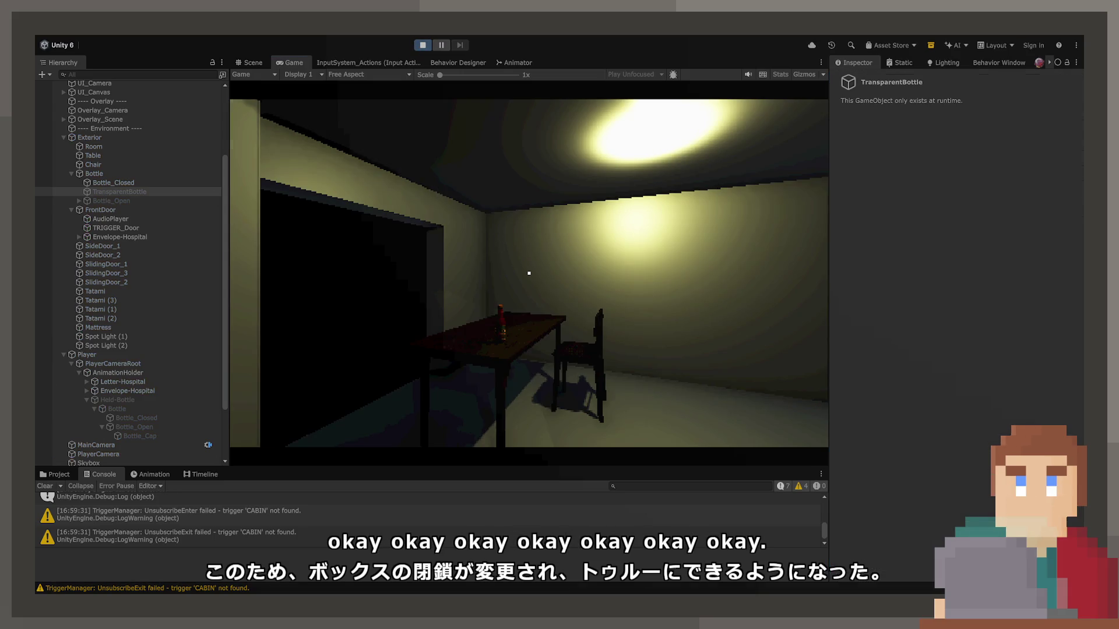
Step: Walk to the table, repeatedly pick up and put back the red bottle, then stop playing
{"action": "key", "text": "w"}
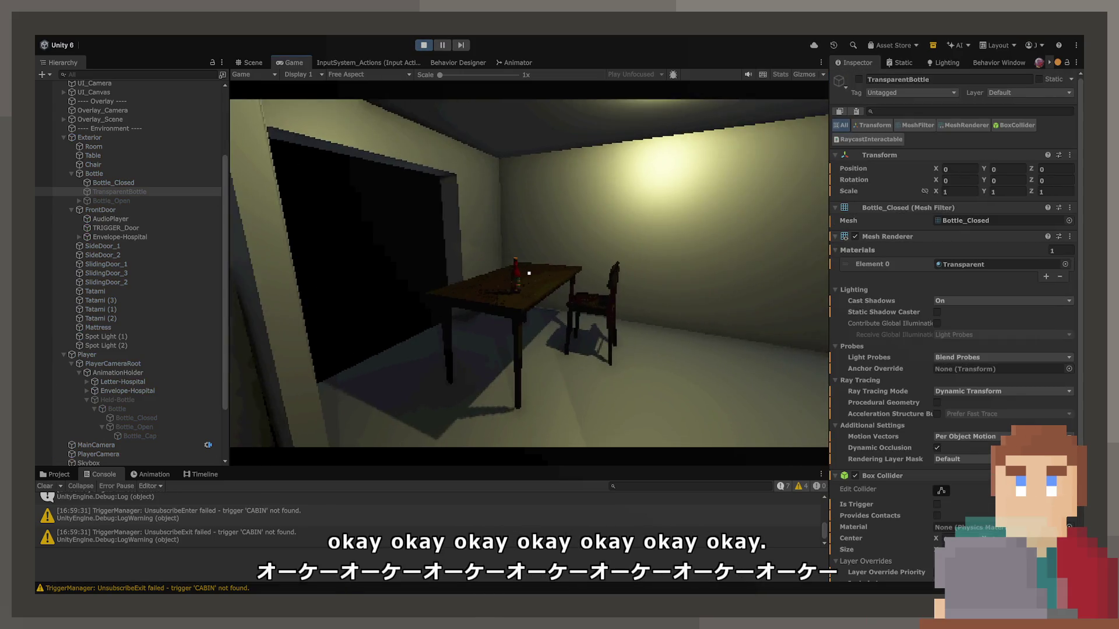
{"action": "key", "text": "e"}
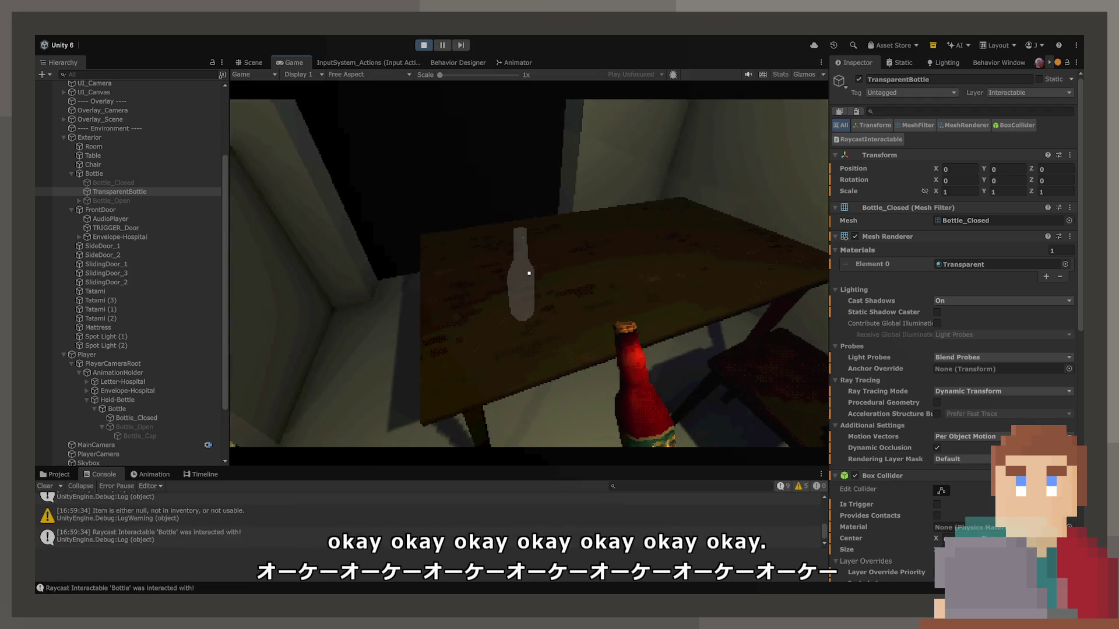
{"action": "key", "text": "e"}
{"action": "key", "text": "e"}
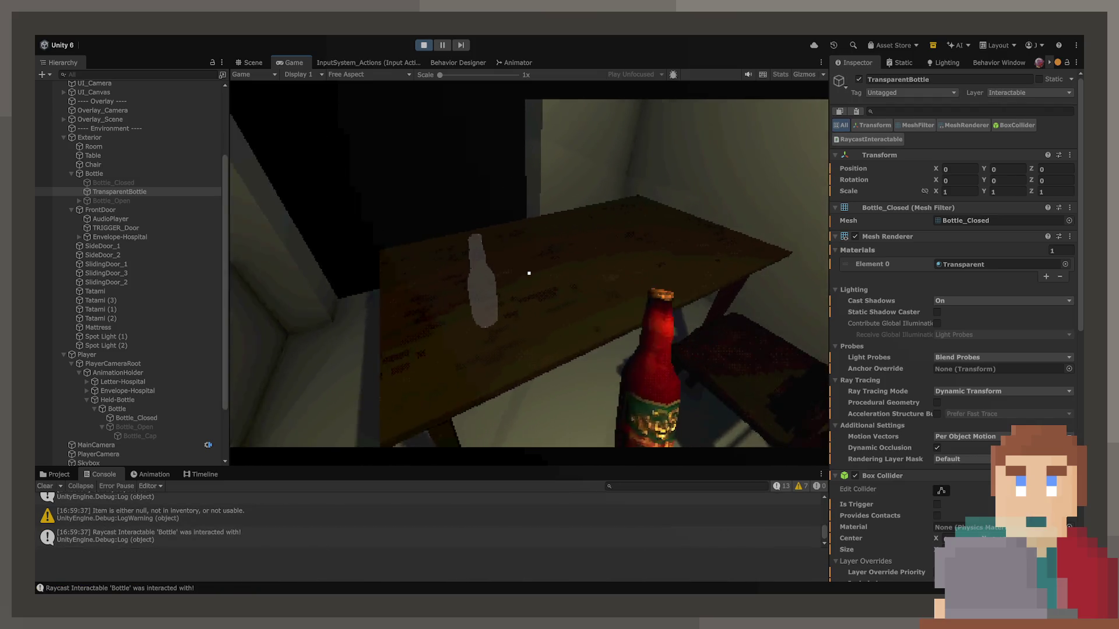
{"action": "key", "text": "e"}
{"action": "key", "text": "e"}
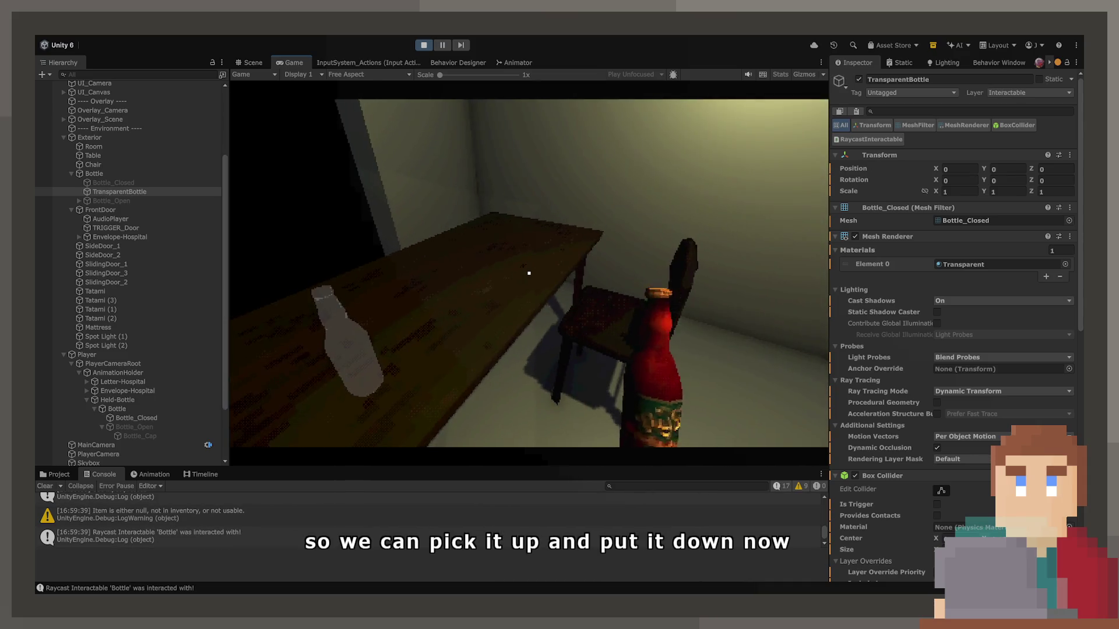
{"action": "key", "text": "e"}
{"action": "key", "text": "e"}
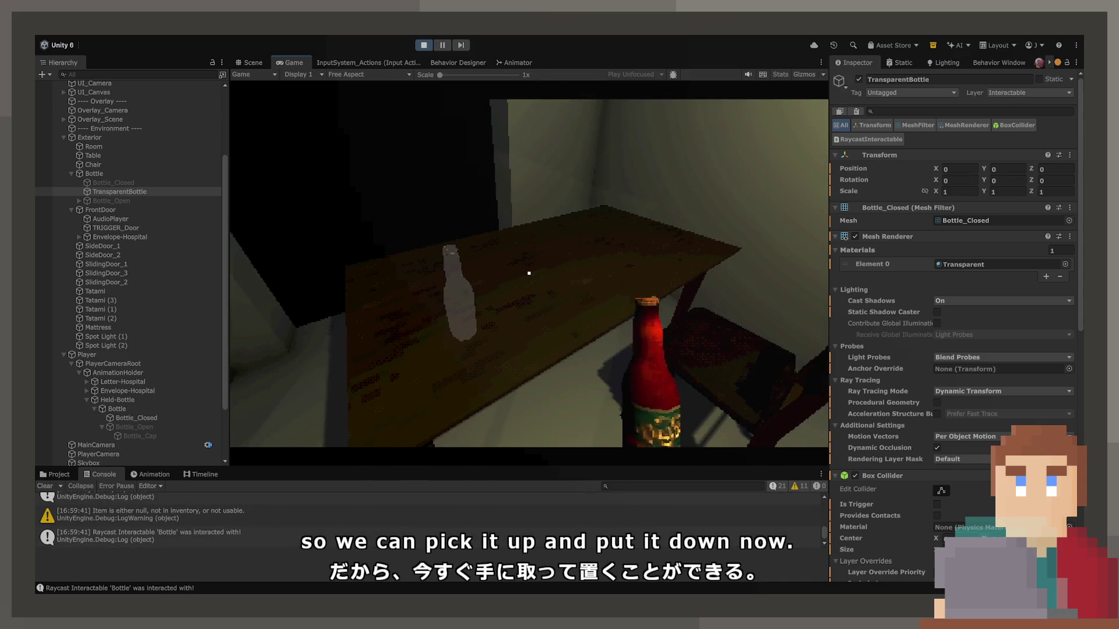
{"action": "key", "text": "e"}
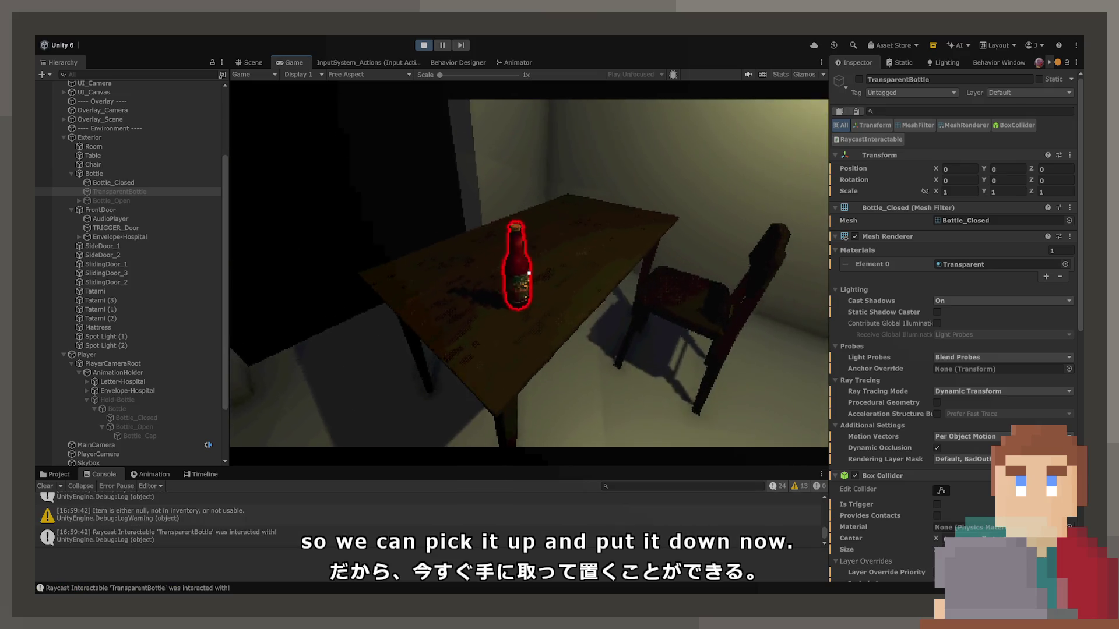
{"action": "key", "text": "e"}
{"action": "key", "text": "e"}
{"action": "key", "text": "e"}
{"action": "key", "text": "e"}
{"action": "key", "text": "e"}
{"action": "key", "text": "e"}
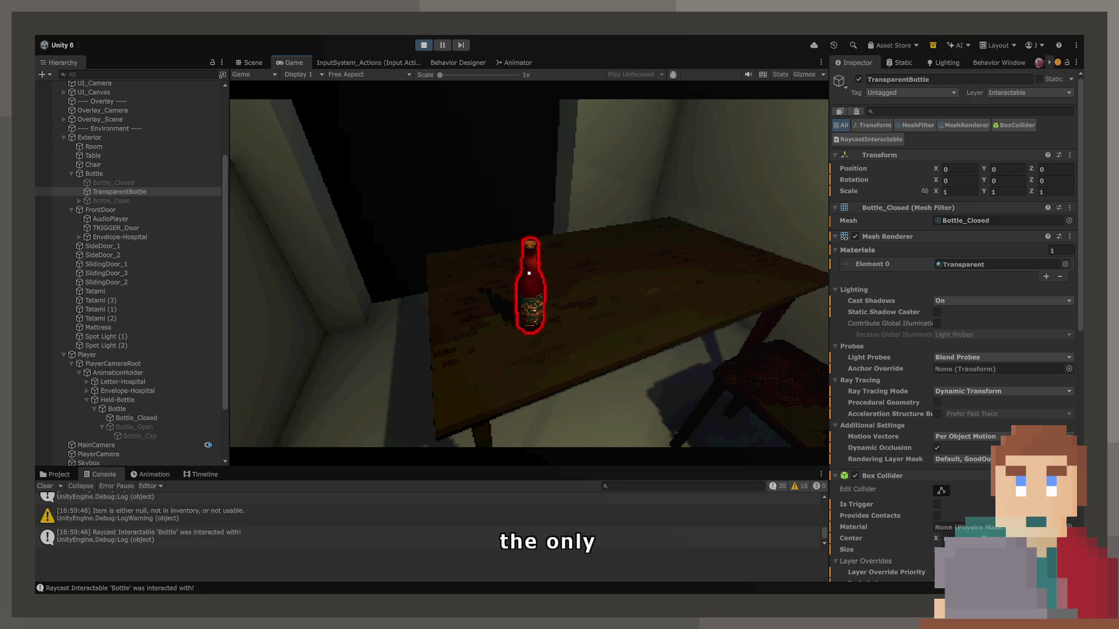
{"action": "key", "text": "e"}
{"action": "key", "text": "e"}
{"action": "key", "text": "e"}
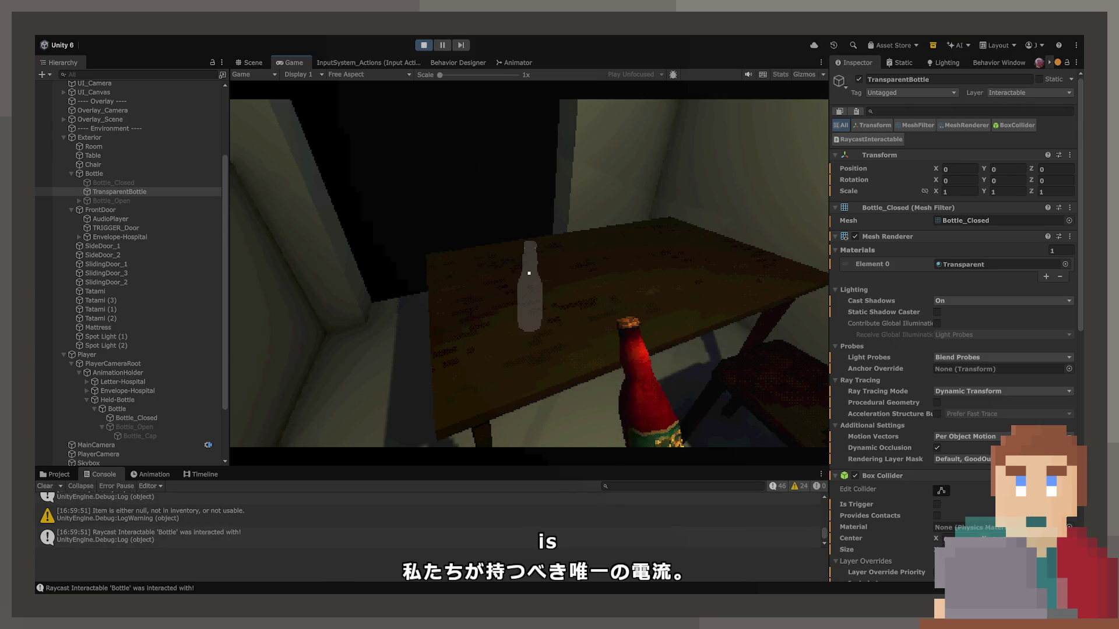
{"action": "key", "text": "e"}
{"action": "left_click", "coordinate": [422, 47]}
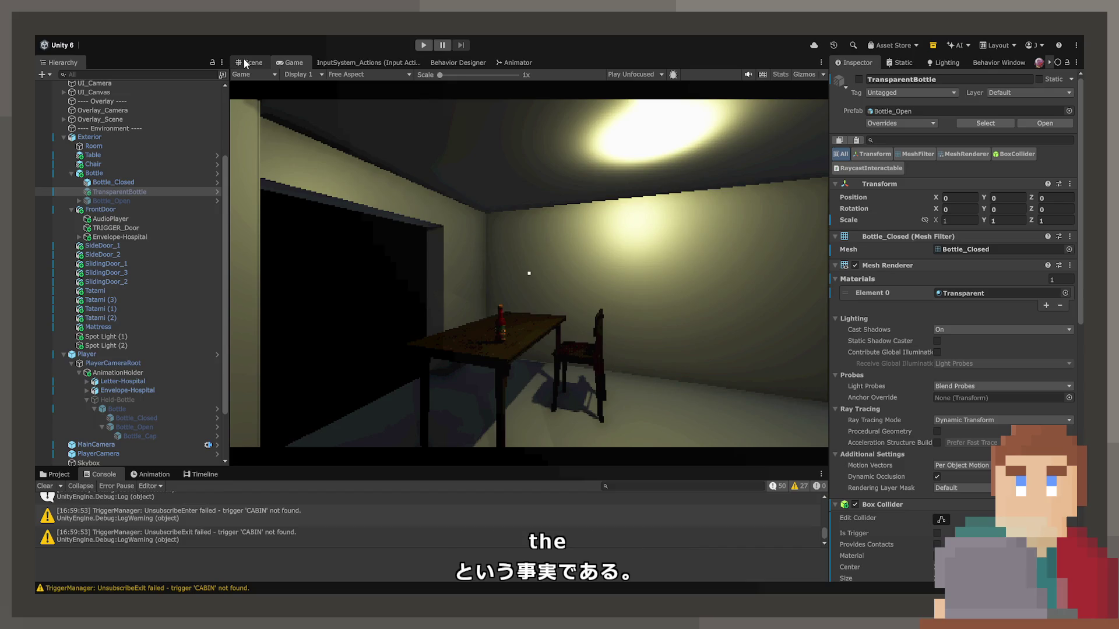
Step: Frame the bottle in the Scene view and select TransparentBottle, then Bottle, in the Hierarchy
{"action": "left_click", "coordinate": [245, 60]}
{"action": "key", "text": "f"}
{"action": "left_click", "coordinate": [489, 257]}
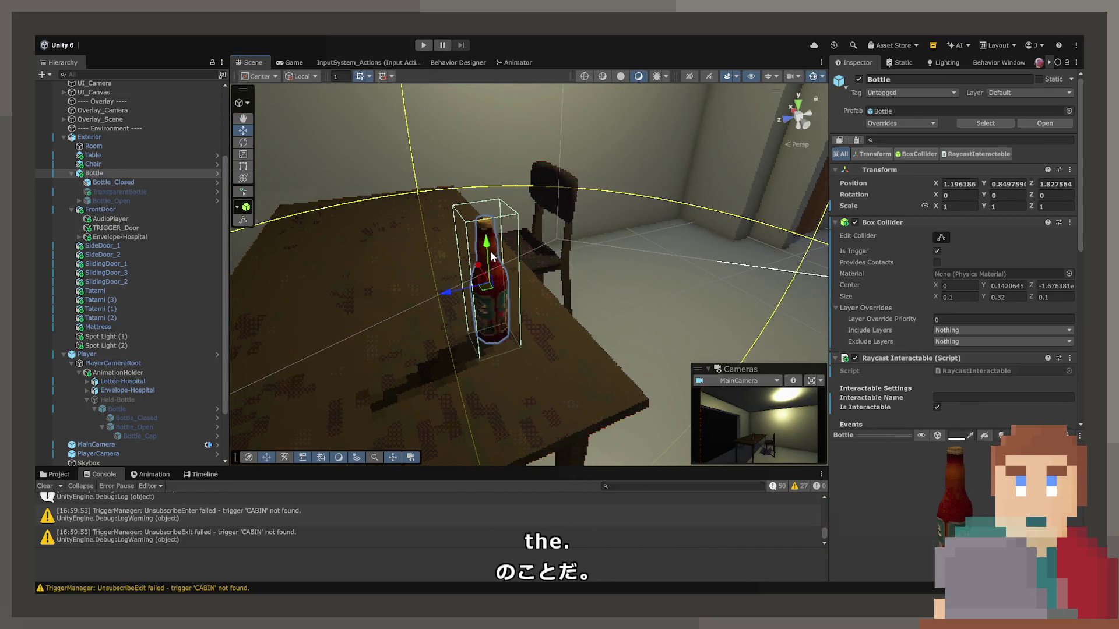
{"action": "left_click", "coordinate": [100, 194]}
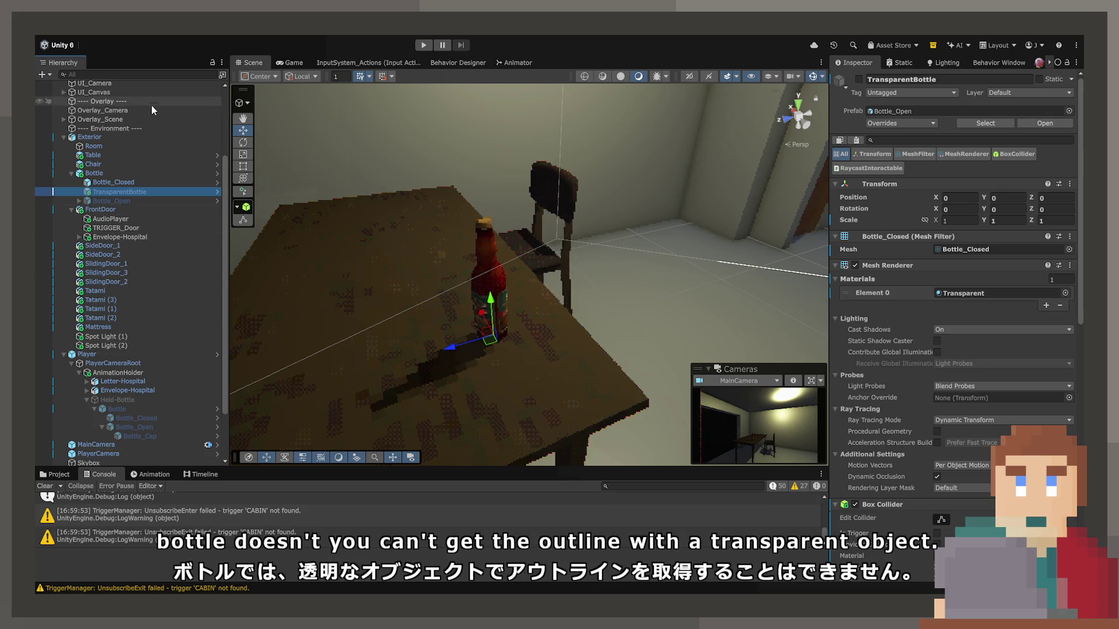
{"action": "left_click", "coordinate": [124, 176]}
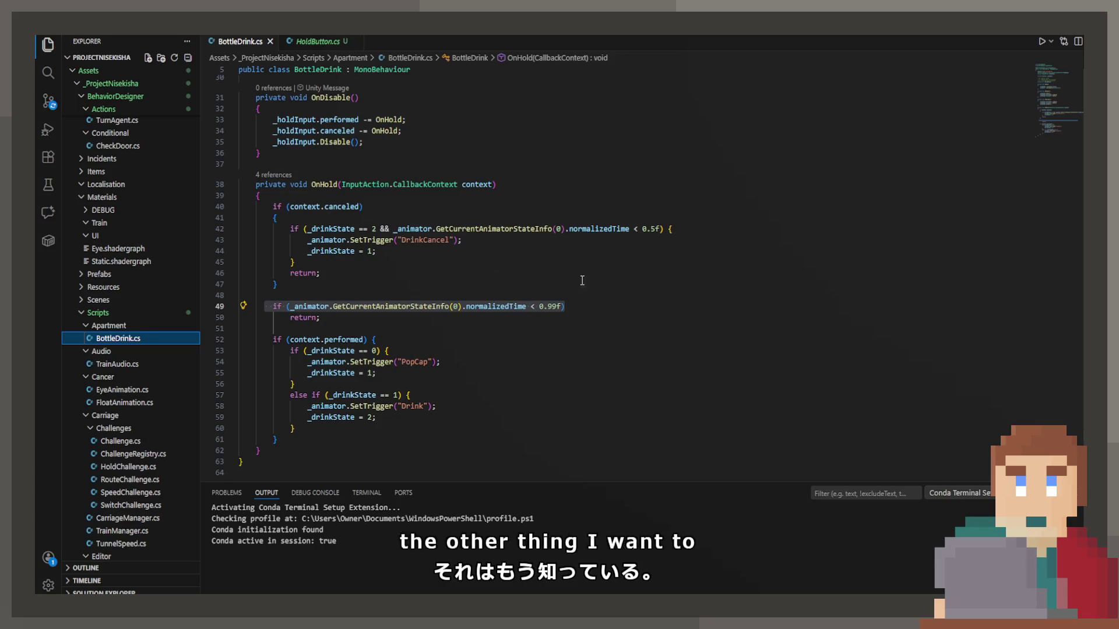
Step: Change BottleDrink.cs line 16 from 'private int _drinkState' to 'public int DrinkState'
{"action": "double_click", "coordinate": [282, 195]}
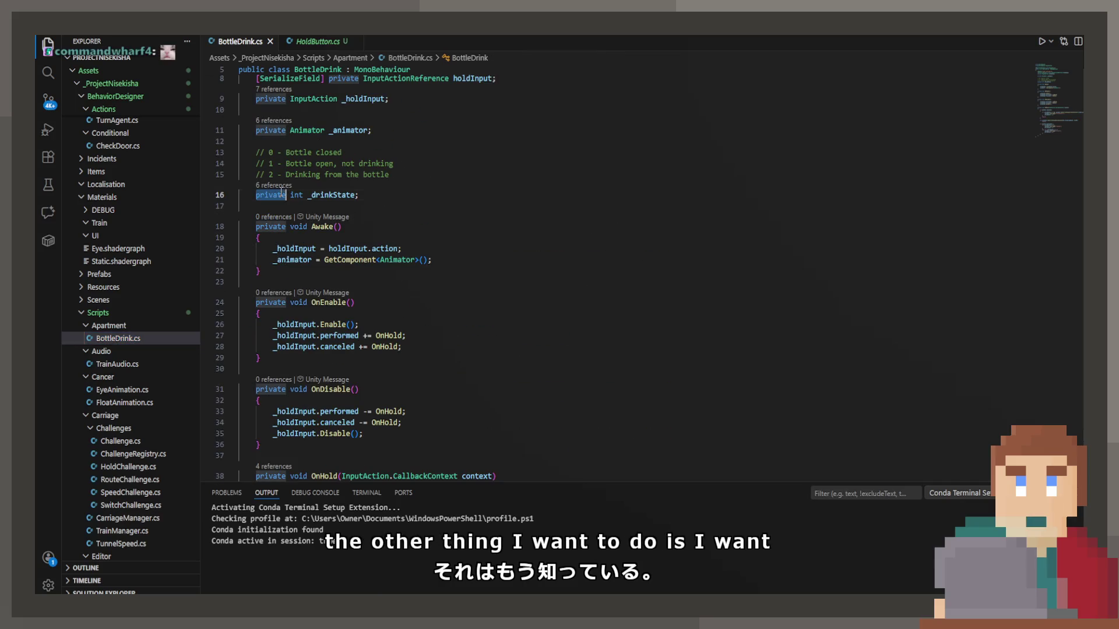
{"action": "type", "text": "public"}
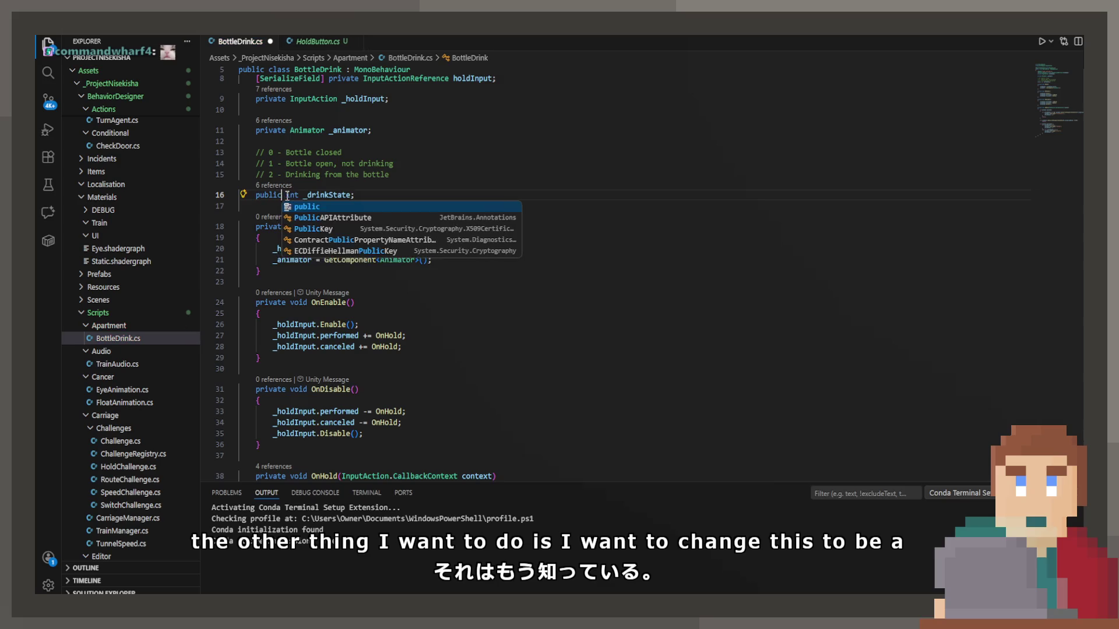
{"action": "double_click", "coordinate": [288, 195]}
{"action": "key", "text": "Delete"}
{"action": "key", "text": "Delete"}
{"action": "type", "text": "FD"}
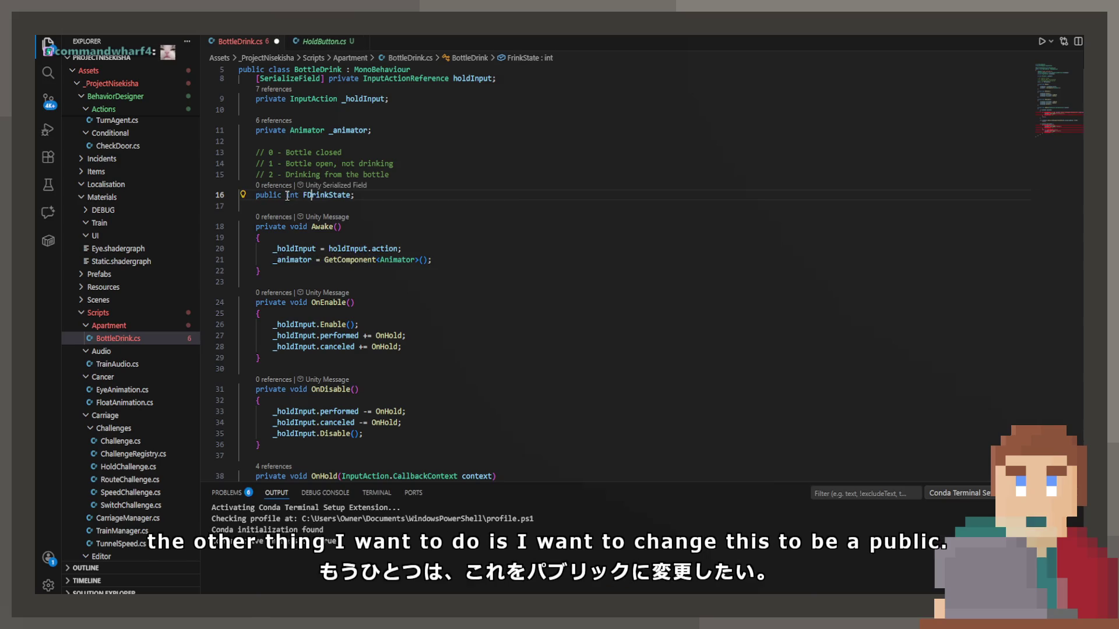
{"action": "key", "text": "BackSpace"}
{"action": "type", "text": "D"}
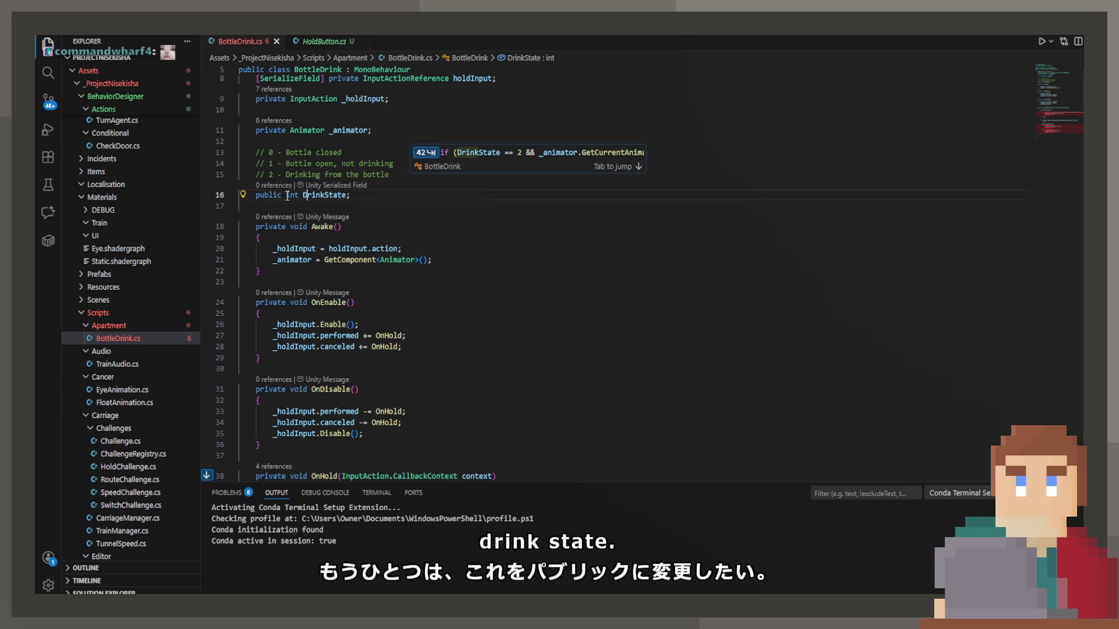
Step: Accept the DrinkState reference updates on lines 44 and 53, save, and return to Unity
{"action": "key", "text": "Tab"}
{"action": "key", "text": "Tab"}
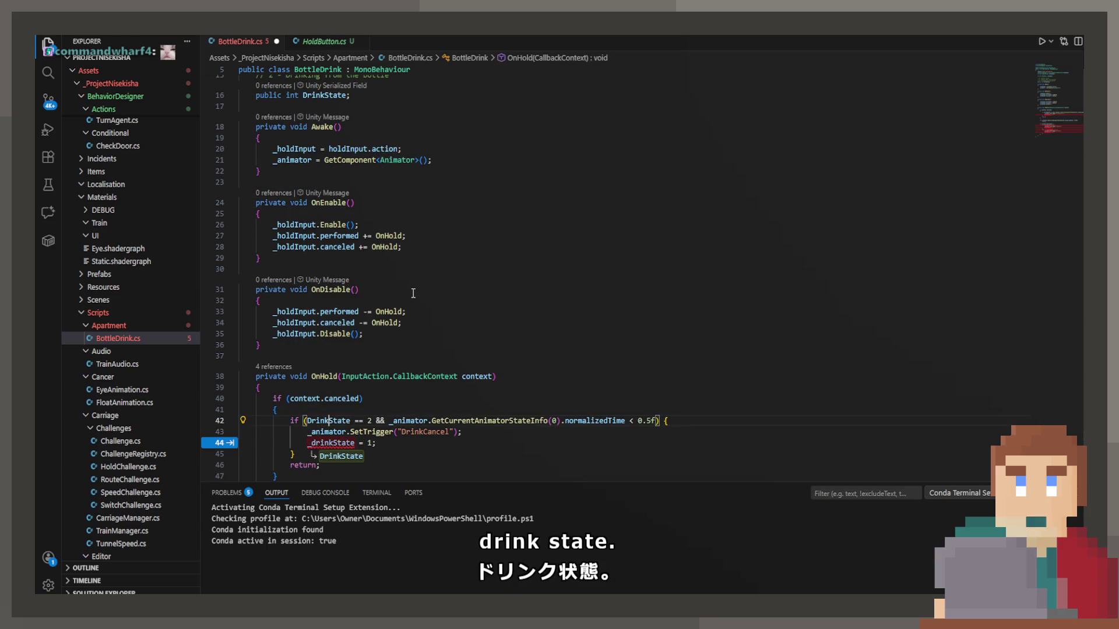
{"action": "key", "text": "Tab"}
{"action": "key", "text": "Tab"}
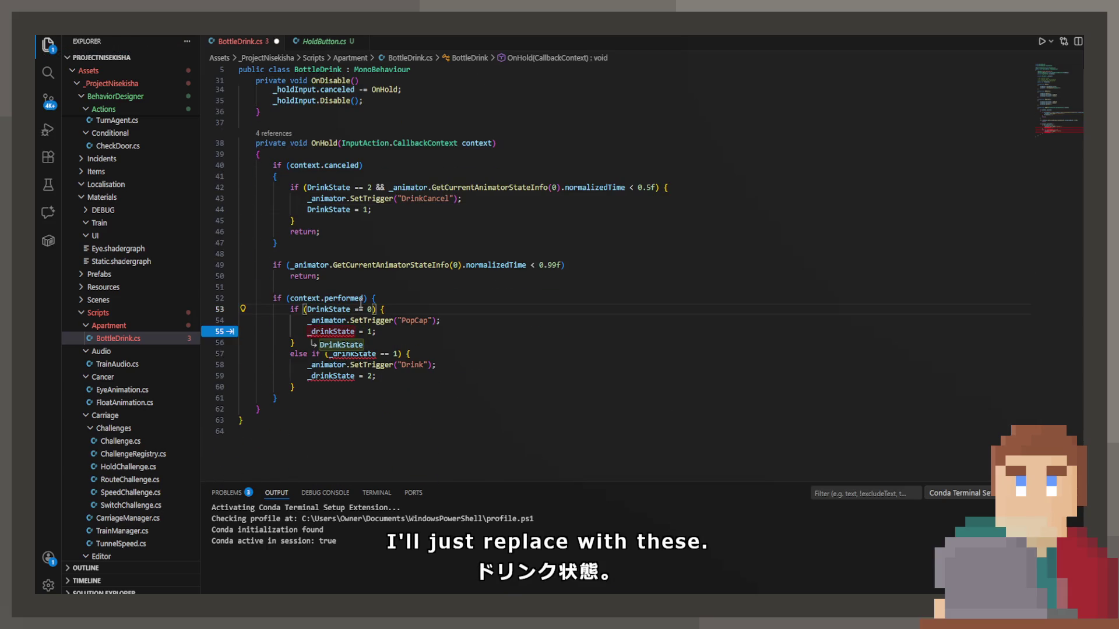
{"action": "key", "text": "Tab"}
{"action": "key", "text": "Tab"}
{"action": "key", "text": "Tab"}
{"action": "key", "text": "ctrl+s"}
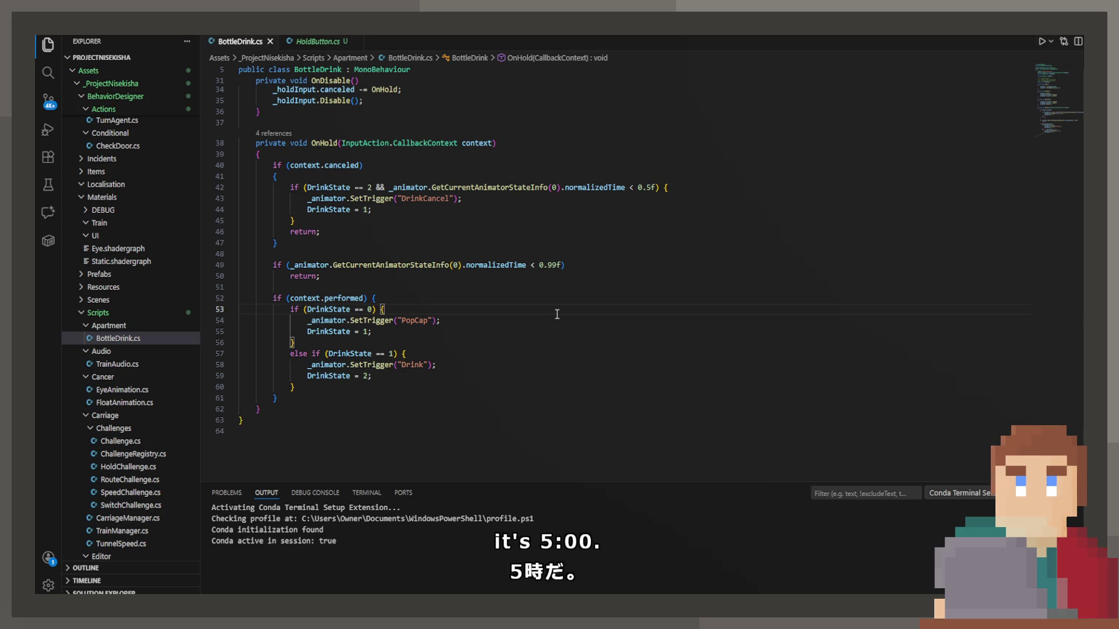
{"action": "key", "text": "alt+Tab"}
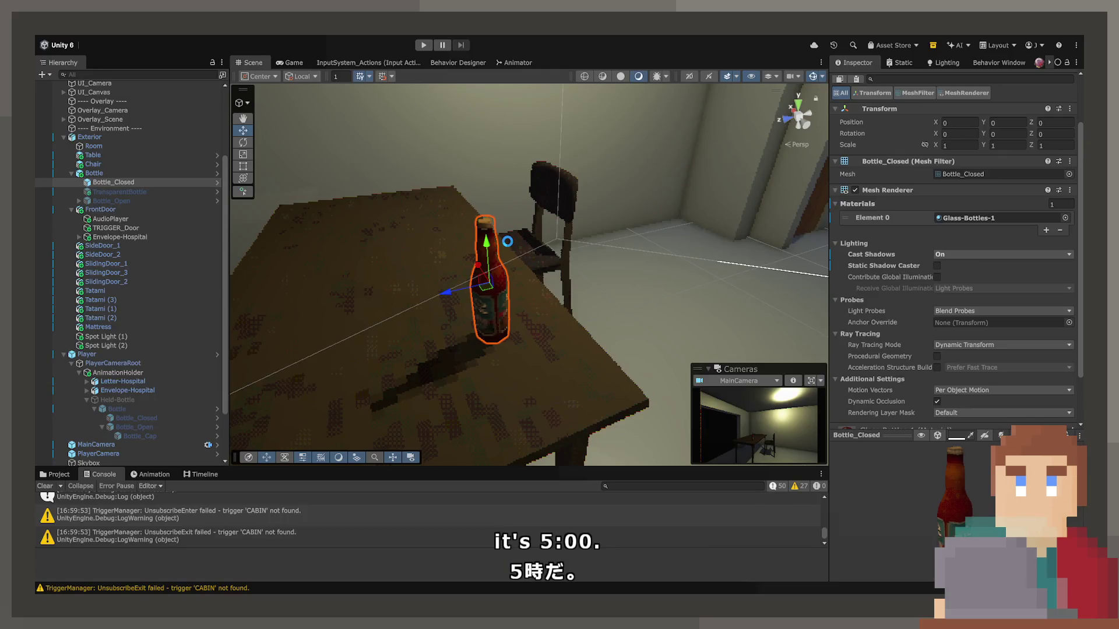
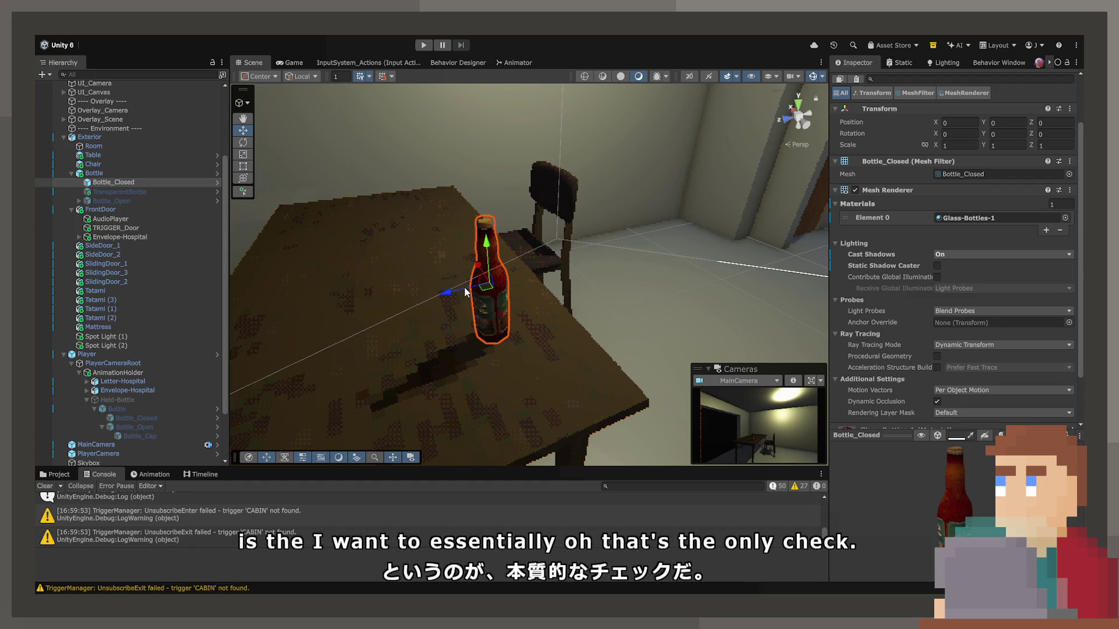
Step: Enter play mode, pick up the bottle, and set it back on the table while walking around
{"action": "key", "text": "ctrl+p"}
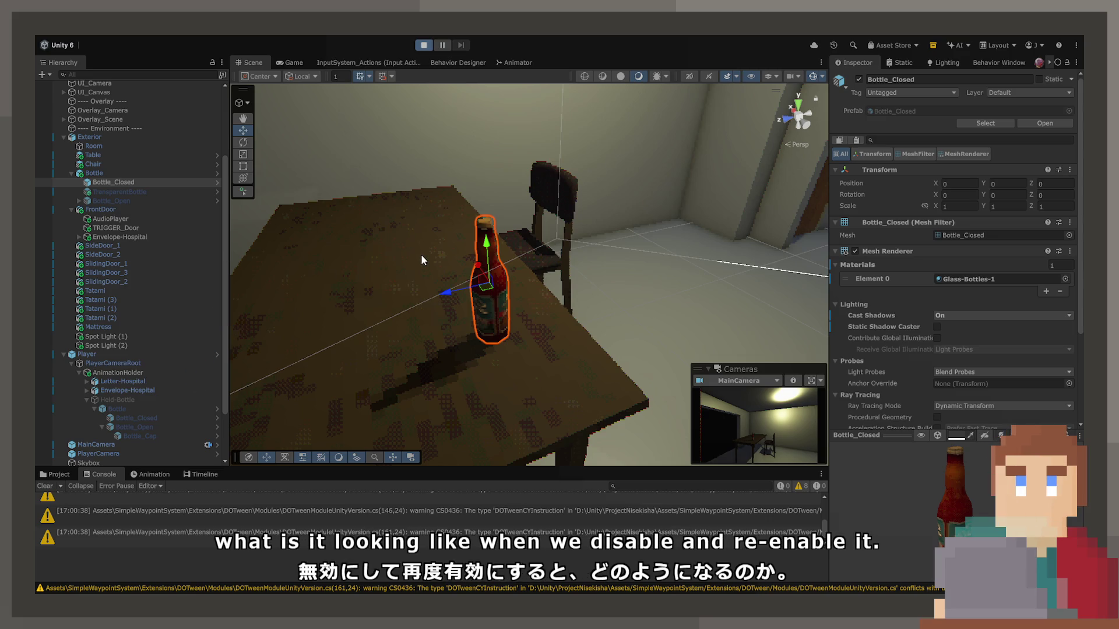
{"action": "left_click", "coordinate": [300, 64]}
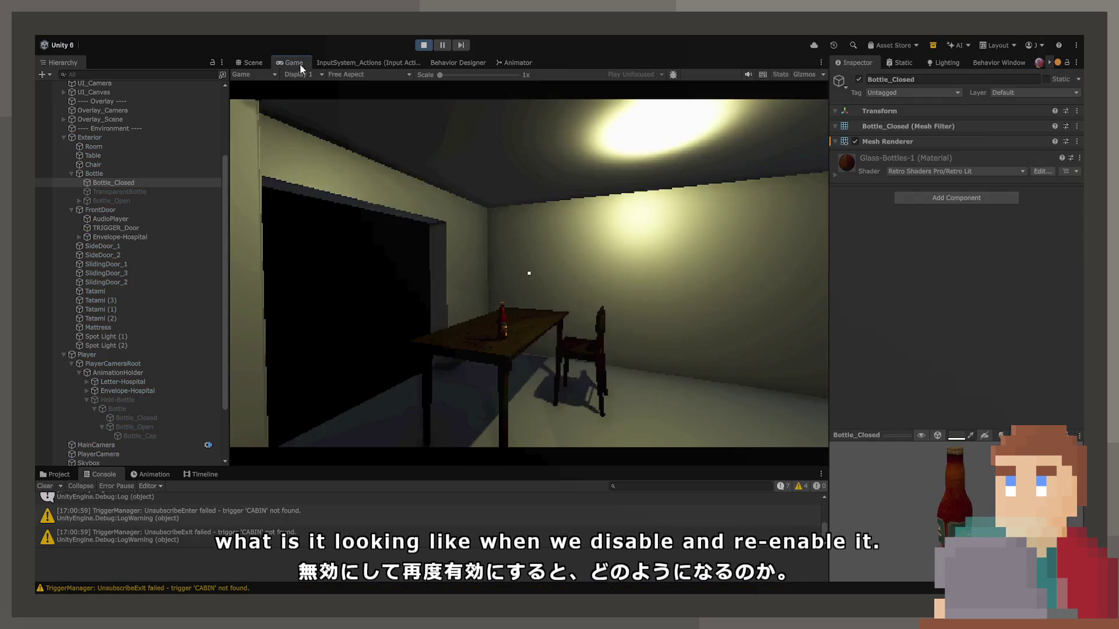
{"action": "key", "text": "w"}
{"action": "key", "text": "e"}
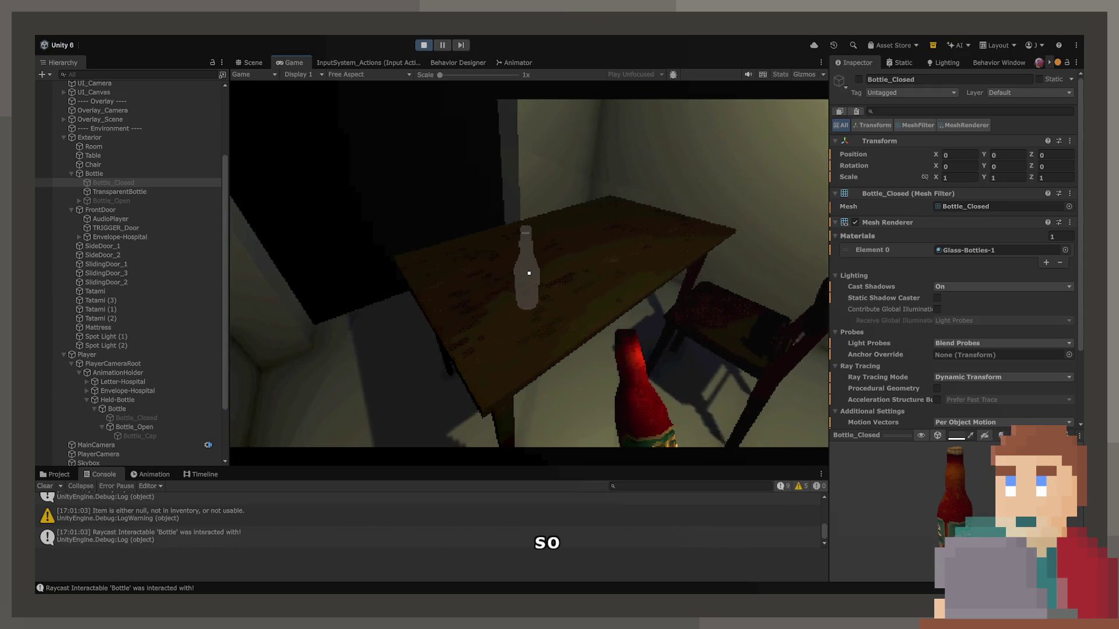
{"action": "key", "text": "e"}
{"action": "key", "text": "e"}
{"action": "key", "text": "e"}
{"action": "key", "text": "e"}
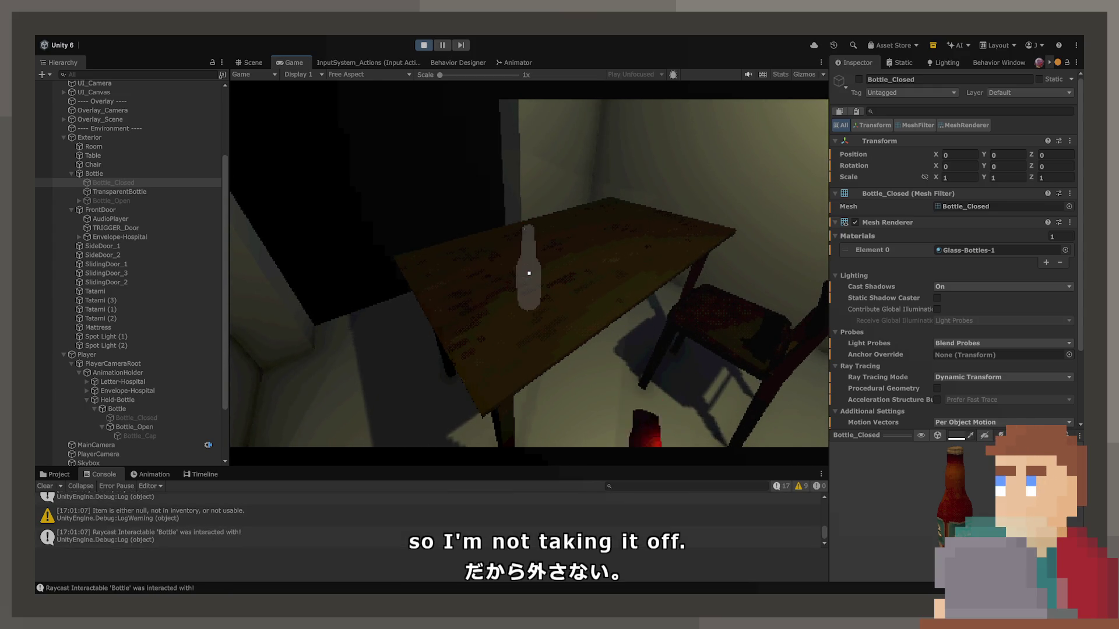
{"action": "key", "text": "w"}
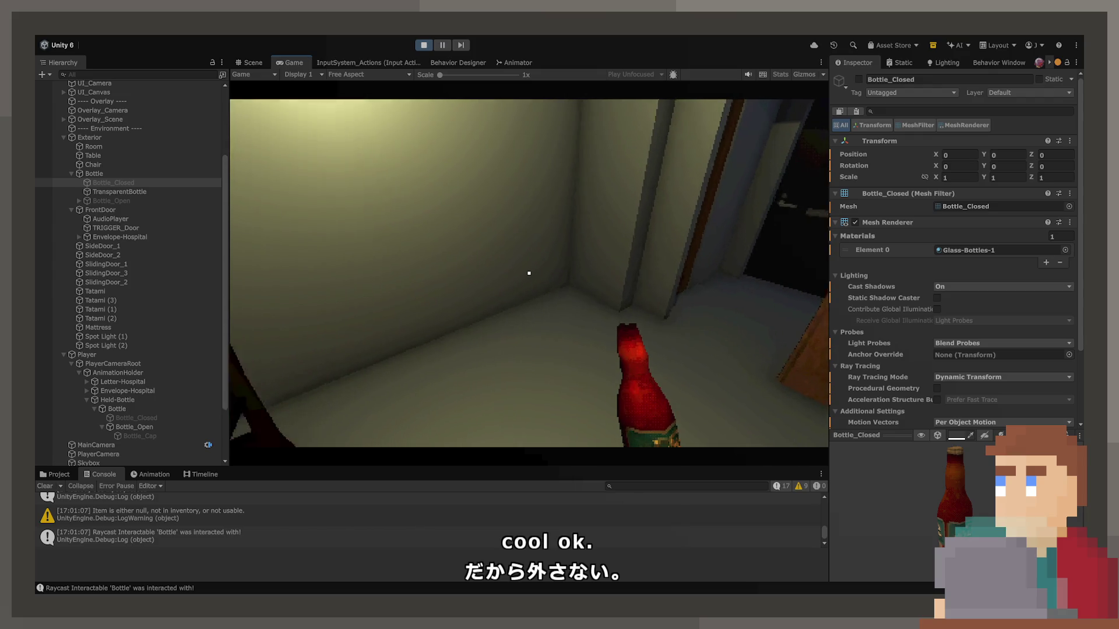
{"action": "key", "text": "e"}
{"action": "key", "text": "e"}
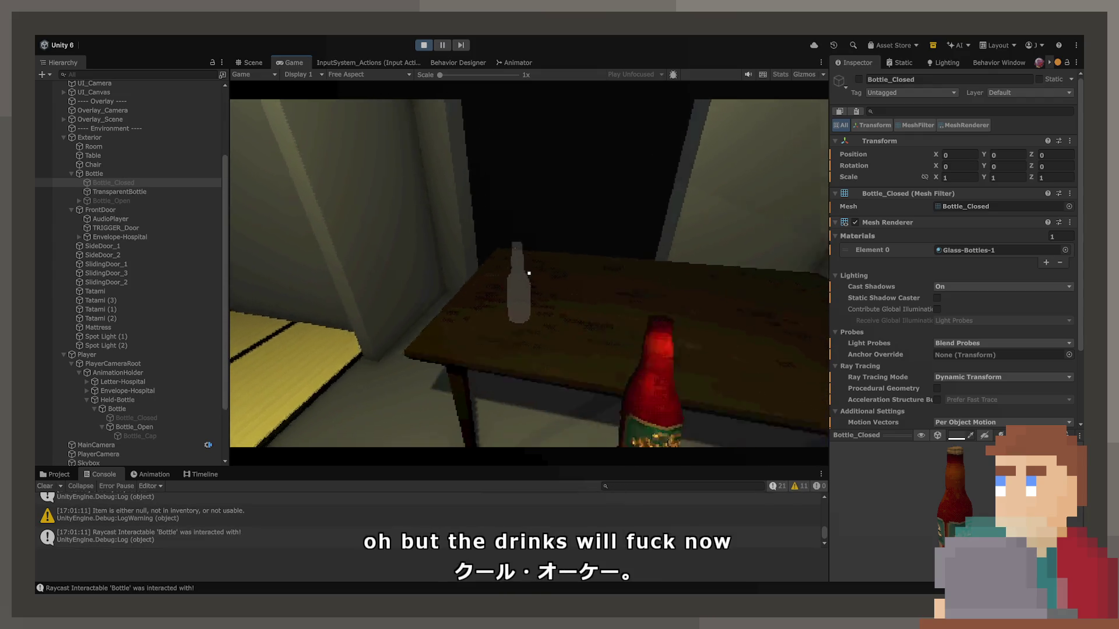
{"action": "key", "text": "w"}
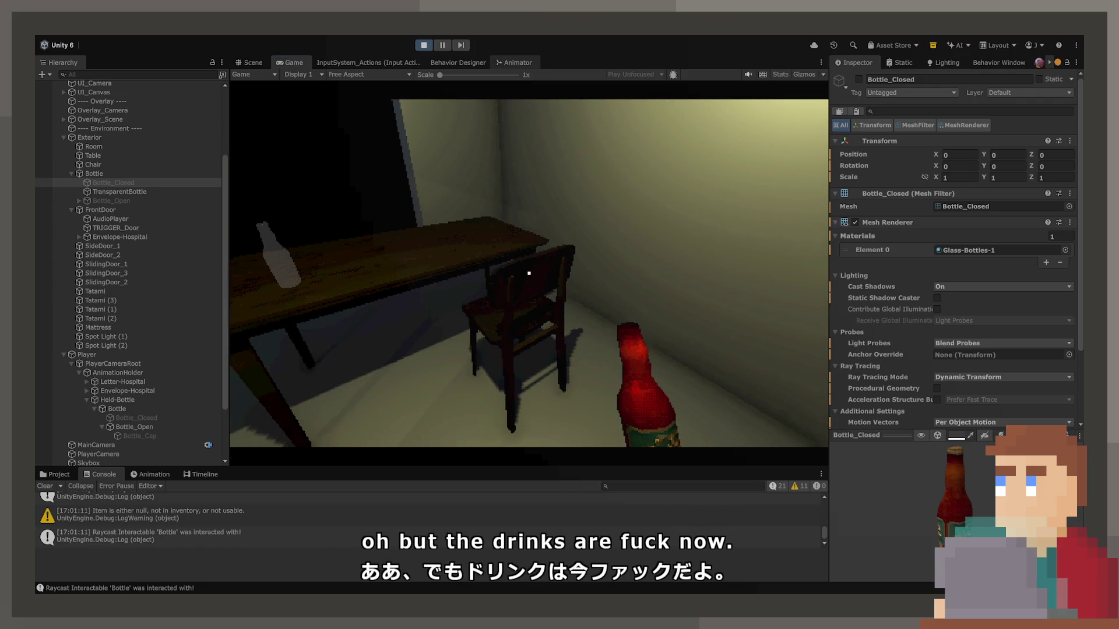
Step: Show the Animator and select Held-Bottle in the Hierarchy to view its state graph
{"action": "left_click", "coordinate": [505, 62]}
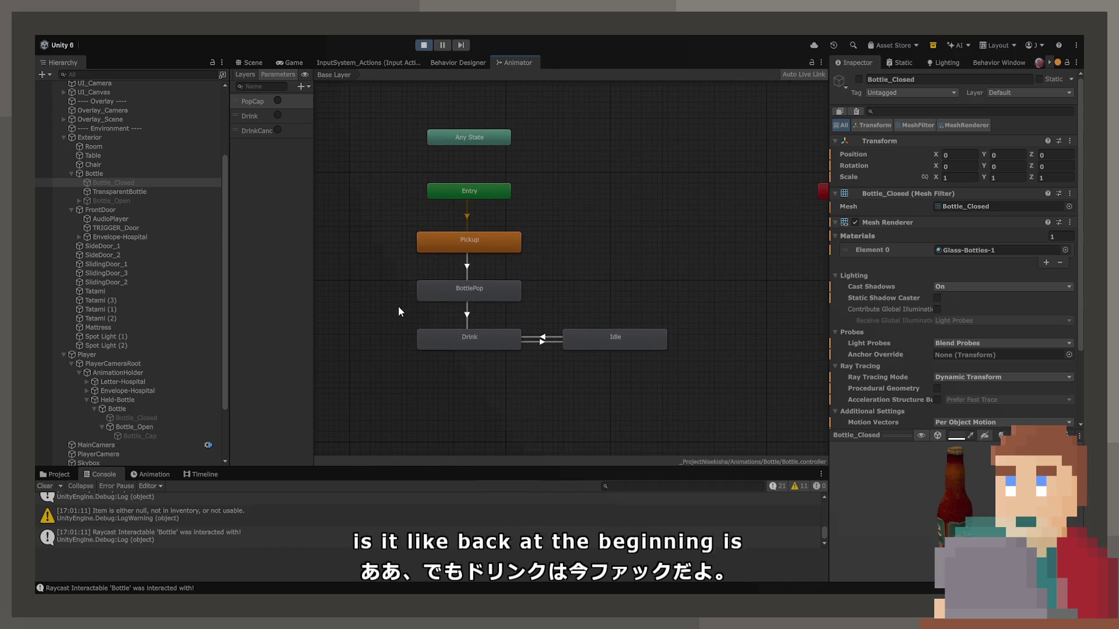
{"action": "scroll", "coordinate": [103, 244], "scroll_direction": "down", "scroll_amount": 3}
{"action": "left_click", "coordinate": [141, 336]}
{"action": "left_click", "coordinate": [141, 345]}
{"action": "left_click", "coordinate": [135, 325]}
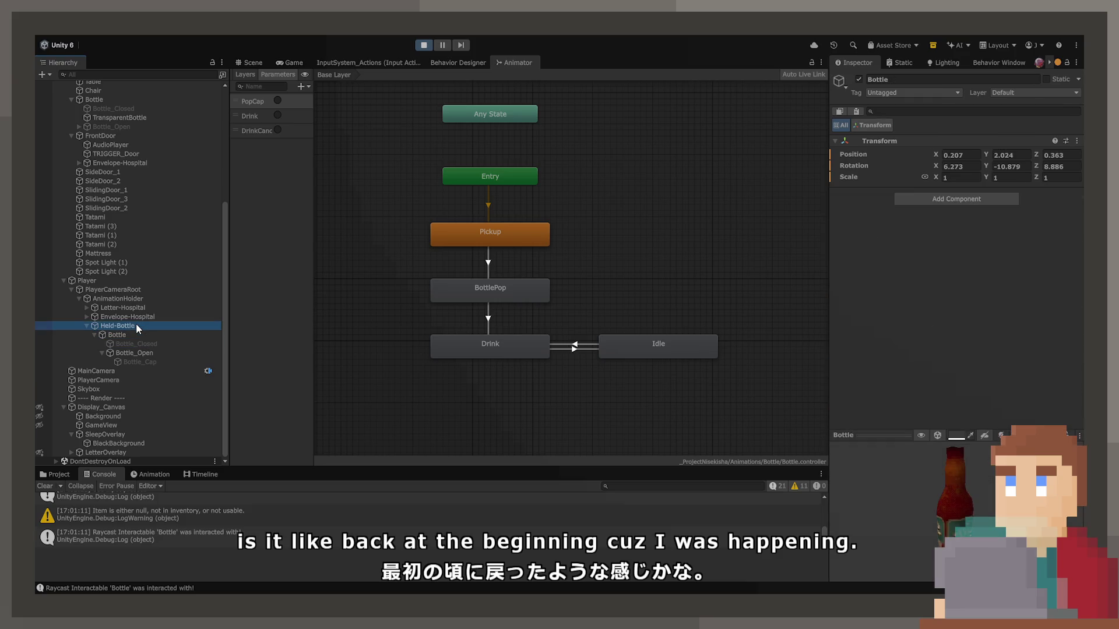
Step: Inspect the Pickup state, nudge Drink left, select the Pickup -> Drink transition, and stop the game
{"action": "scroll", "coordinate": [487, 247], "scroll_direction": "up", "scroll_amount": 3}
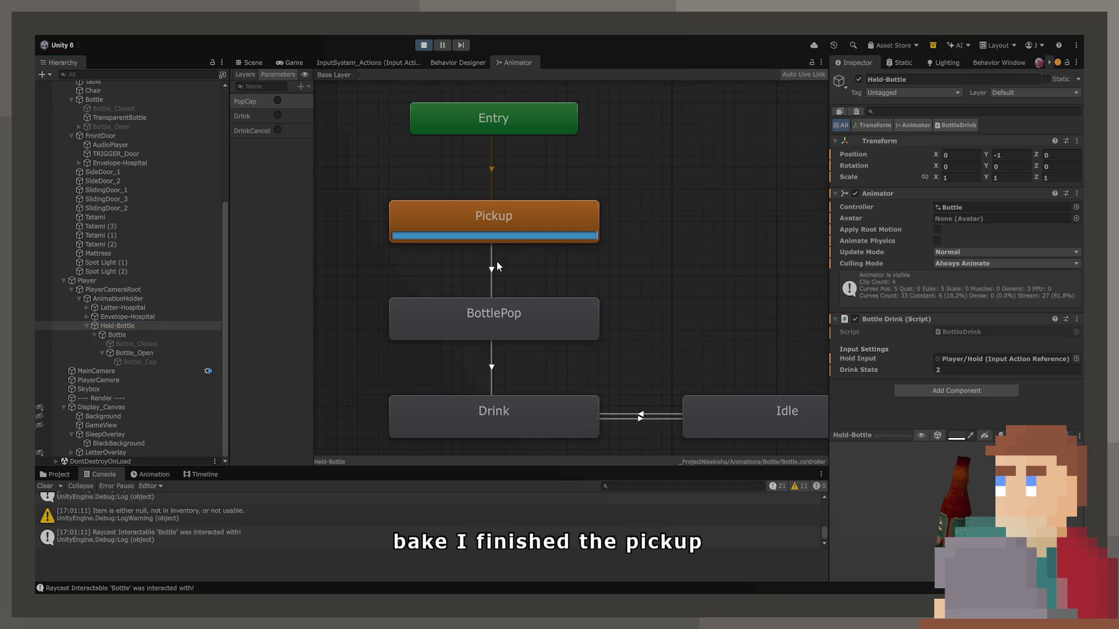
{"action": "scroll", "coordinate": [495, 260], "scroll_direction": "down", "scroll_amount": 3}
{"action": "scroll", "coordinate": [515, 243], "scroll_direction": "up", "scroll_amount": 1}
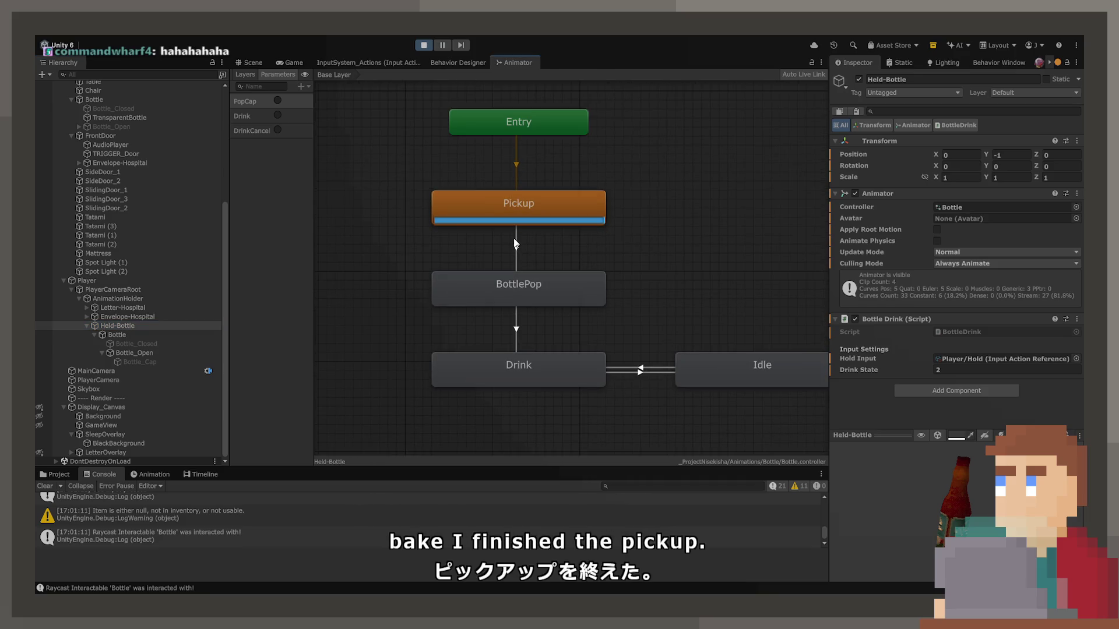
{"action": "left_click", "coordinate": [521, 218]}
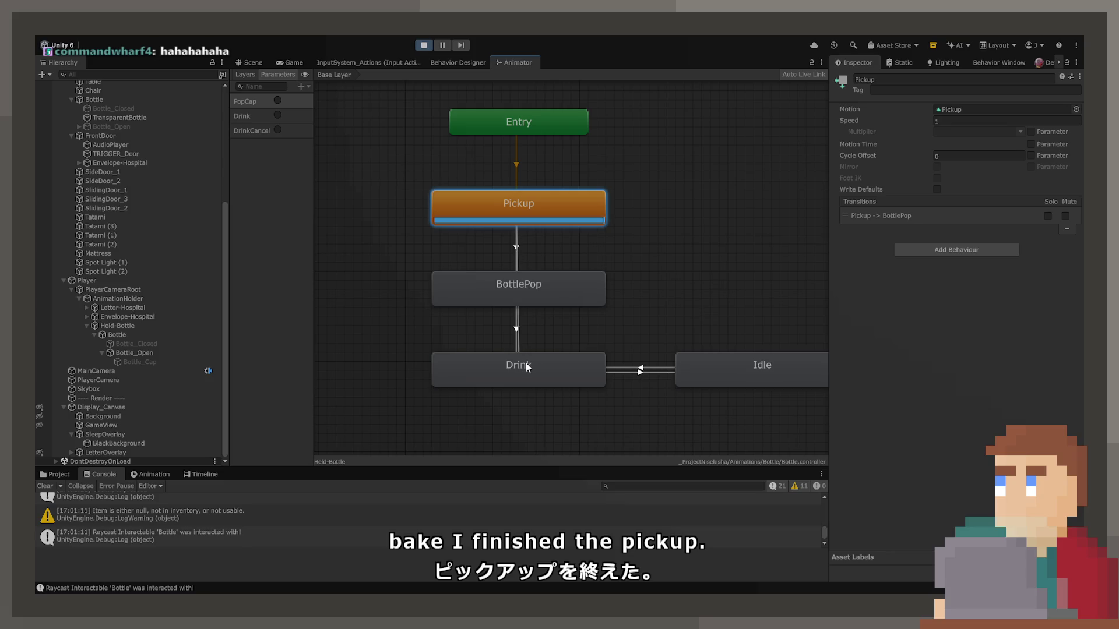
{"action": "left_click_drag", "start_coordinate": [526, 366], "coordinate": [503, 368]}
{"action": "left_click", "coordinate": [498, 325]}
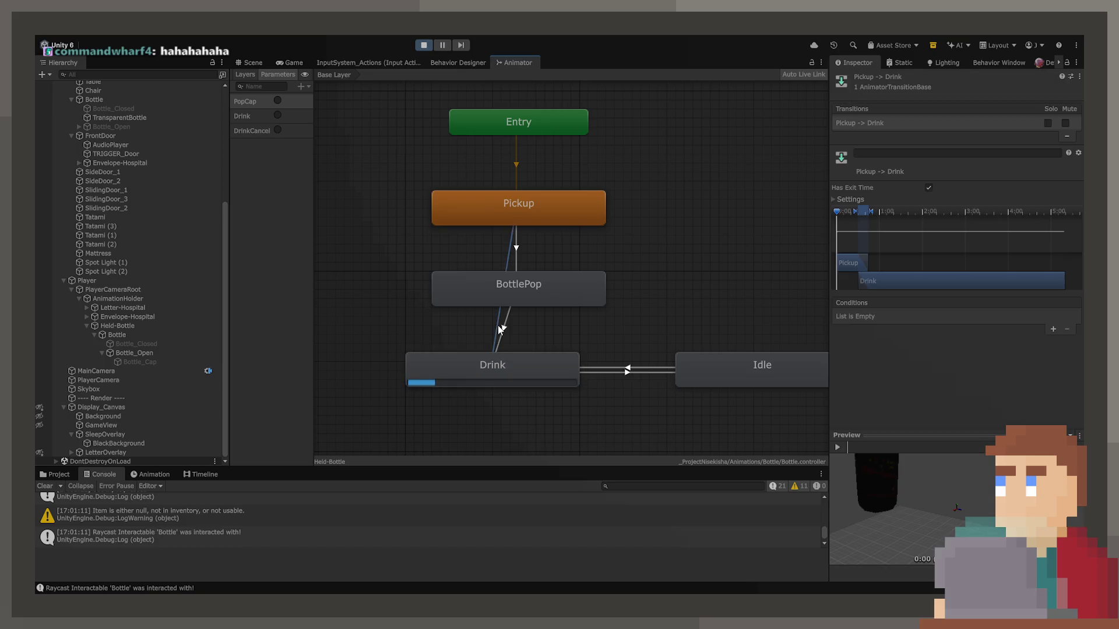
{"action": "left_click", "coordinate": [425, 45]}
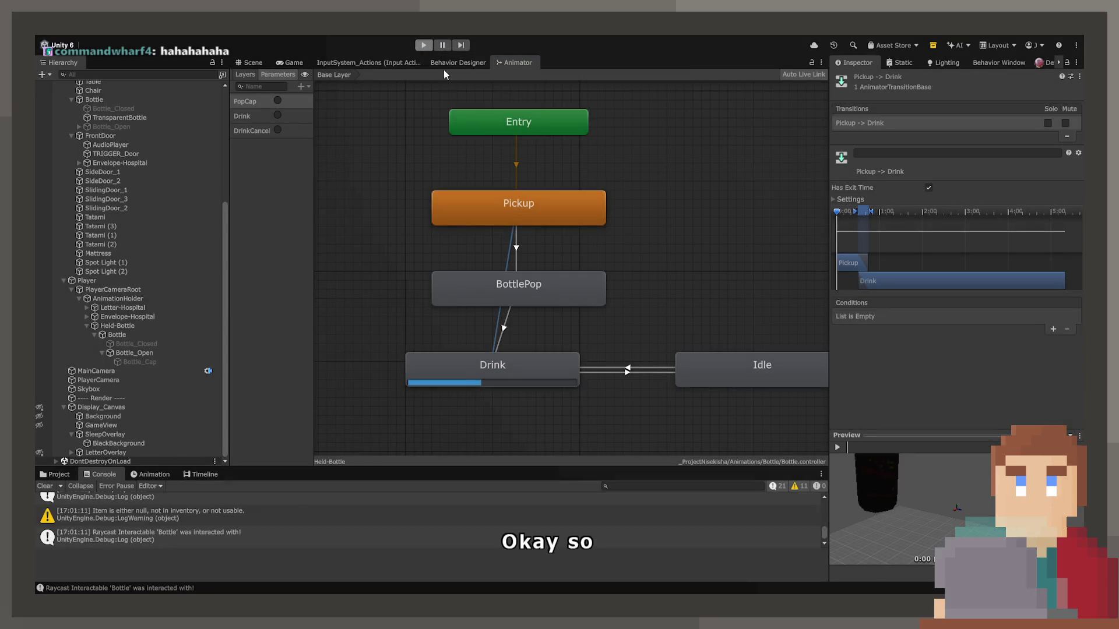
{"action": "left_click", "coordinate": [505, 318]}
Step: On the Pickup -> Drink transition, turn off Has Exit Time and Fixed Duration and set Transition Duration to 0
{"action": "mouse_move", "coordinate": [521, 298]}
{"action": "left_mouse_down"}
{"action": "mouse_move", "coordinate": [625, 297]}
{"action": "mouse_move", "coordinate": [617, 297]}
{"action": "left_mouse_up"}
{"action": "left_click", "coordinate": [502, 283]}
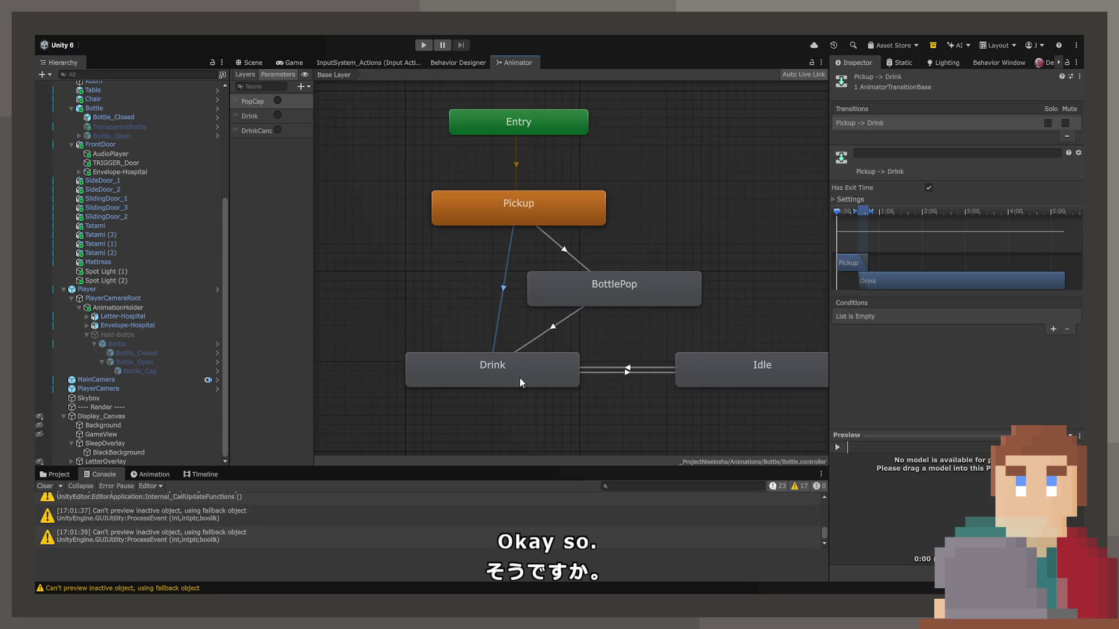
{"action": "left_click", "coordinate": [912, 196]}
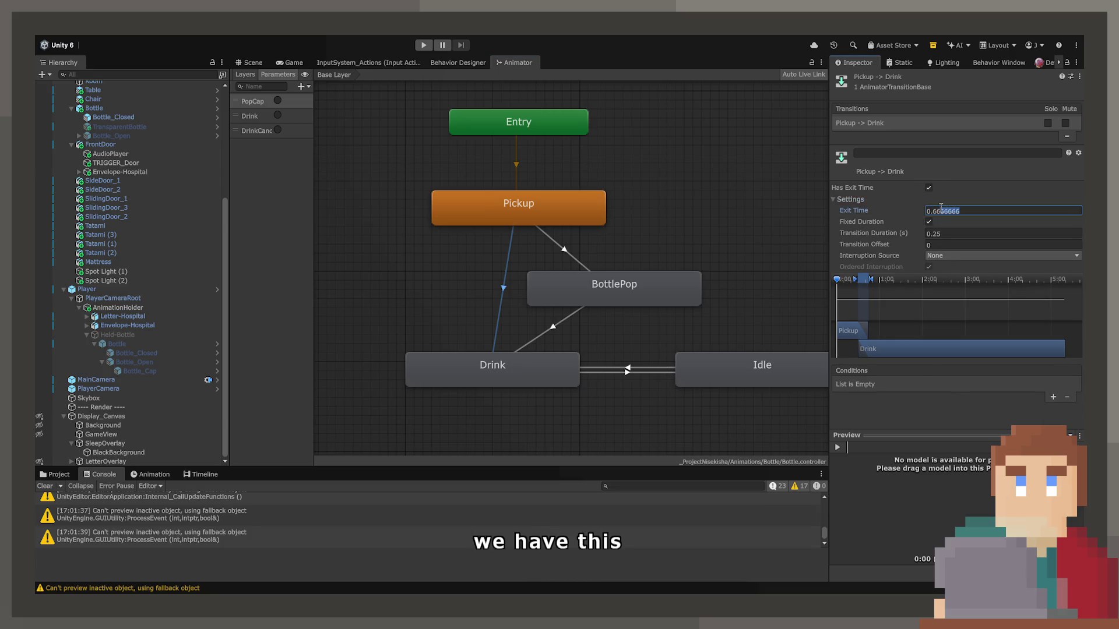
{"action": "type", "text": "1"}
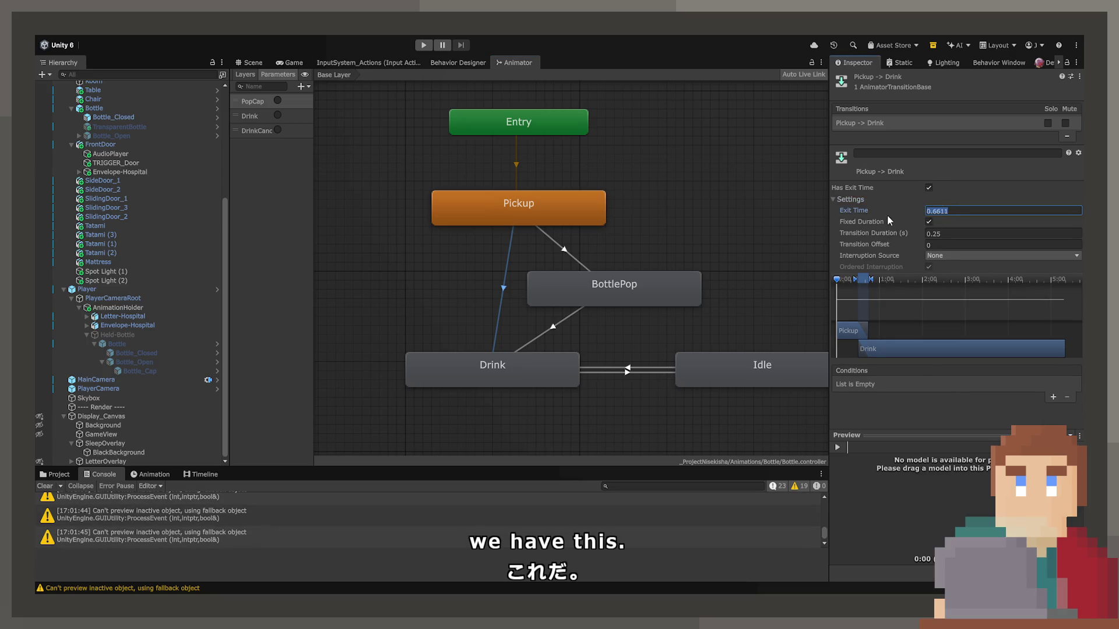
{"action": "left_click", "coordinate": [929, 188]}
{"action": "left_click", "coordinate": [929, 221]}
{"action": "left_click", "coordinate": [936, 232]}
{"action": "type", "text": "0"}
Step: Add a Drink condition to the transition and move BottlePop further right
{"action": "scroll", "coordinate": [932, 226], "scroll_direction": "down", "scroll_amount": 1}
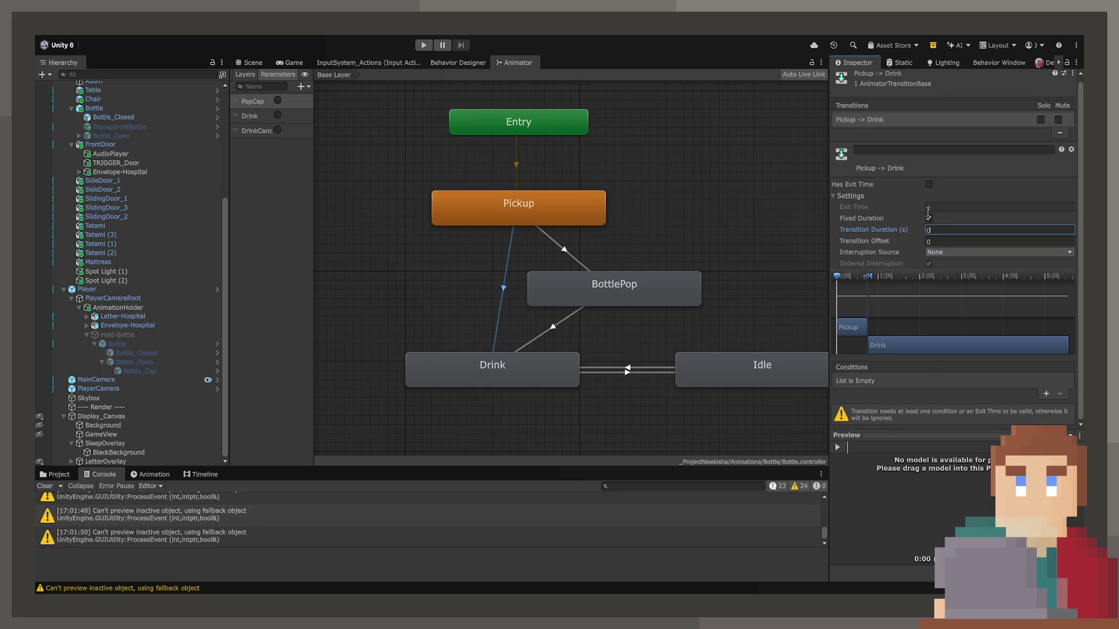
{"action": "left_click", "coordinate": [1046, 393]}
{"action": "left_click", "coordinate": [923, 387]}
{"action": "left_click", "coordinate": [904, 402]}
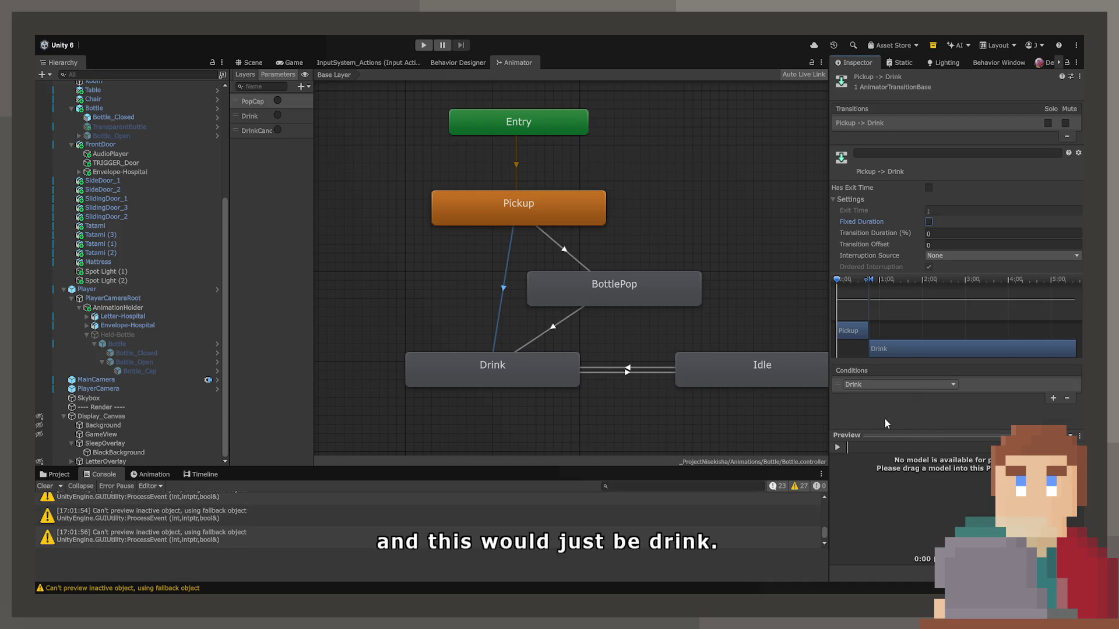
{"action": "left_click_drag", "start_coordinate": [640, 290], "coordinate": [706, 295]}
Step: Place Drink under Pickup with Idle beside it on the left, zoom out, and enter play mode
{"action": "left_click_drag", "start_coordinate": [518, 368], "coordinate": [548, 368]}
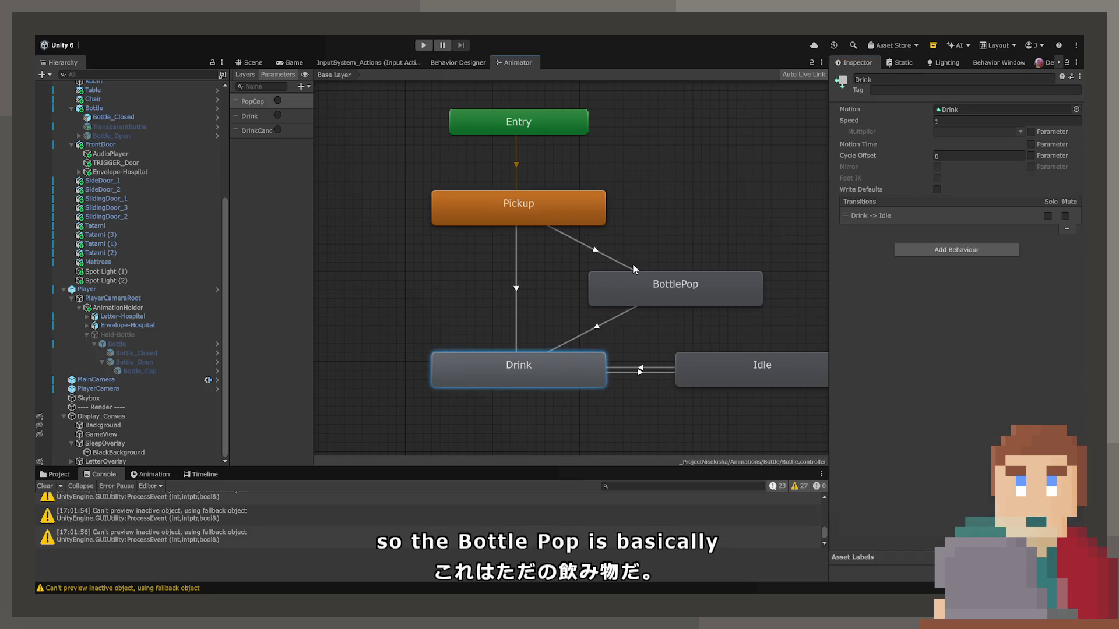
{"action": "mouse_move", "coordinate": [738, 375]}
{"action": "left_mouse_down"}
{"action": "mouse_move", "coordinate": [413, 374]}
{"action": "mouse_move", "coordinate": [380, 288]}
{"action": "left_mouse_up"}
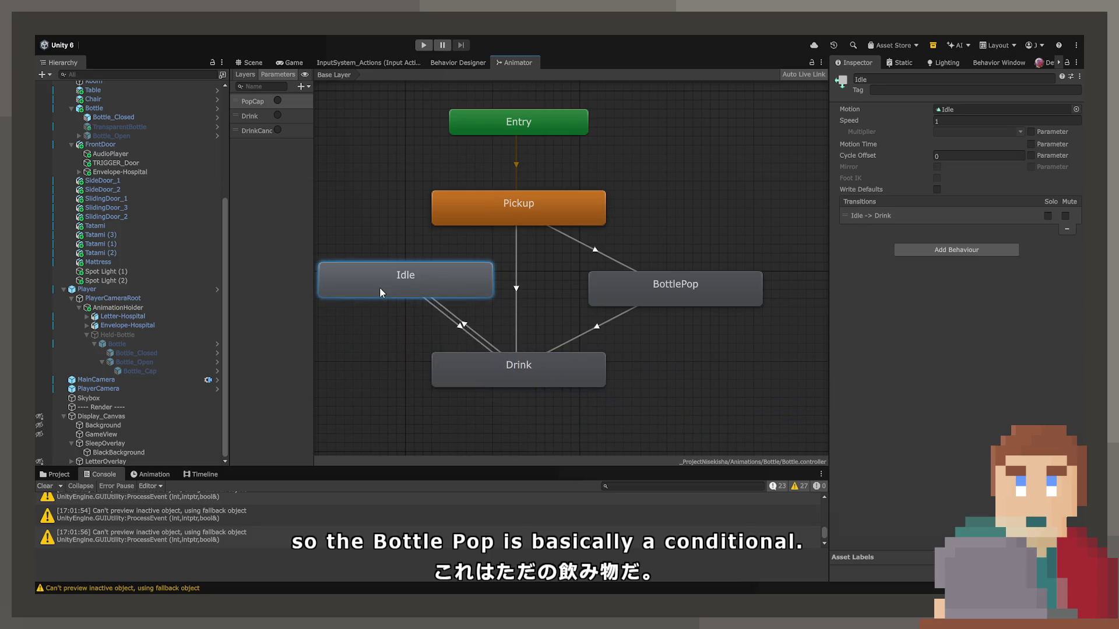
{"action": "mouse_move", "coordinate": [509, 292]}
{"action": "left_mouse_down"}
{"action": "mouse_move", "coordinate": [447, 375]}
{"action": "mouse_move", "coordinate": [424, 375]}
{"action": "left_mouse_up"}
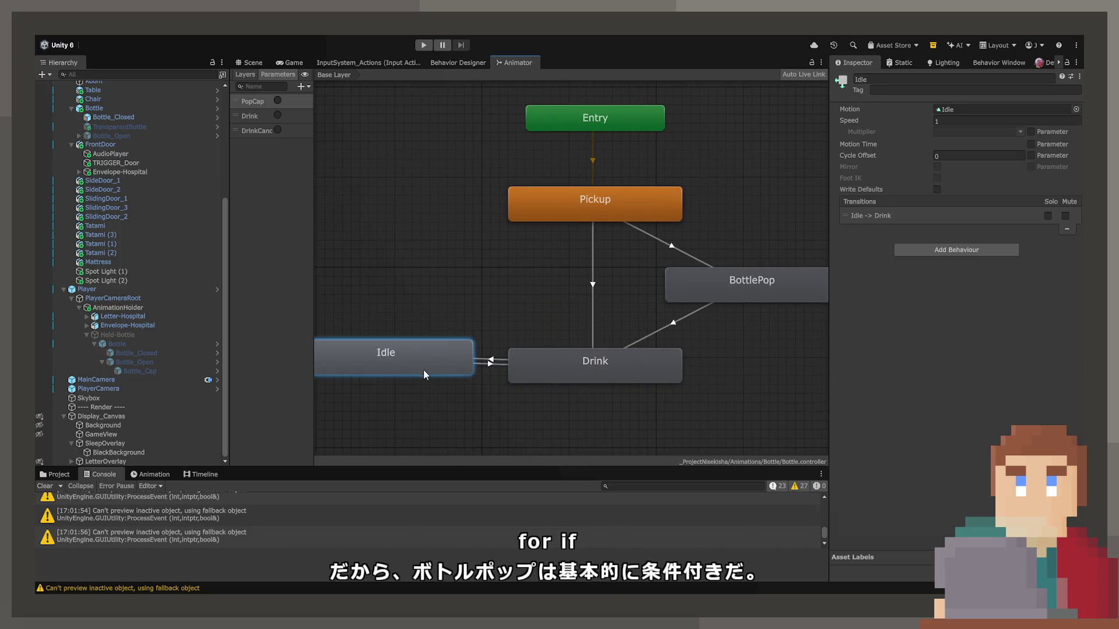
{"action": "scroll", "coordinate": [495, 363], "scroll_direction": "down", "scroll_amount": 4}
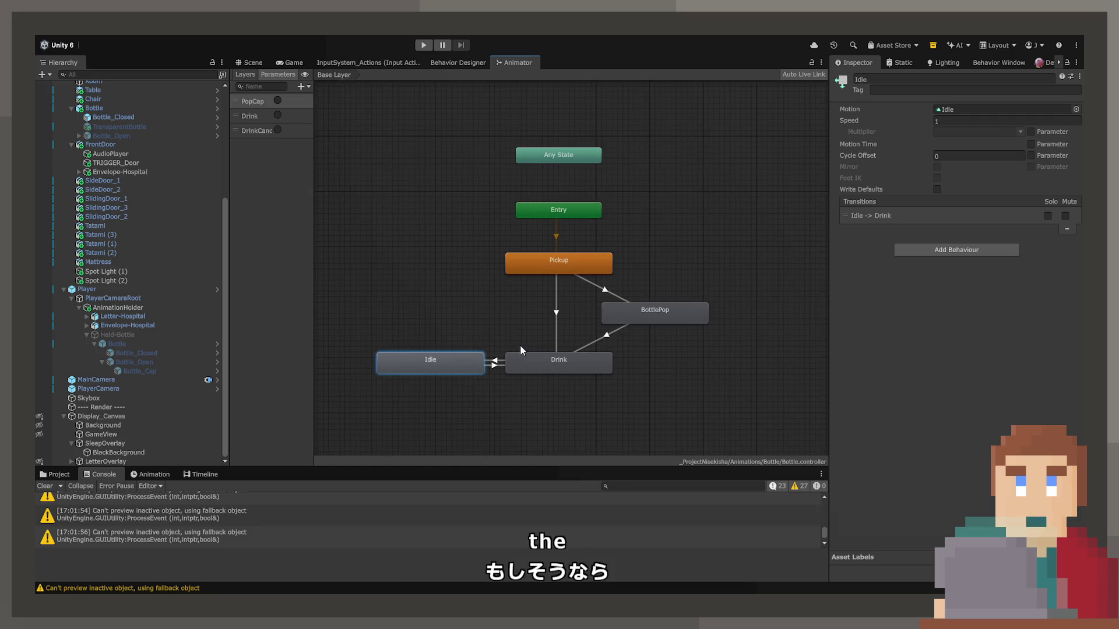
{"action": "left_click", "coordinate": [420, 46]}
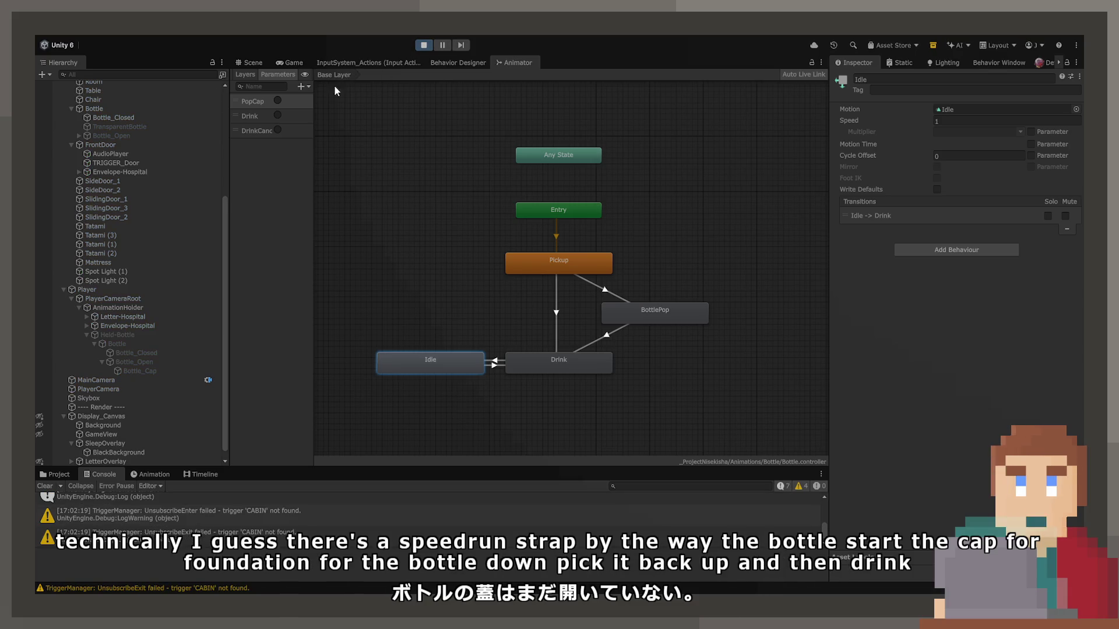
Step: In the Game view, put the bottle down and pick it back up four times
{"action": "left_click", "coordinate": [281, 59]}
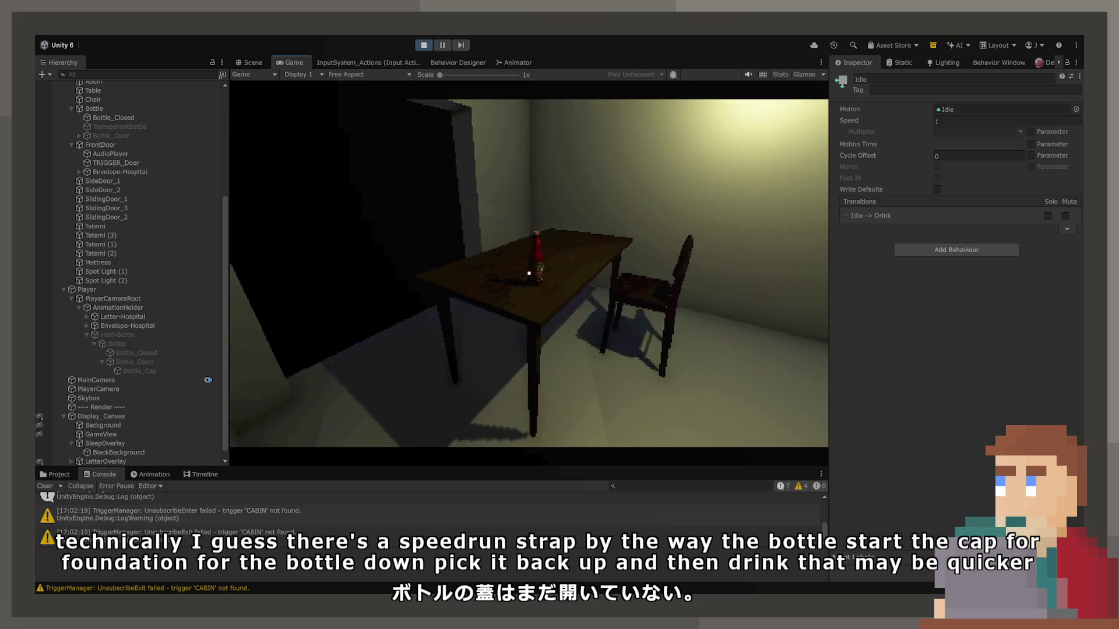
{"action": "left_click", "coordinate": [529, 272]}
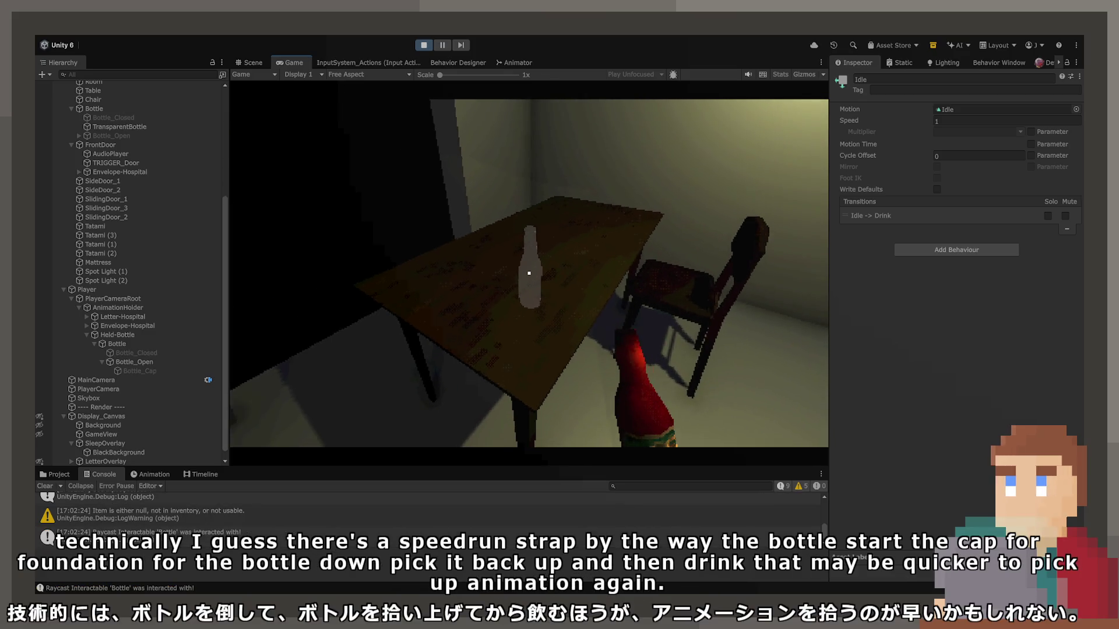
{"action": "left_click", "coordinate": [529, 273]}
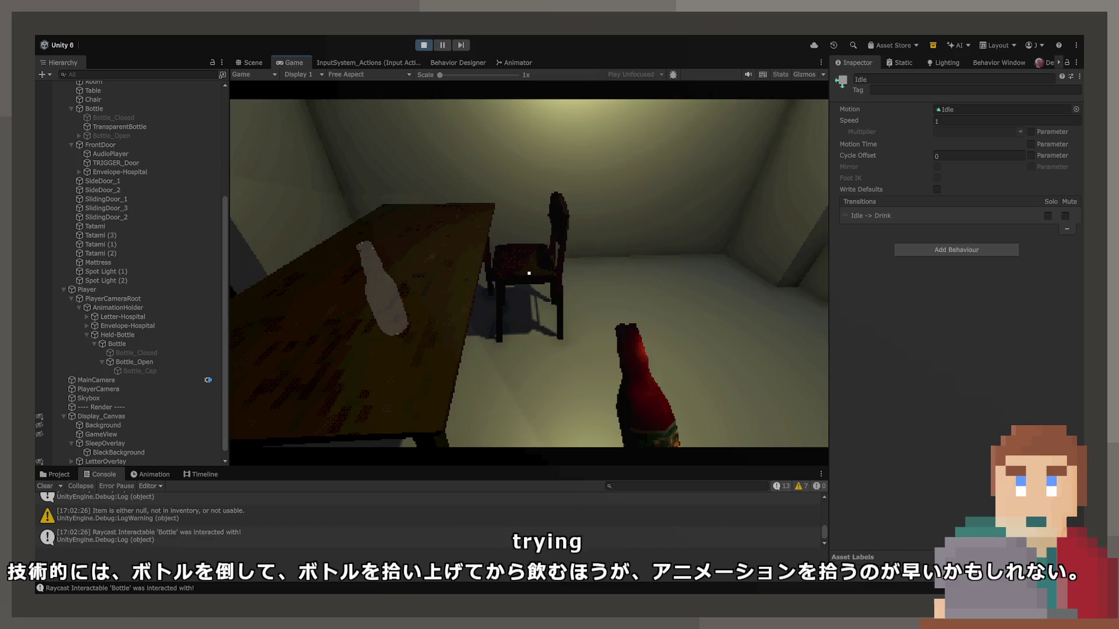
{"action": "left_click", "coordinate": [528, 273]}
{"action": "left_click", "coordinate": [529, 272]}
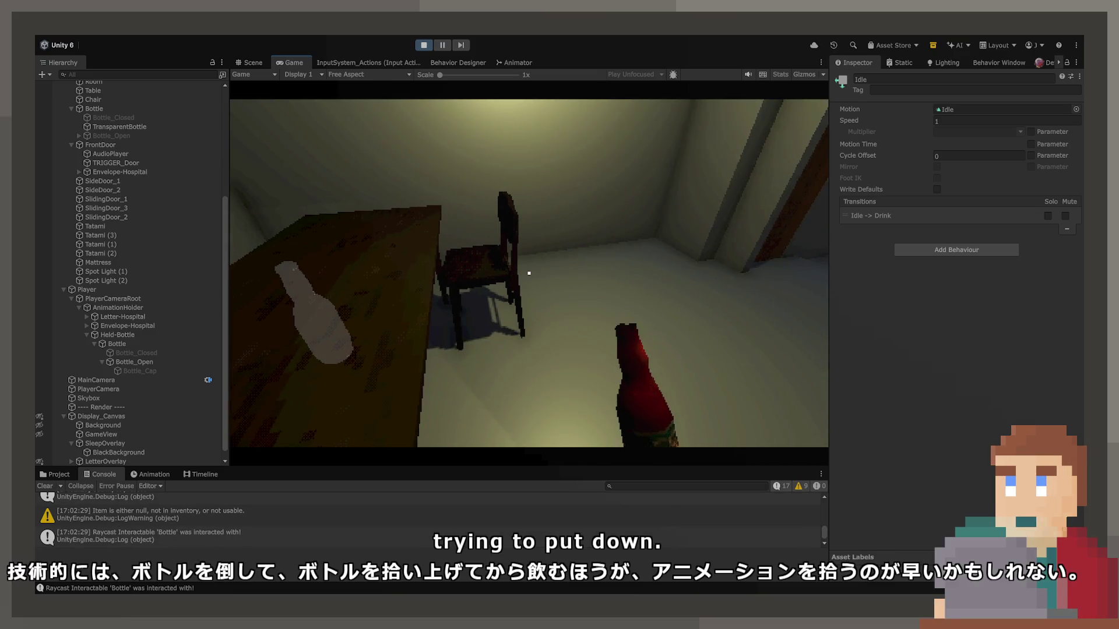
{"action": "left_click", "coordinate": [528, 272]}
{"action": "left_click", "coordinate": [528, 273]}
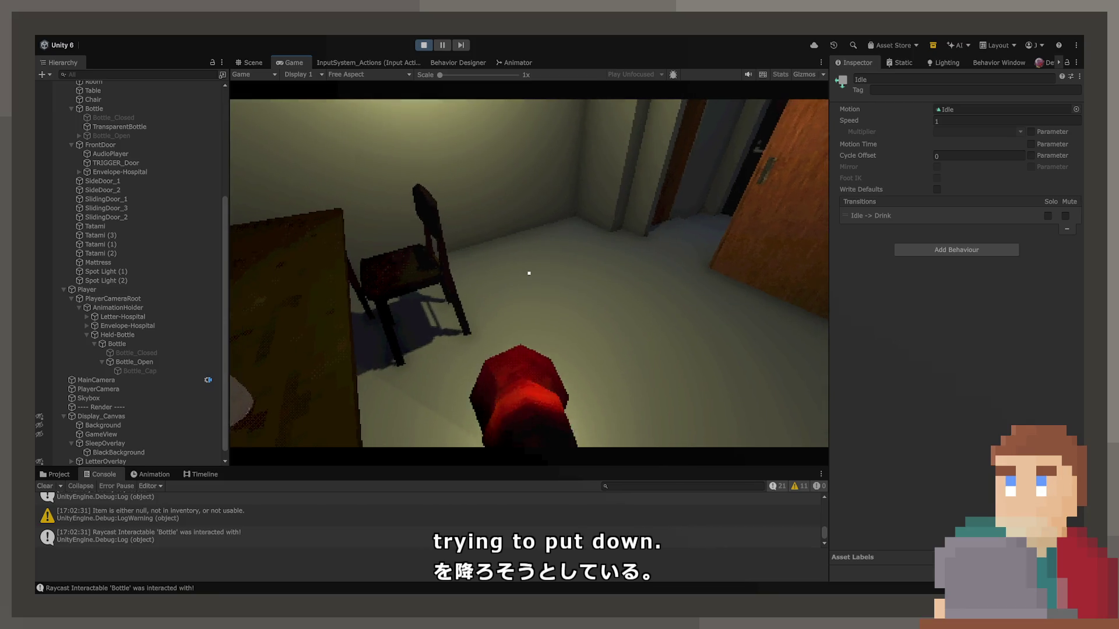
{"action": "left_click", "coordinate": [529, 272]}
{"action": "left_click", "coordinate": [529, 272]}
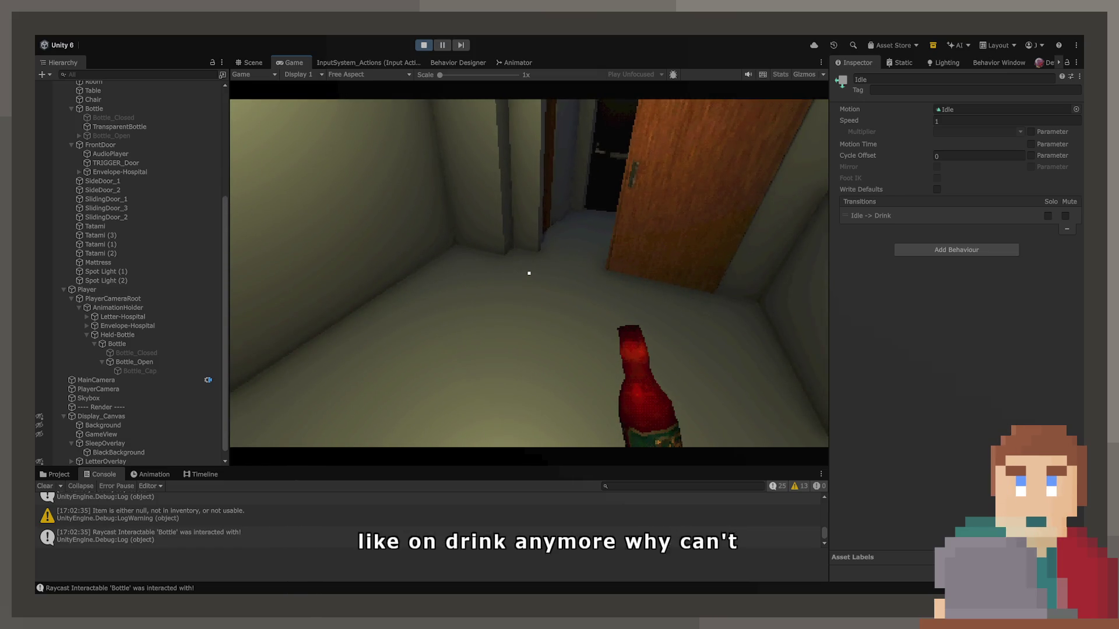
Step: Select Held-Bottle and view its Animator state graph, then return to the Game view
{"action": "left_click", "coordinate": [134, 334]}
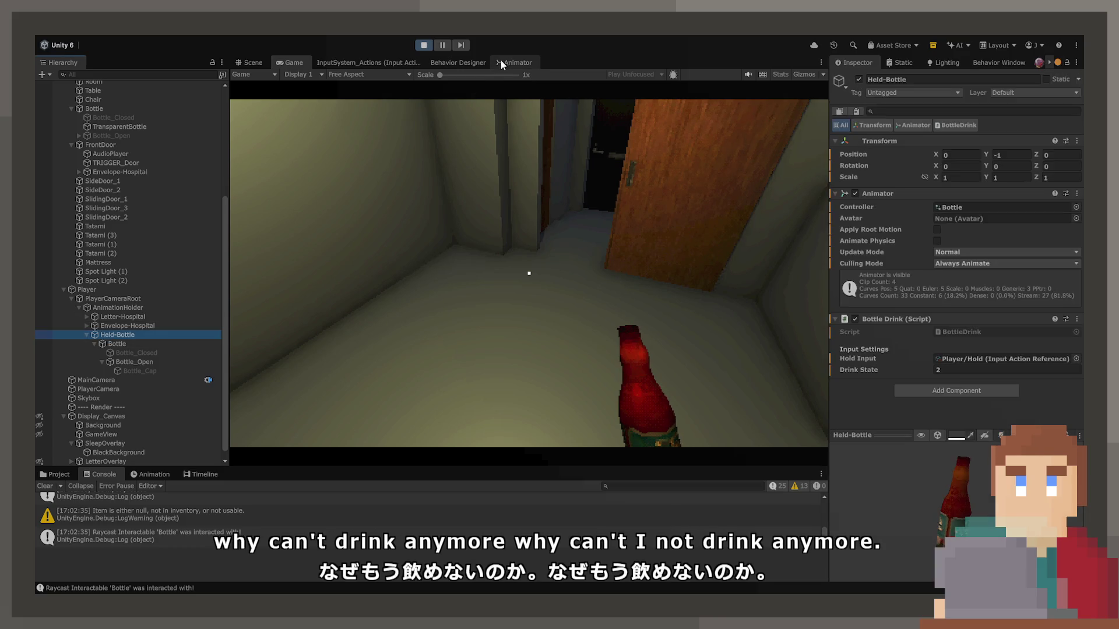
{"action": "left_click", "coordinate": [513, 62]}
{"action": "left_click", "coordinate": [125, 340]}
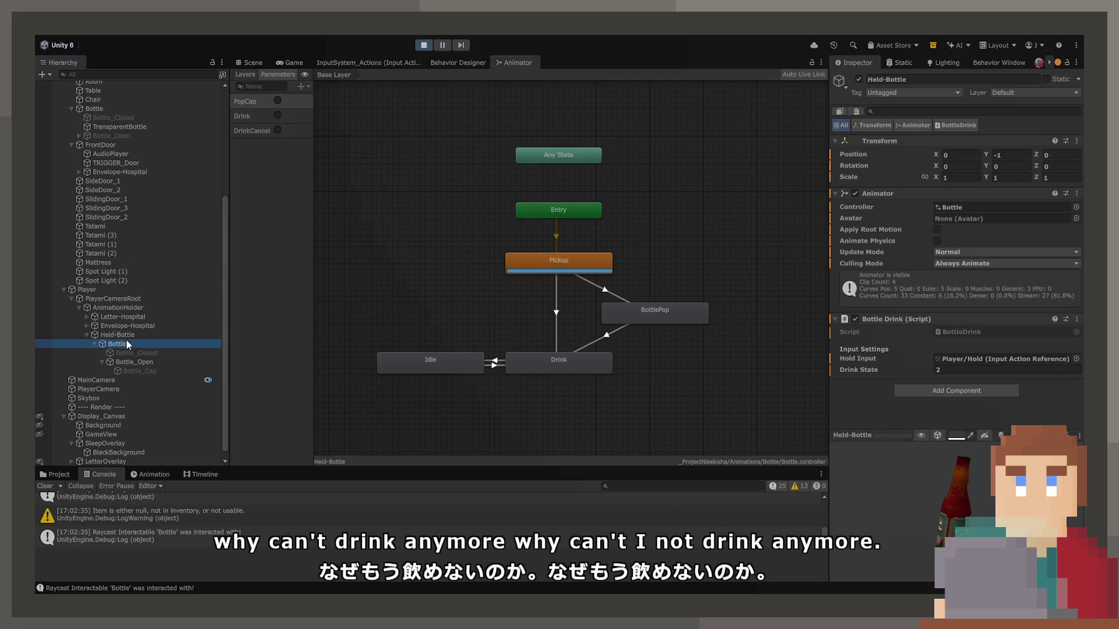
{"action": "left_click", "coordinate": [126, 335]}
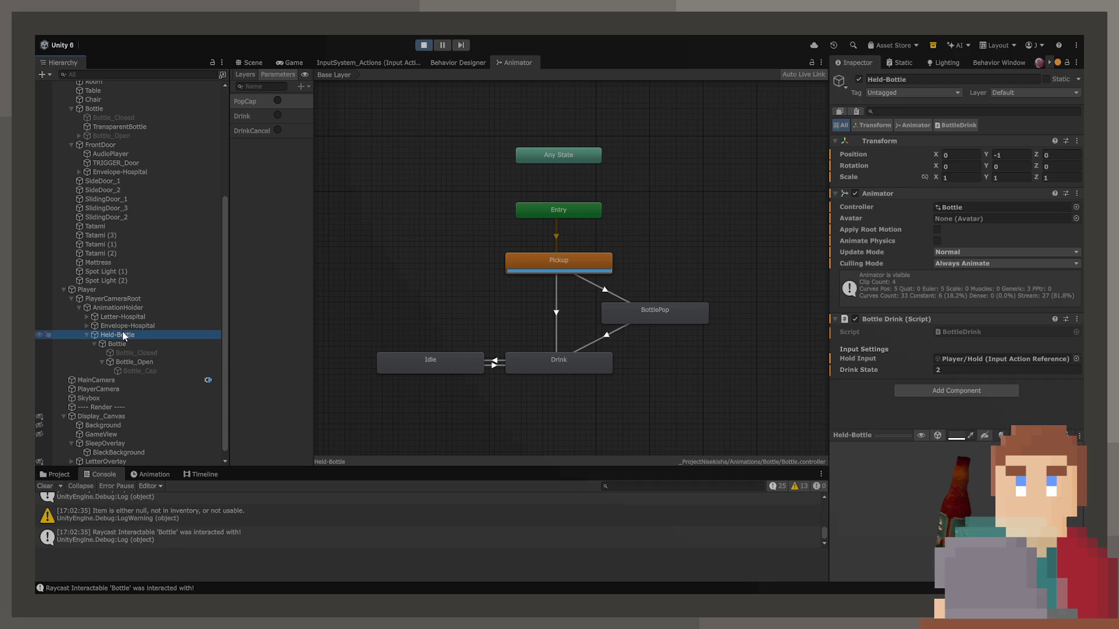
{"action": "left_click", "coordinate": [289, 63]}
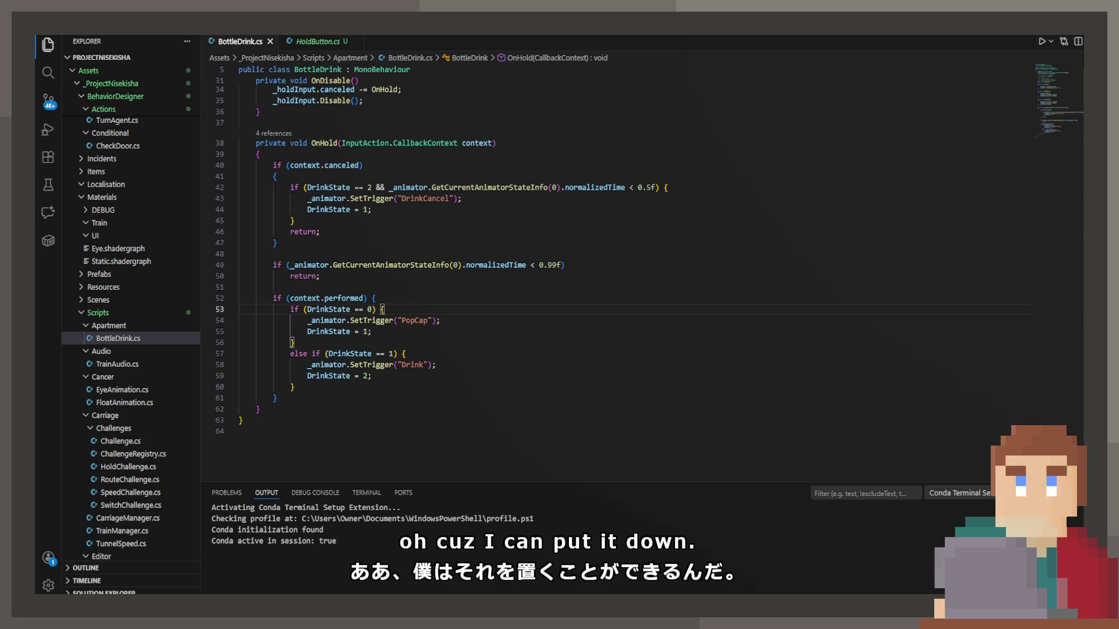
Step: Paste a DrinkState == 2 cancel block into OnDisable and save the script
{"action": "scroll", "coordinate": [416, 237], "scroll_direction": "up", "scroll_amount": 5}
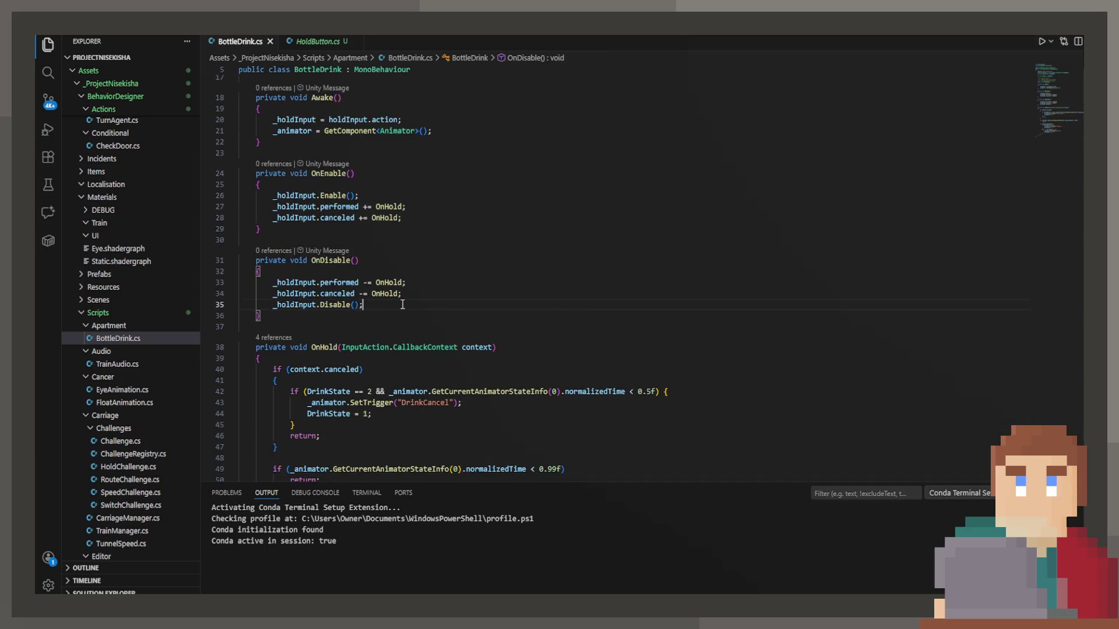
{"action": "key", "text": "Return"}
{"action": "key", "text": "Return"}
{"action": "scroll", "coordinate": [402, 304], "scroll_direction": "down", "scroll_amount": 2}
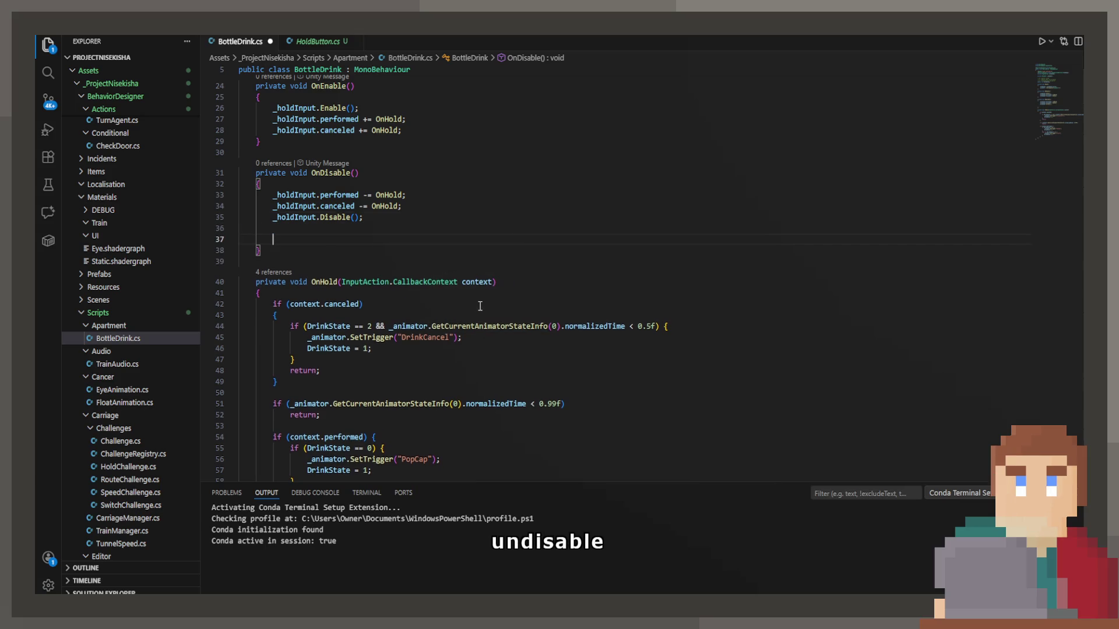
{"action": "key", "text": "ctrl+v"}
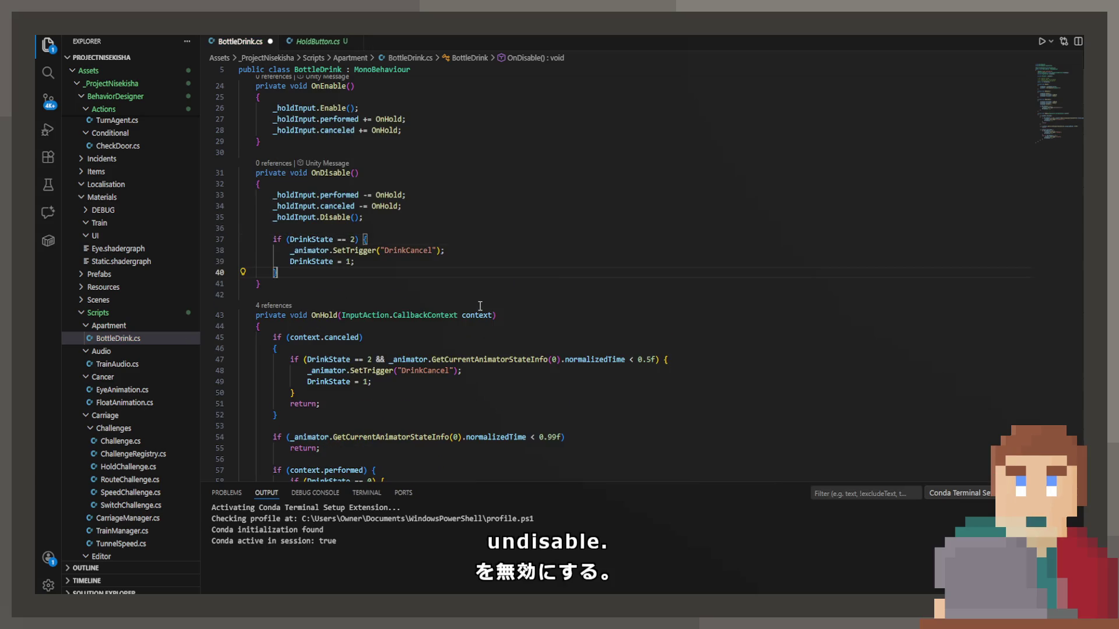
{"action": "key", "text": "ctrl+s"}
Step: Select the animation normalizedTime check from the cancel condition on line 47
{"action": "left_click", "coordinate": [312, 244]}
{"action": "scroll", "coordinate": [338, 194], "scroll_direction": "down", "scroll_amount": 4}
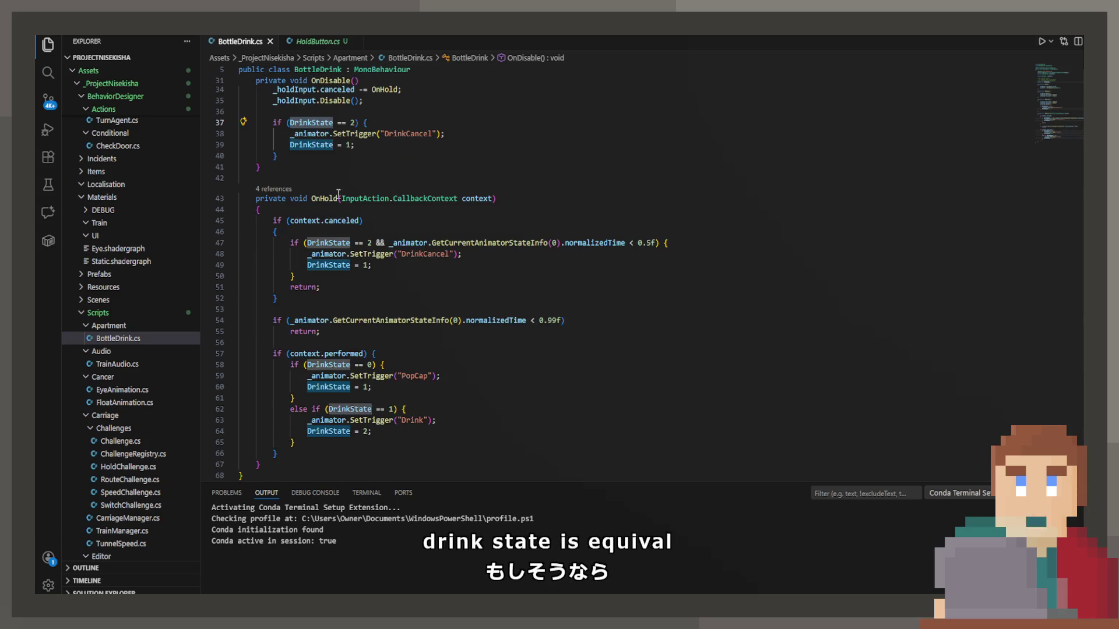
{"action": "left_click", "coordinate": [354, 115]}
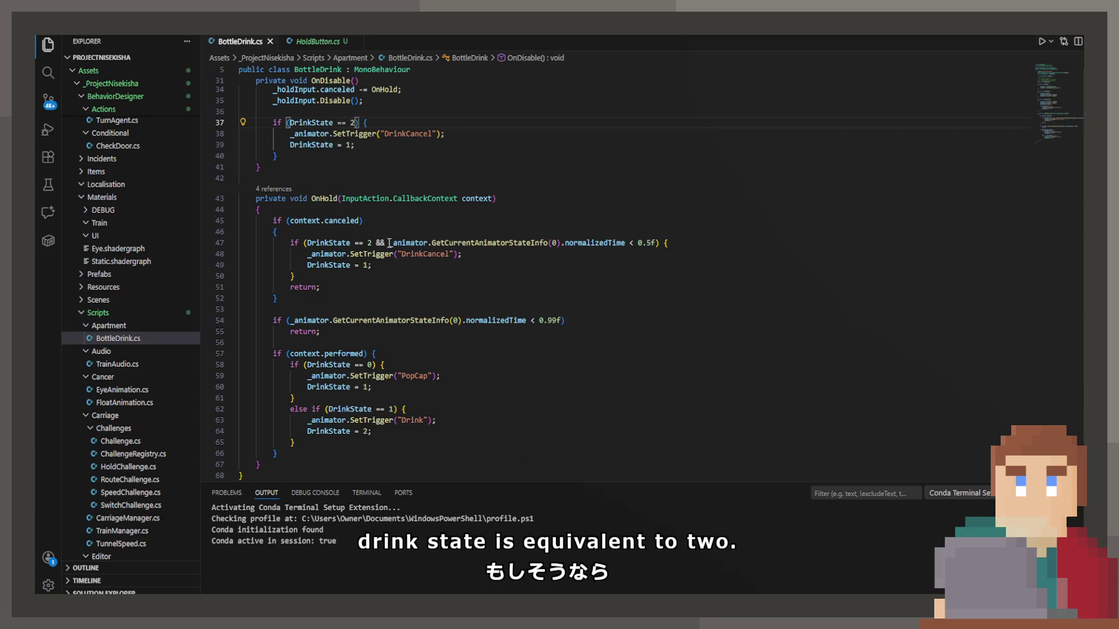
{"action": "left_click", "coordinate": [326, 243]}
{"action": "double_click", "coordinate": [381, 243]}
{"action": "left_click_drag", "start_coordinate": [383, 243], "coordinate": [633, 246]}
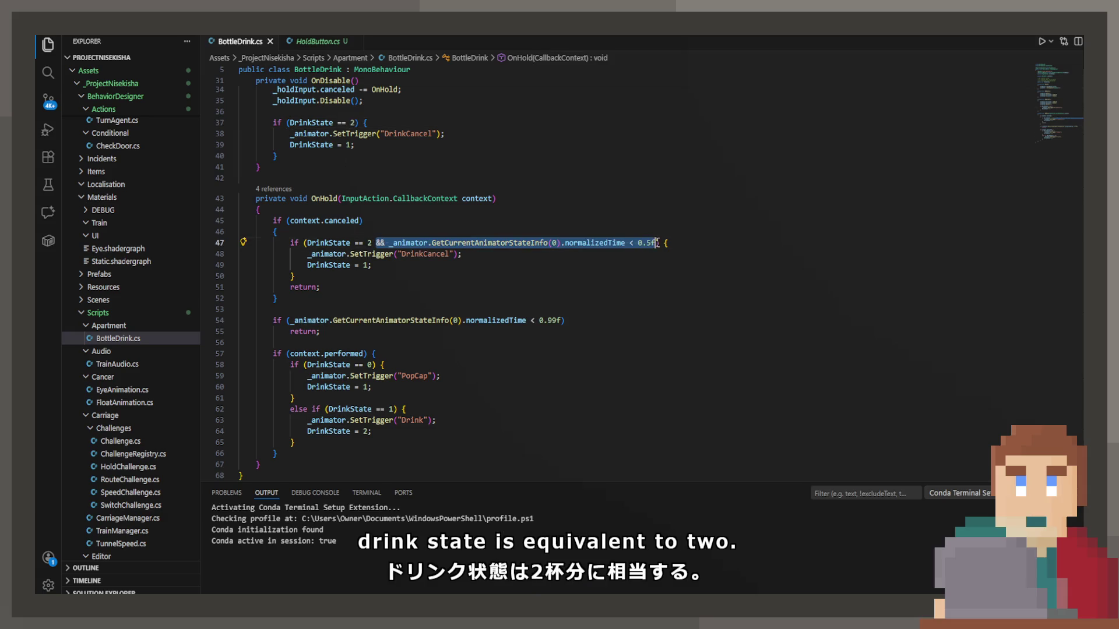
Step: Make line 37's condition DrinkState == 2 with normalizedTime below 0.99f, and save
{"action": "left_click_drag", "start_coordinate": [337, 124], "coordinate": [356, 123]}
{"action": "type", "text": "&& _animator.GetCurrentAnimatorStateInfo(0).normalizedTime < 0.5f"}
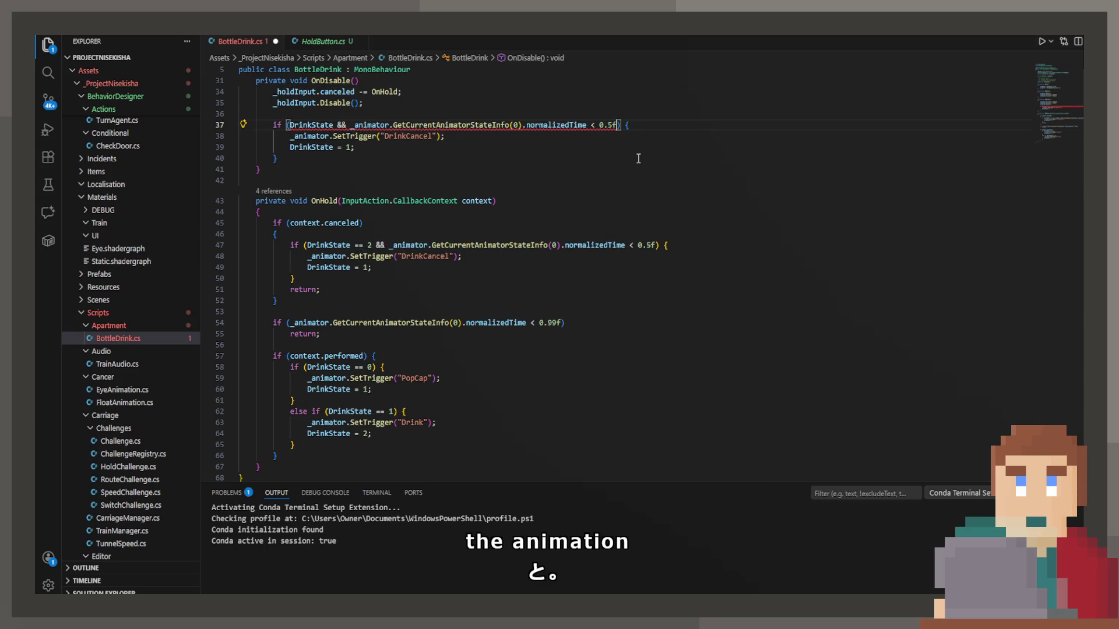
{"action": "key", "text": "BackSpace"}
{"action": "key", "text": "BackSpace"}
{"action": "type", "text": ".99"}
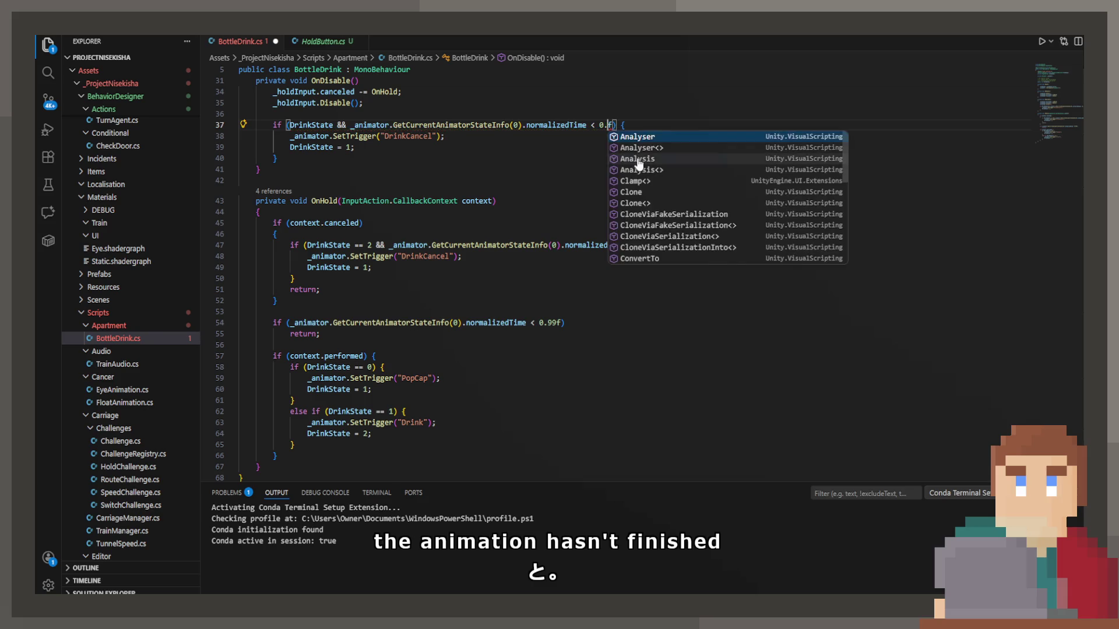
{"action": "mouse_move", "coordinate": [397, 123]}
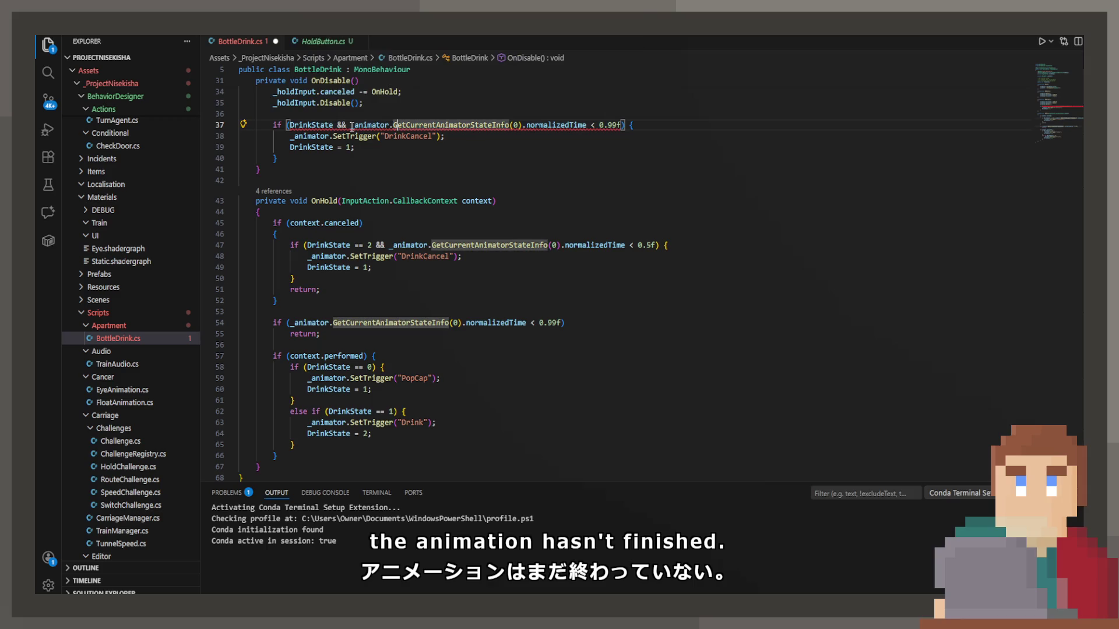
{"action": "type", "text": "== 2"}
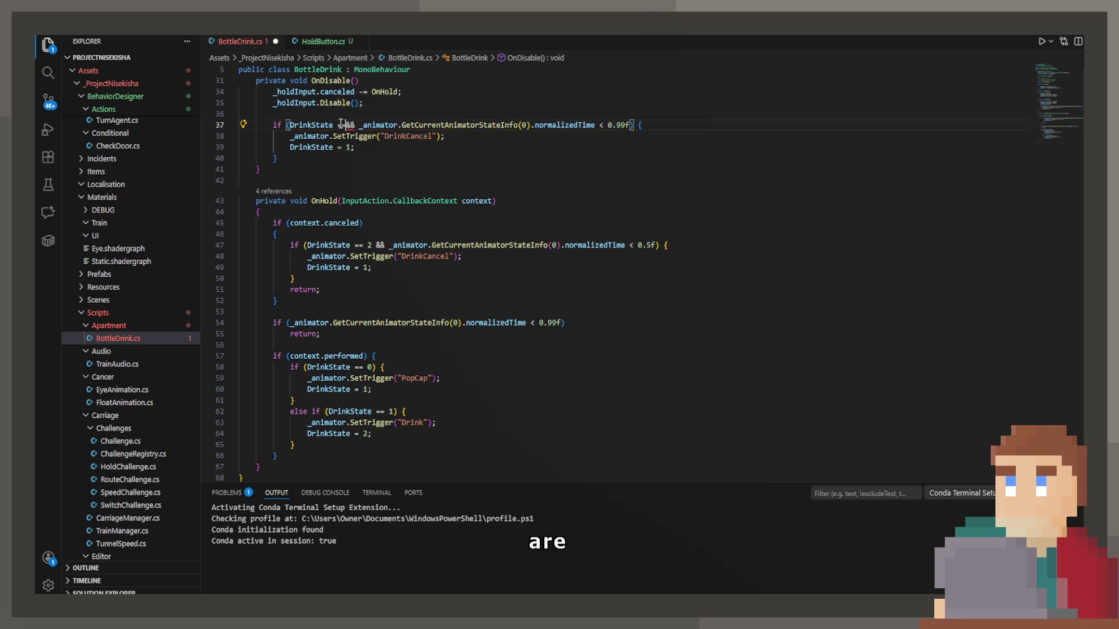
{"action": "key", "text": "ctrl+s"}
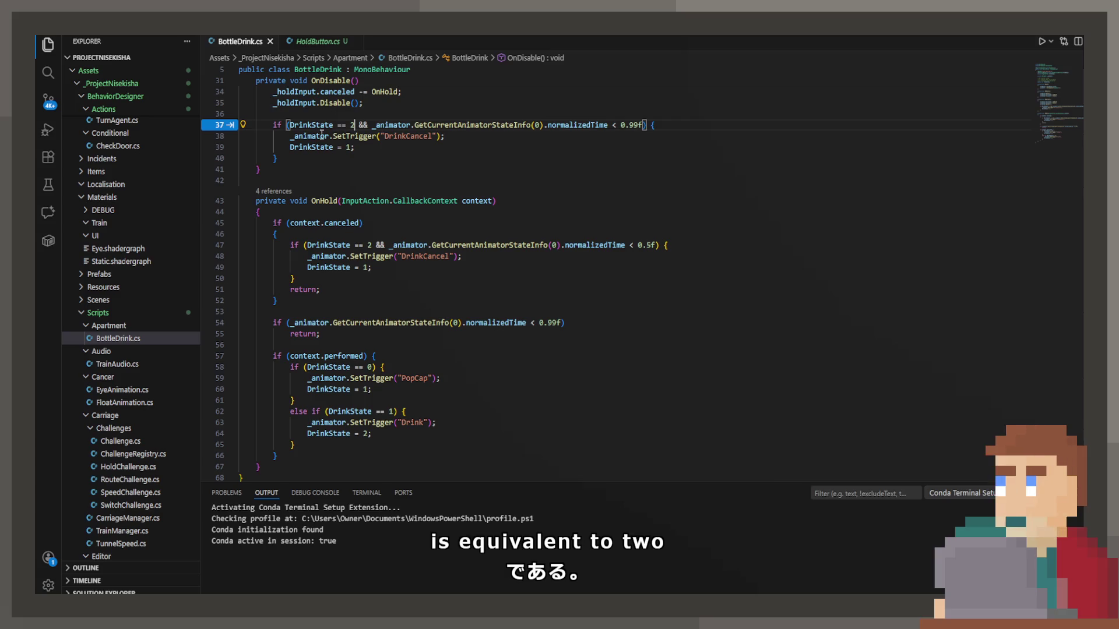
Step: Delete the DrinkCancel SetTrigger line from the OnDisable block
{"action": "left_click_drag", "start_coordinate": [454, 137], "coordinate": [289, 136]}
{"action": "key", "text": "BackSpace"}
{"action": "key", "text": "BackSpace"}
{"action": "key", "text": "BackSpace"}
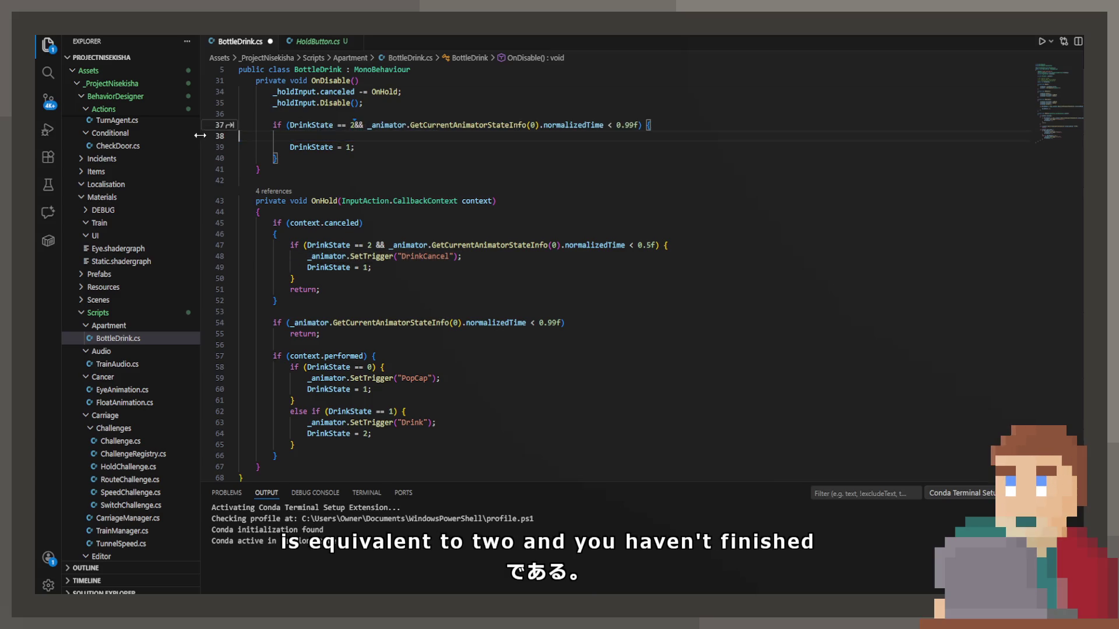
{"action": "left_click", "coordinate": [356, 125]}
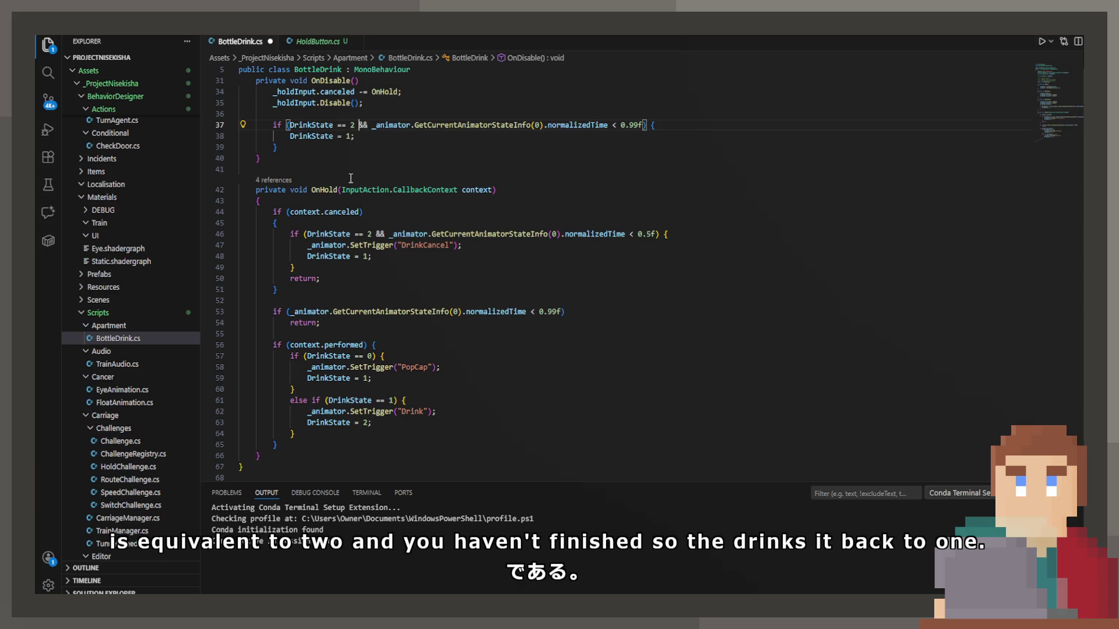
{"action": "left_click", "coordinate": [372, 141]}
{"action": "scroll", "coordinate": [413, 163], "scroll_direction": "up", "scroll_amount": 3}
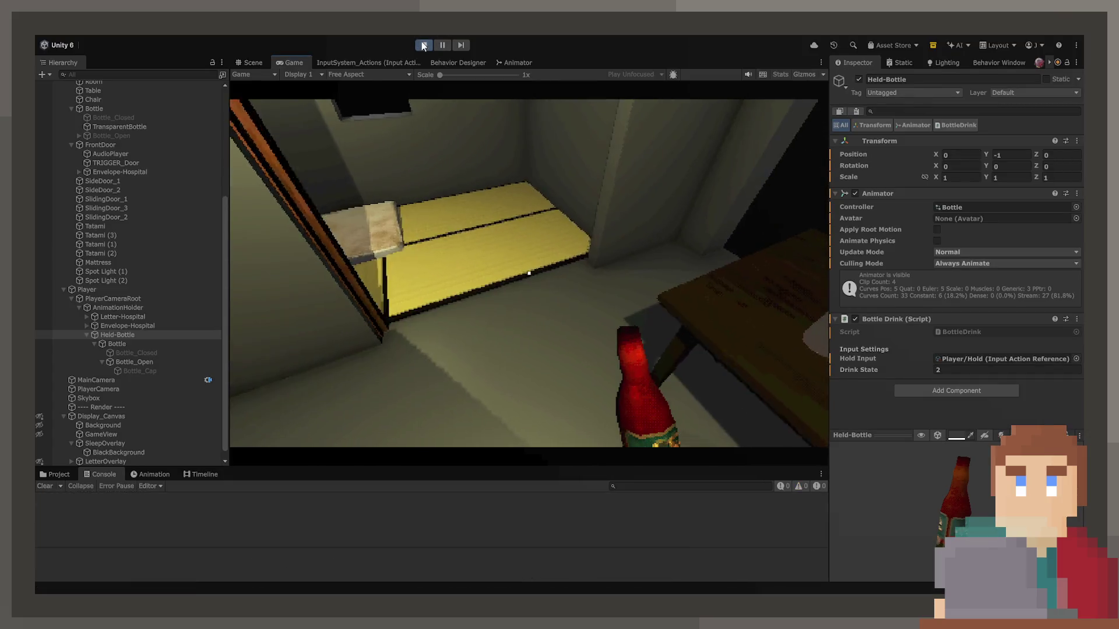
Step: Restart play mode, pick up the bottle, pop the cap, start drinking, and put it down mid-drink
{"action": "left_click", "coordinate": [422, 43]}
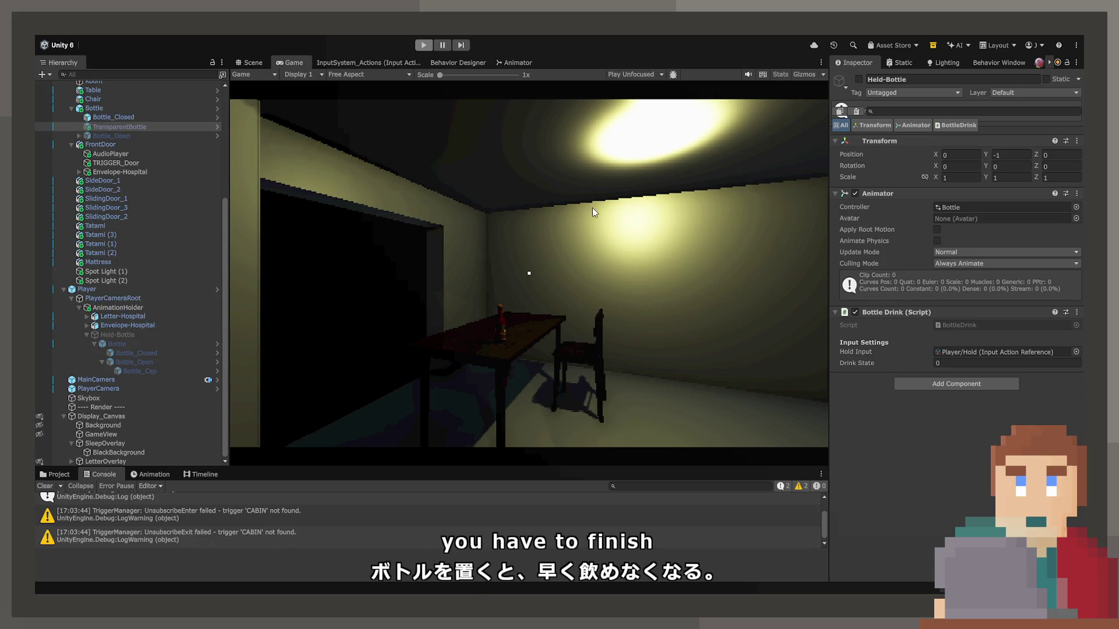
{"action": "left_click", "coordinate": [424, 46]}
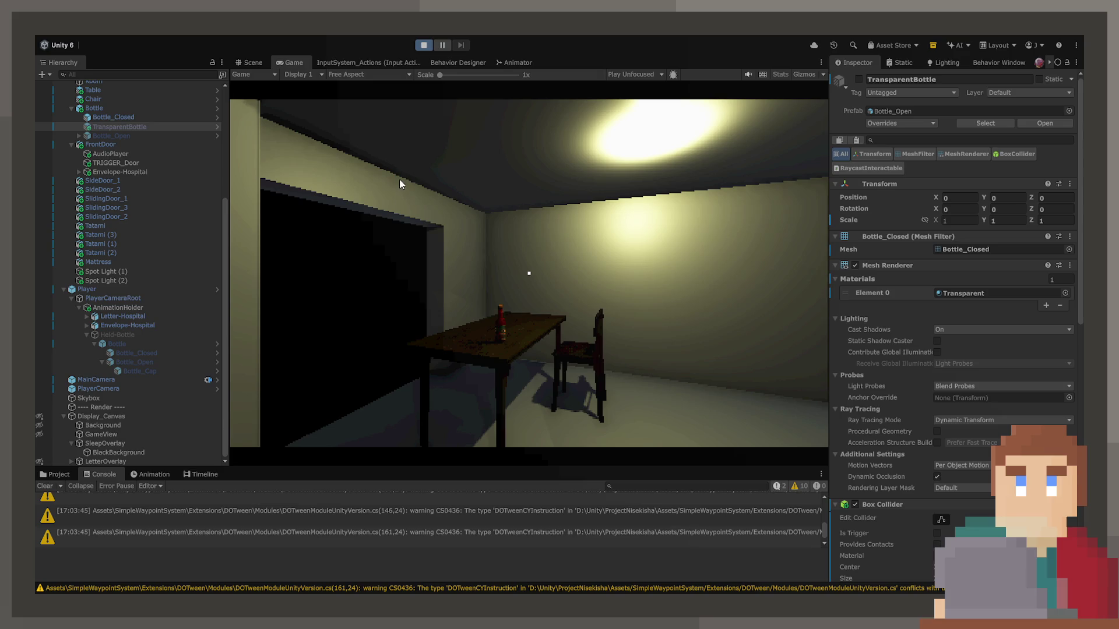
{"action": "left_click", "coordinate": [586, 316]}
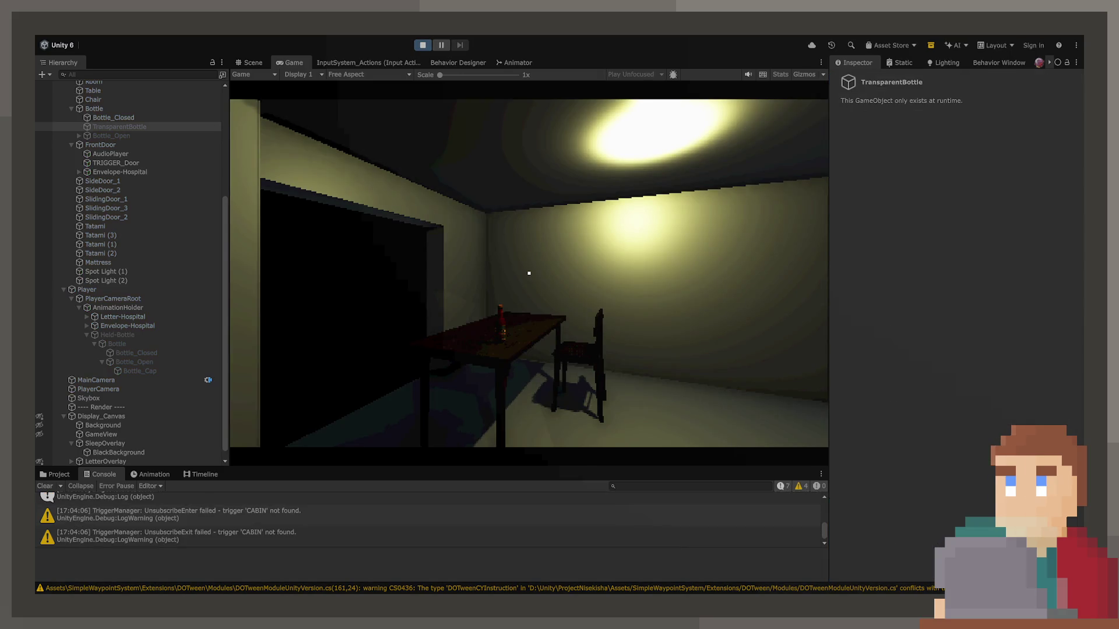
{"action": "key", "text": "e"}
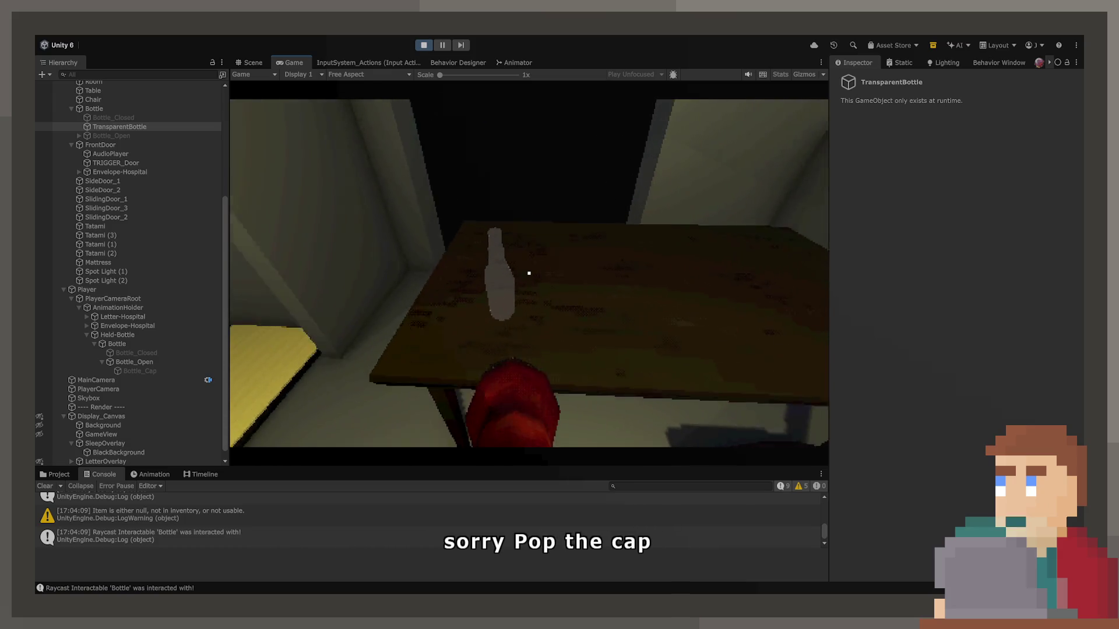
{"action": "key", "text": "e"}
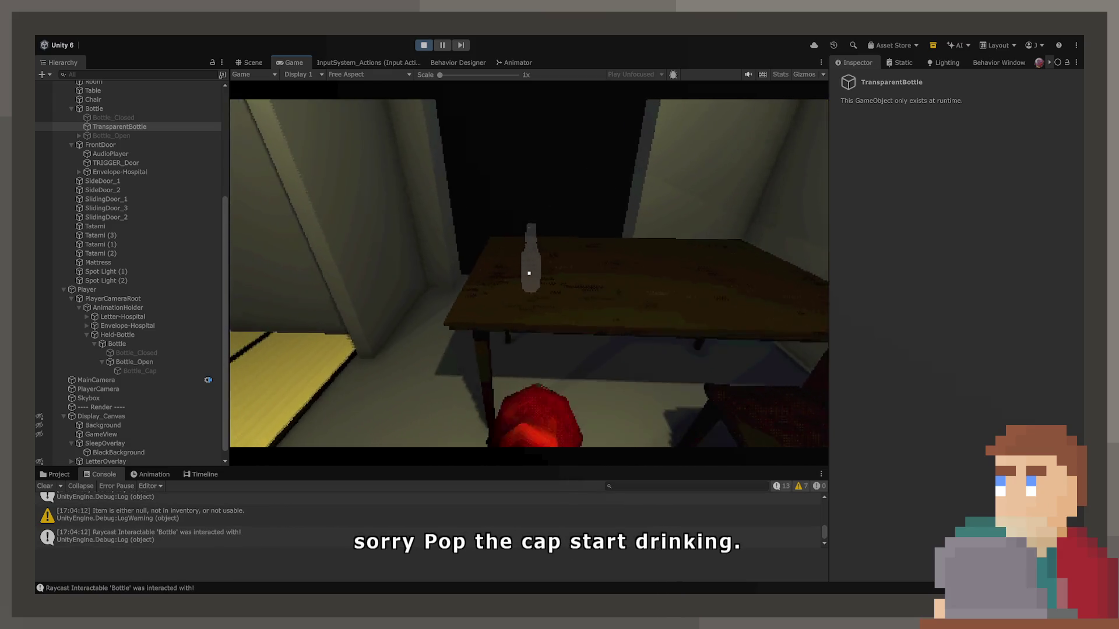
{"action": "key", "text": "e"}
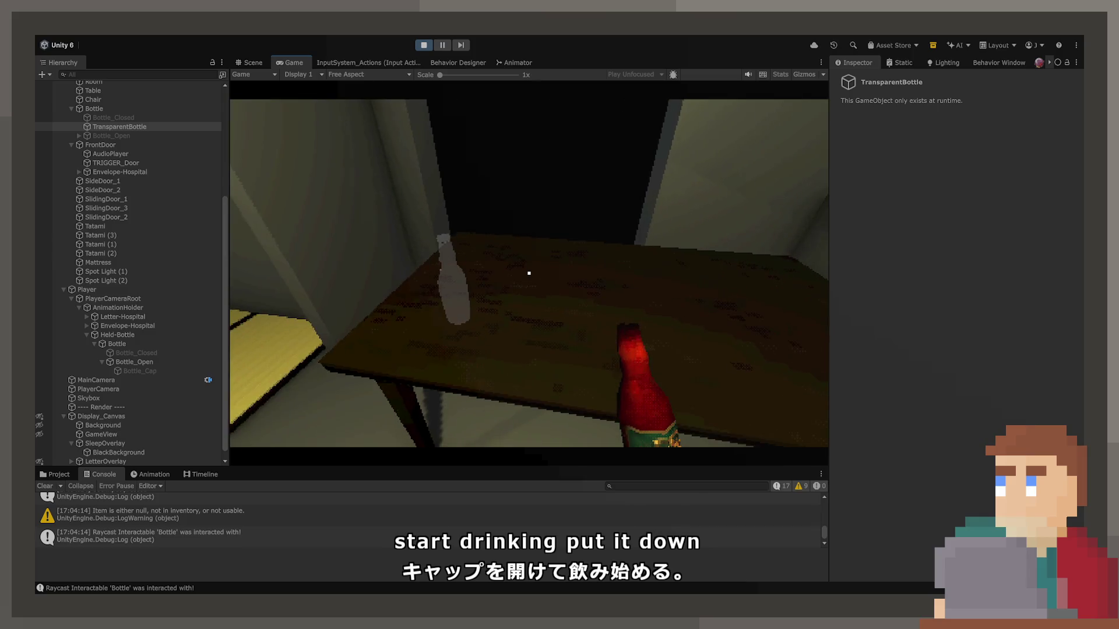
{"action": "key", "text": "e"}
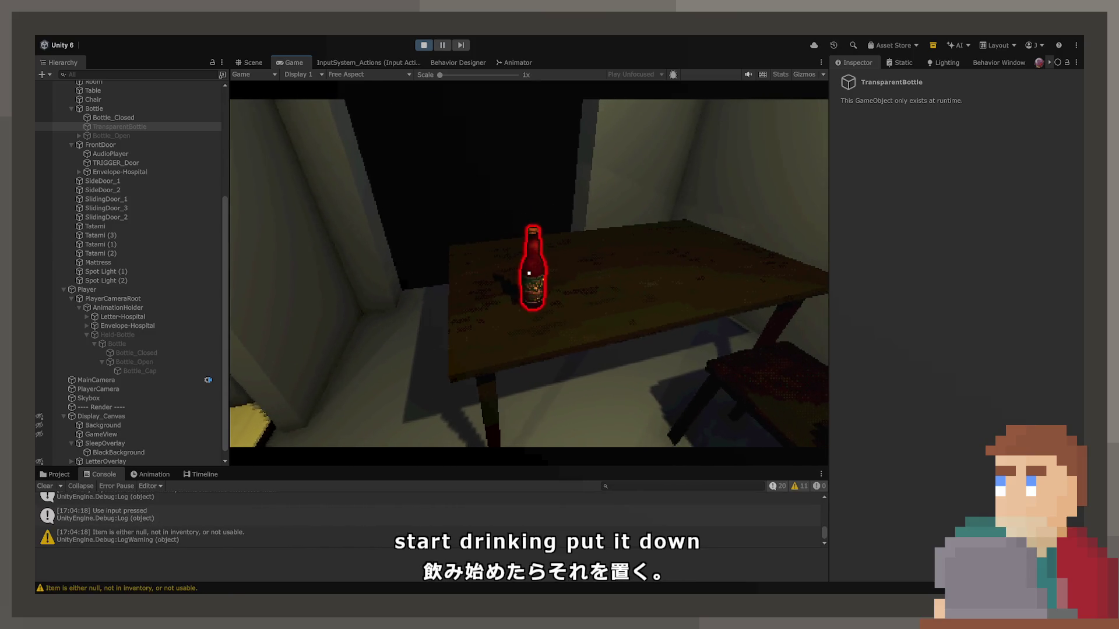
Step: Re-take and place the bottle several times, walk toward the doorway, then stop the game
{"action": "key", "text": "e"}
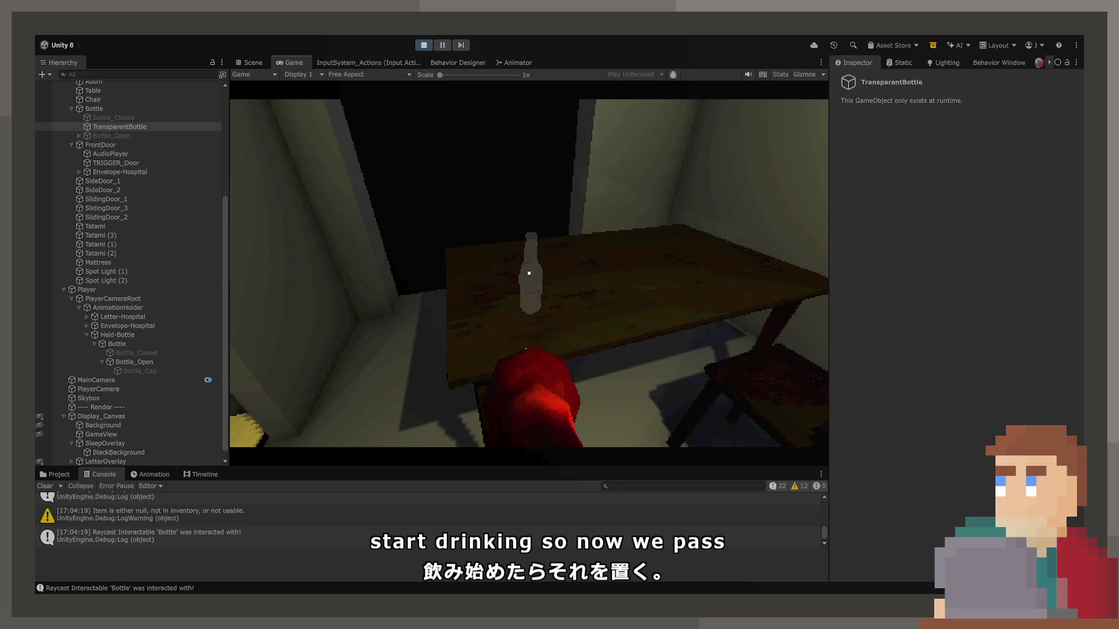
{"action": "key", "text": "e"}
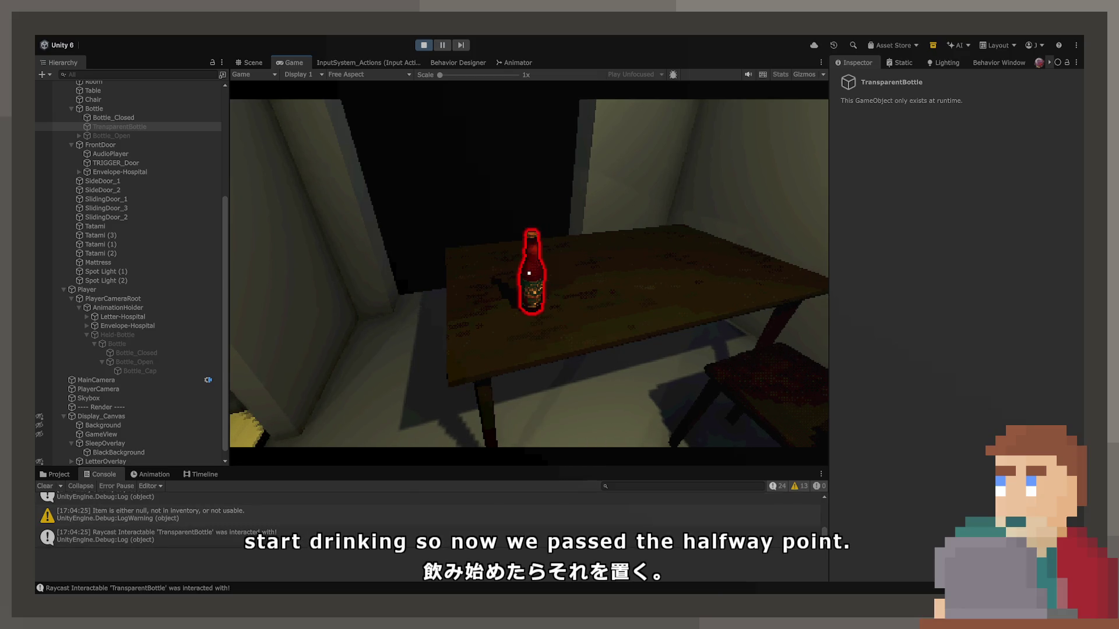
{"action": "key", "text": "e"}
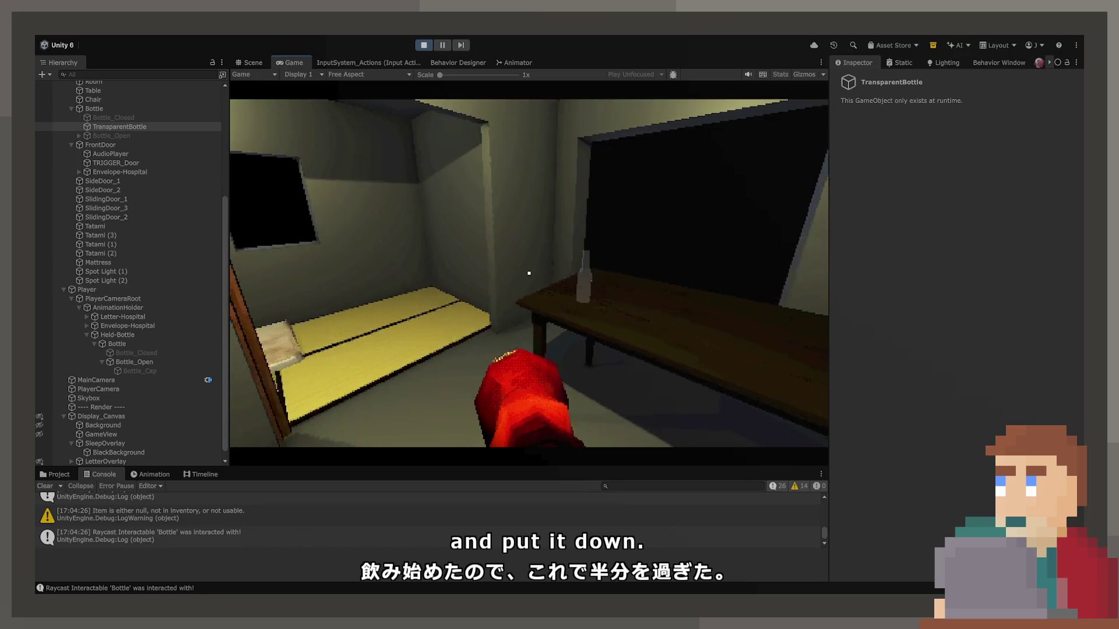
{"action": "key", "text": "e"}
{"action": "key", "text": "e"}
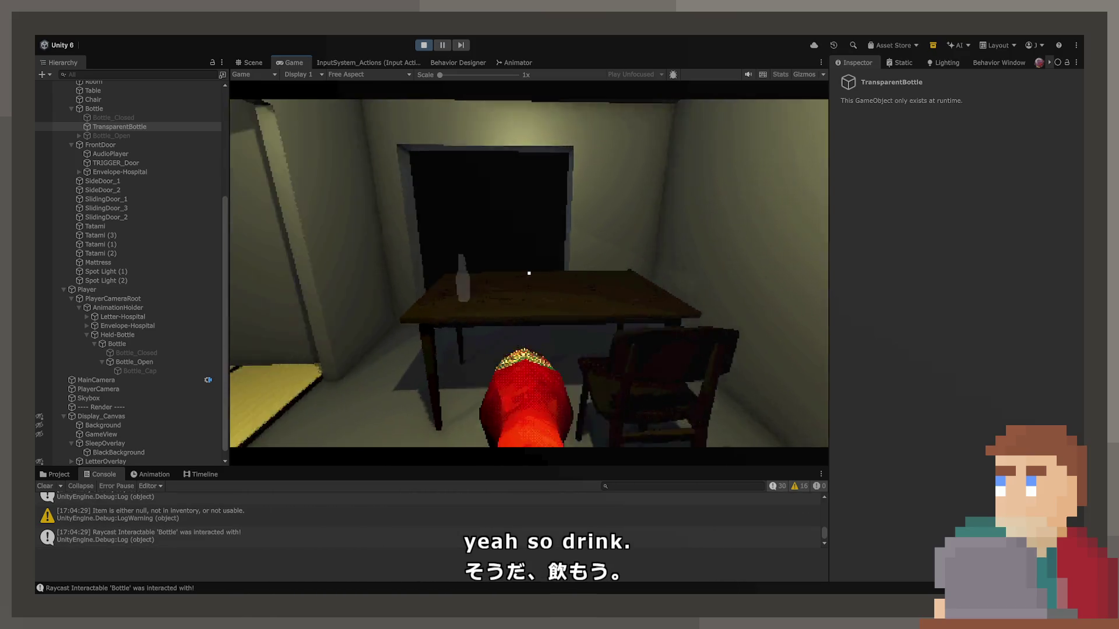
{"action": "key", "text": "e"}
{"action": "key", "text": "e"}
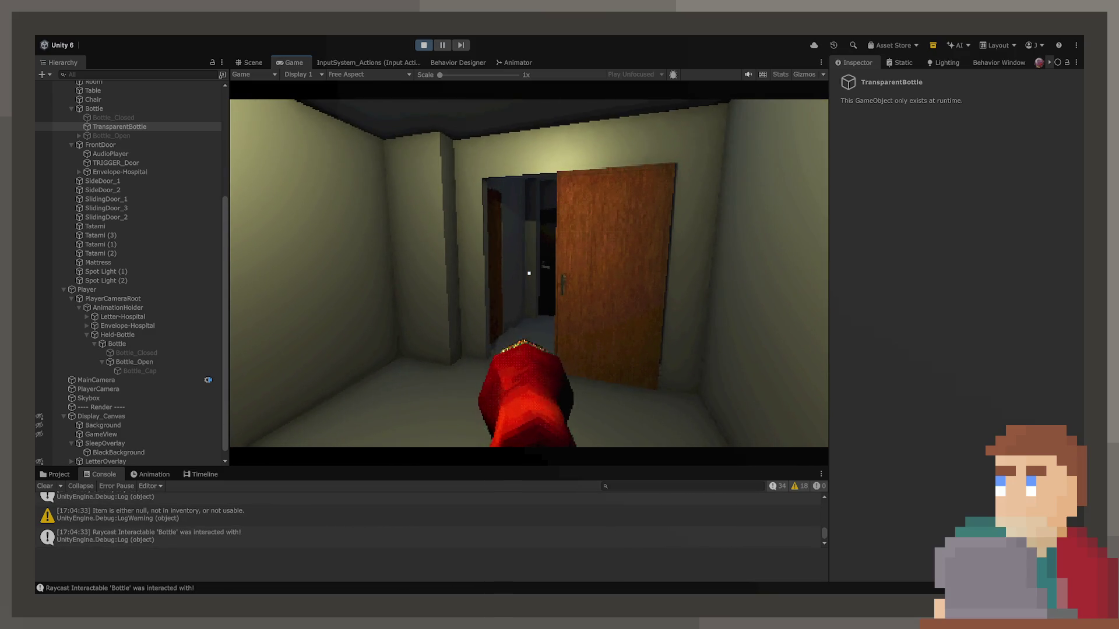
{"action": "key", "text": "w"}
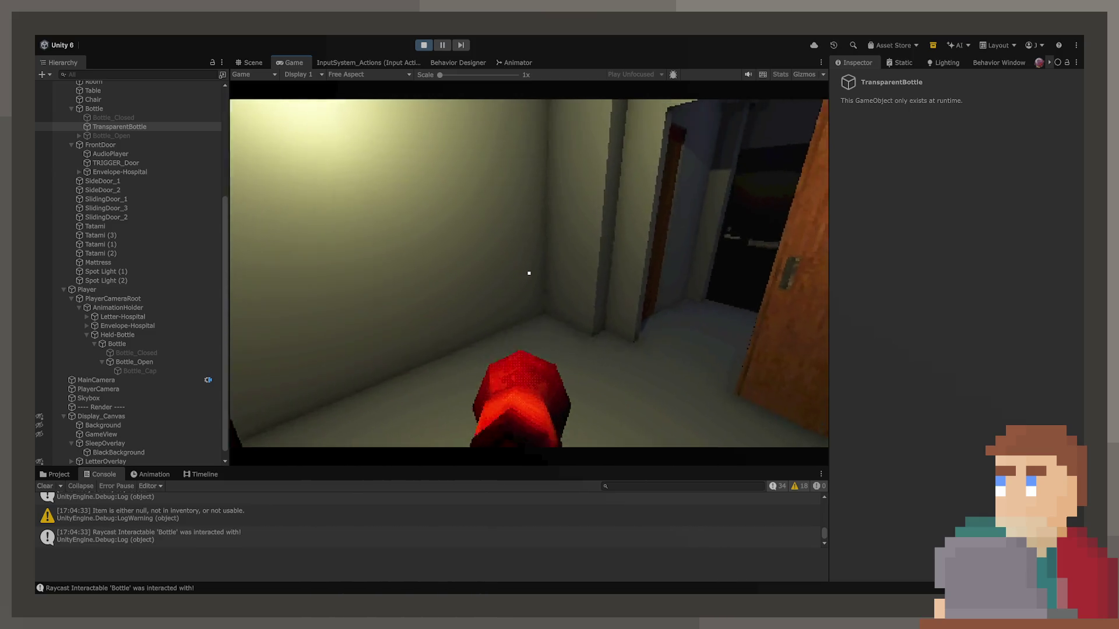
{"action": "key", "text": "w"}
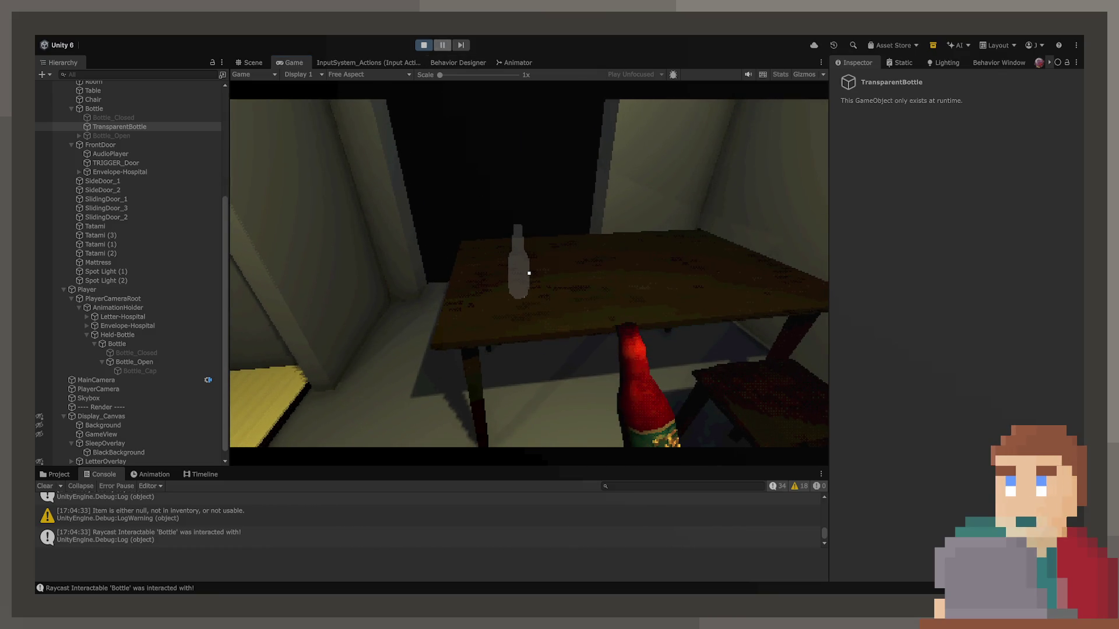
{"action": "left_click", "coordinate": [427, 45]}
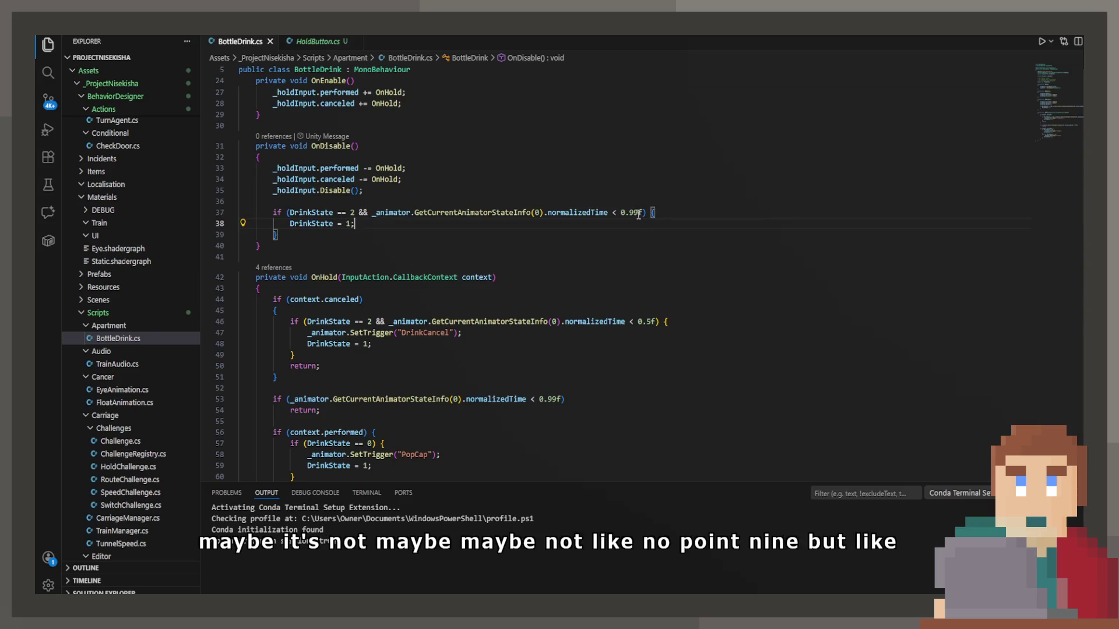
{"action": "left_click", "coordinate": [645, 212]}
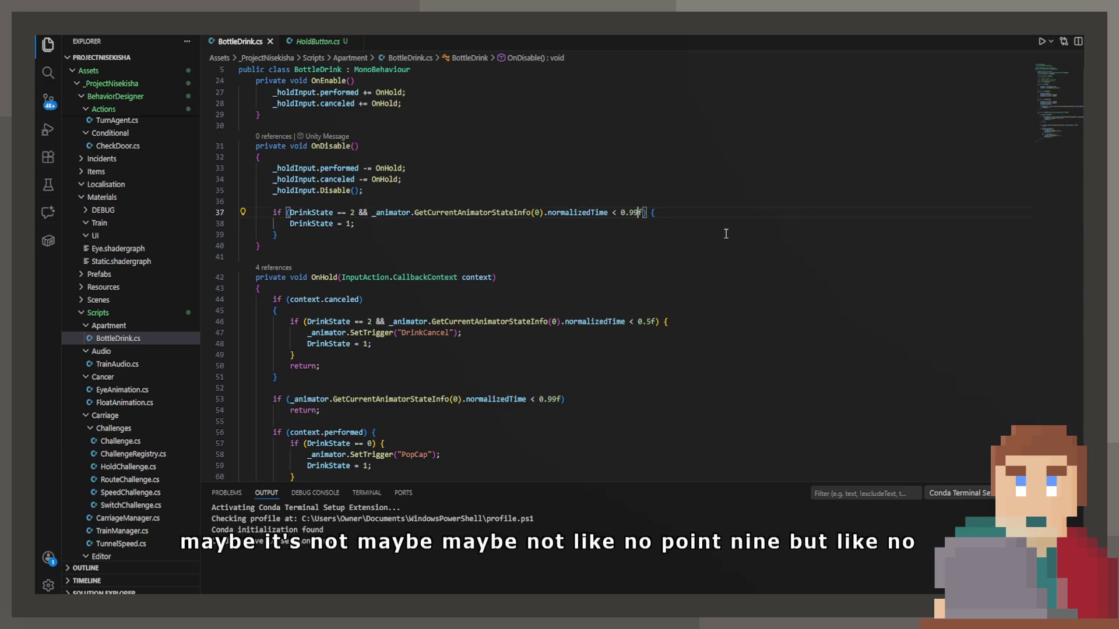
Step: Change the OnDisable threshold to 0.9f and review the DrinkCancel SetTrigger code in OnHold
{"action": "left_click", "coordinate": [633, 212]}
{"action": "key", "text": "BackSpace"}
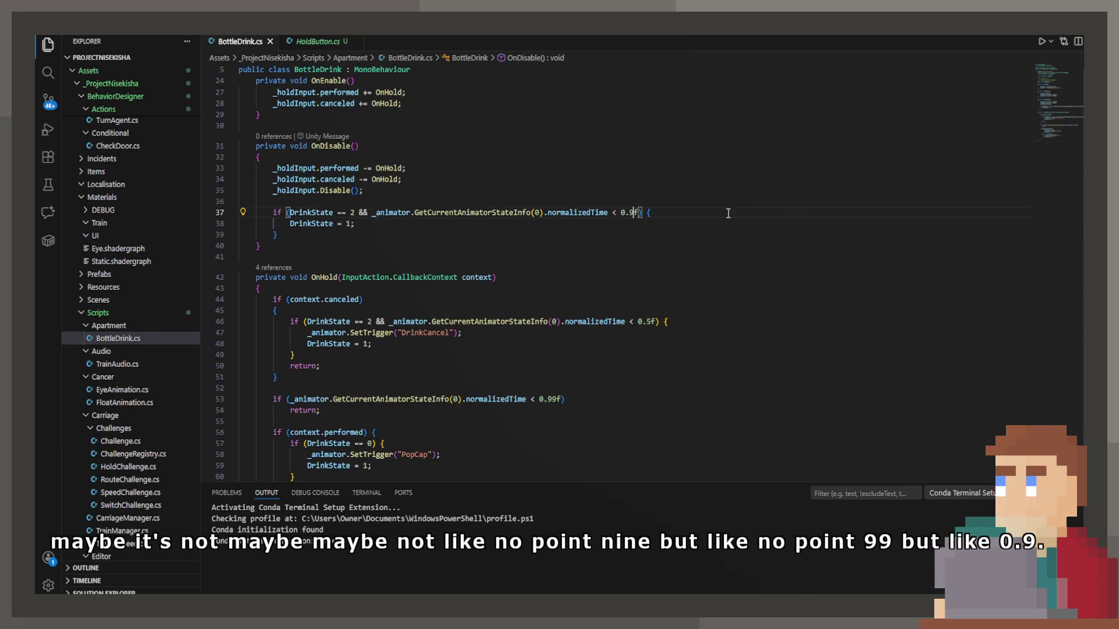
{"action": "left_click", "coordinate": [408, 341]}
{"action": "left_click", "coordinate": [469, 335]}
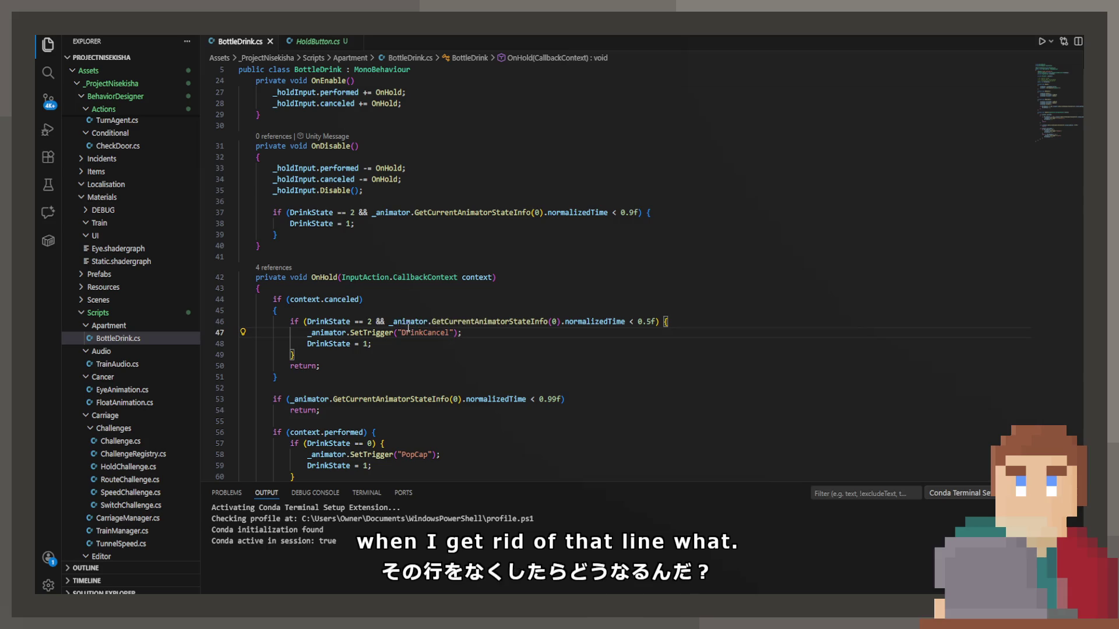
{"action": "left_click", "coordinate": [360, 336]}
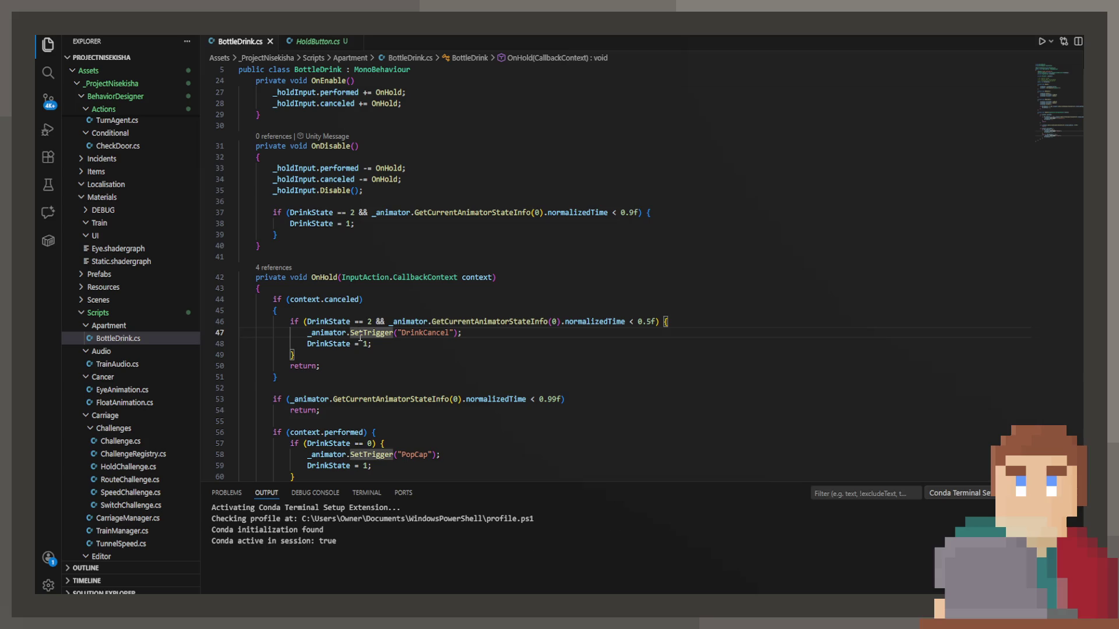
{"action": "left_click", "coordinate": [396, 236]}
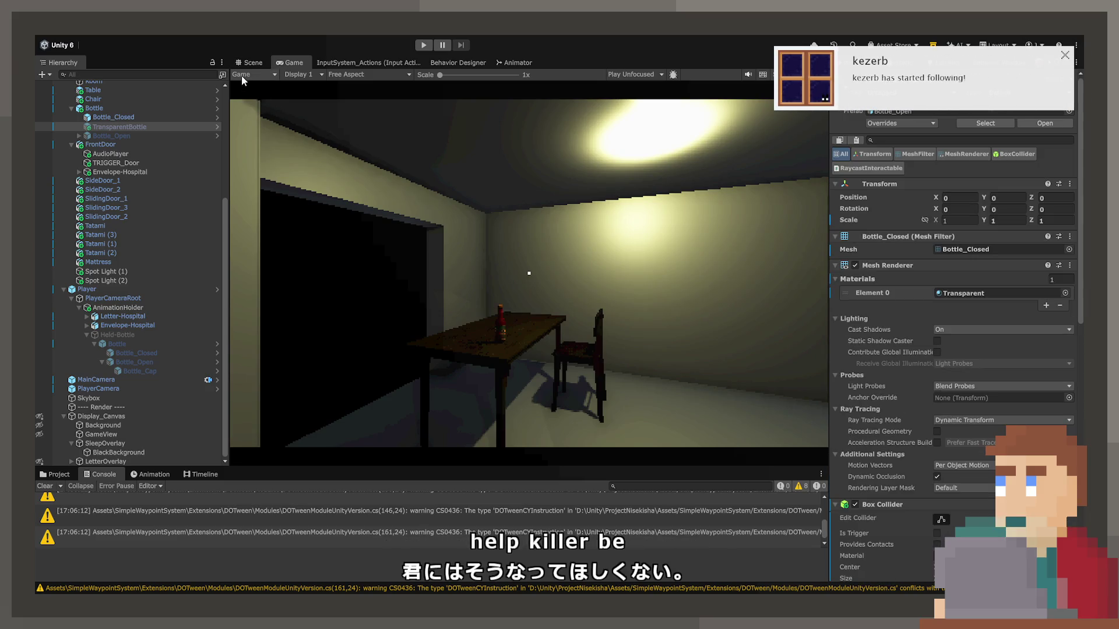
Step: Fly the Scene camera to the table and select Bottle to view its Box Collider and Raycast Interactable
{"action": "left_click", "coordinate": [245, 63]}
{"action": "left_click_drag", "start_coordinate": [534, 328], "coordinate": [723, 300]}
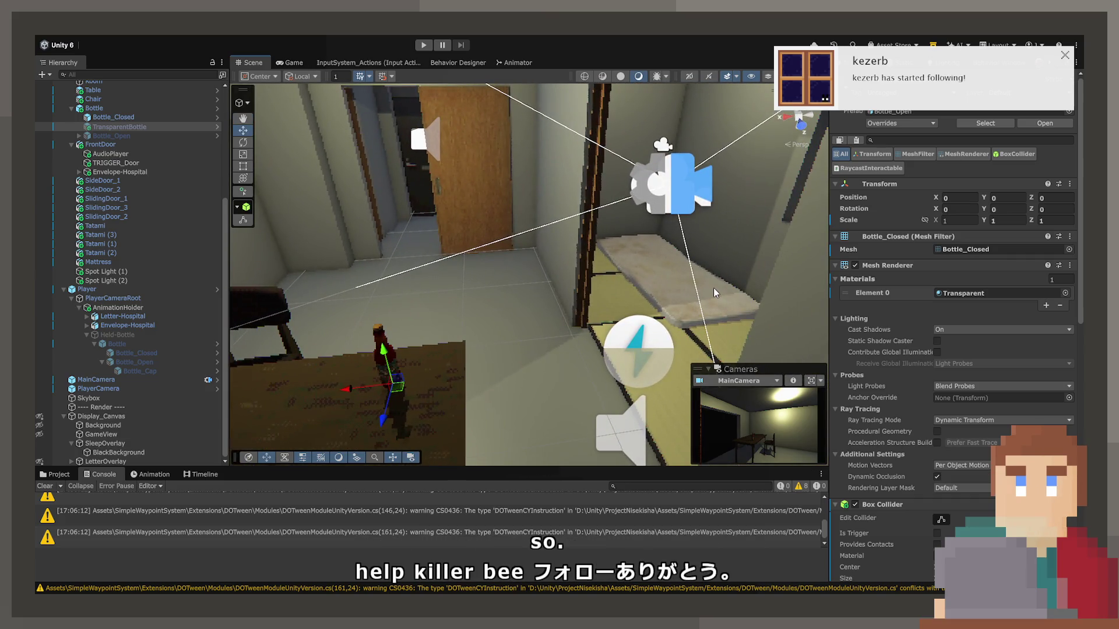
{"action": "mouse_move", "coordinate": [659, 313]}
{"action": "left_mouse_down"}
{"action": "mouse_move", "coordinate": [618, 262]}
{"action": "mouse_move", "coordinate": [771, 276]}
{"action": "mouse_move", "coordinate": [753, 238]}
{"action": "left_mouse_up"}
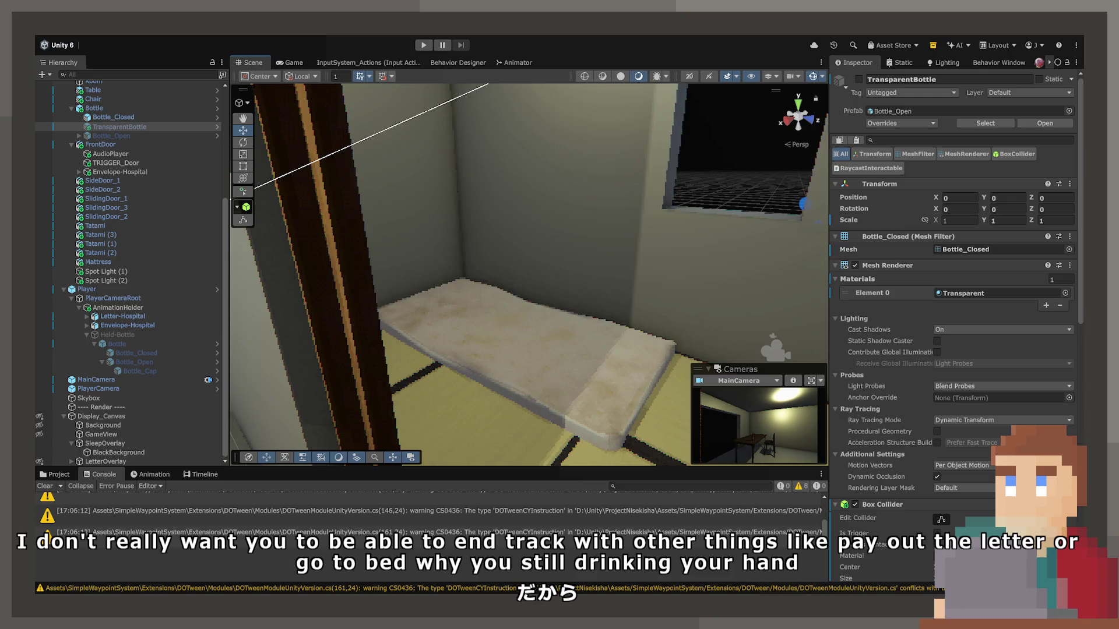
{"action": "mouse_move", "coordinate": [526, 232]}
{"action": "left_mouse_down"}
{"action": "mouse_move", "coordinate": [1040, 254]}
{"action": "mouse_move", "coordinate": [921, 262]}
{"action": "mouse_move", "coordinate": [935, 273]}
{"action": "mouse_move", "coordinate": [796, 268]}
{"action": "left_mouse_up"}
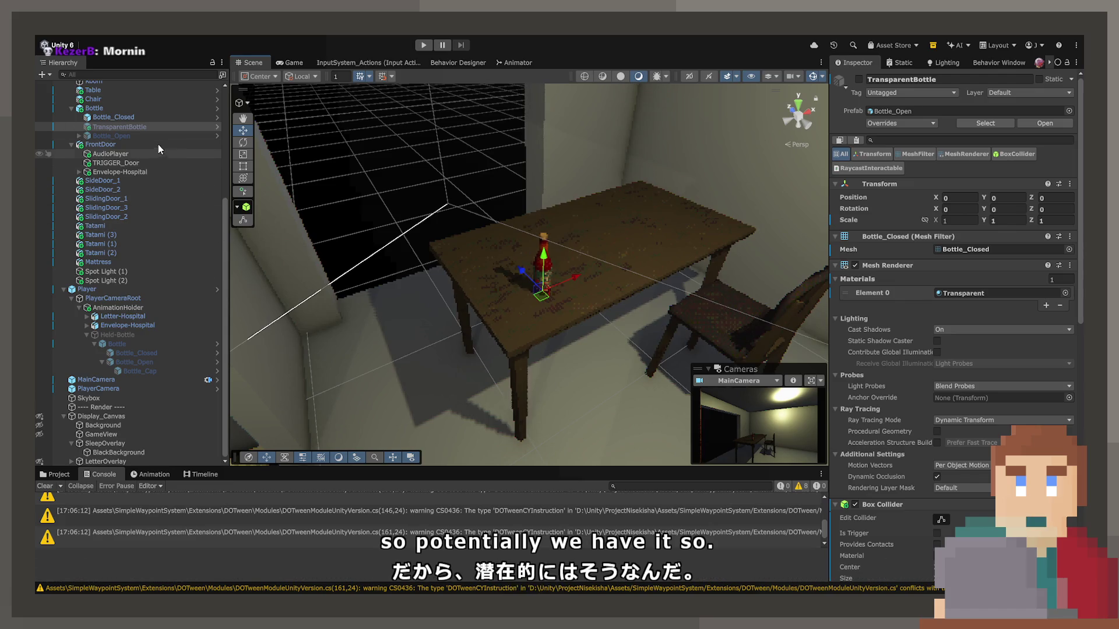
{"action": "left_click", "coordinate": [152, 109]}
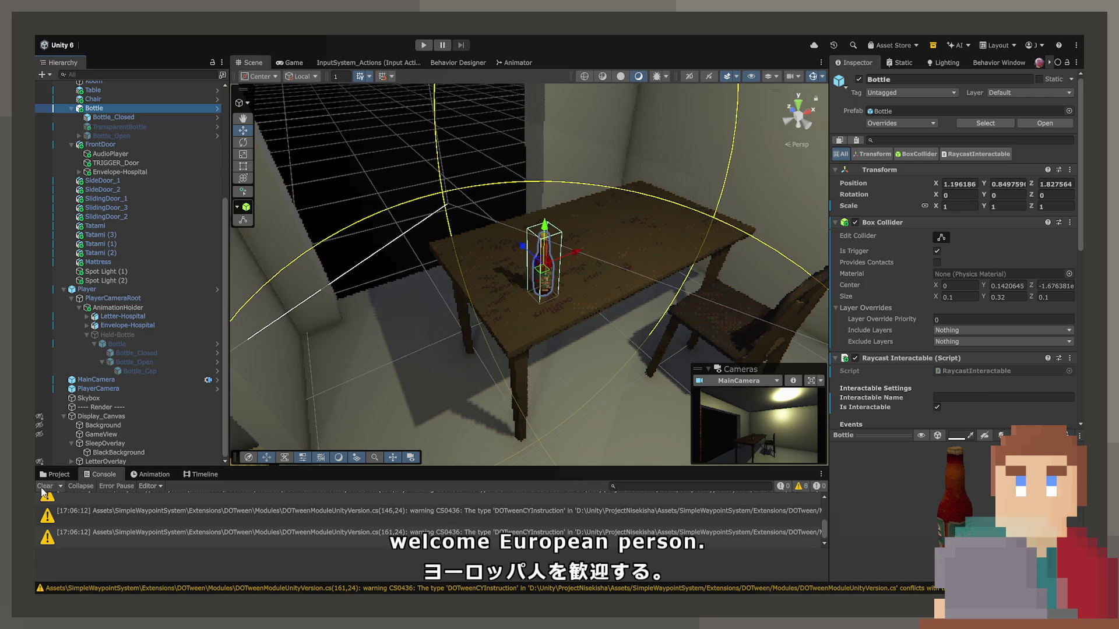
Step: Orbit closer to the bottle and collapse Bottle's Raycast Interactable and Box Collider components
{"action": "left_click_drag", "start_coordinate": [561, 396], "coordinate": [589, 372]}
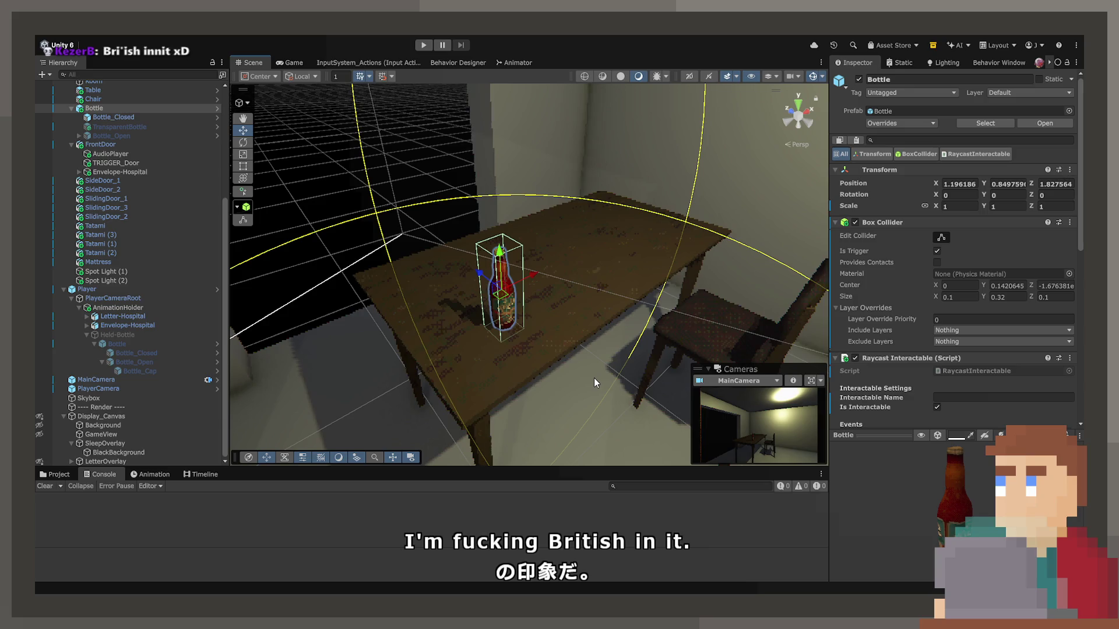
{"action": "left_click_drag", "start_coordinate": [575, 303], "coordinate": [313, 303]}
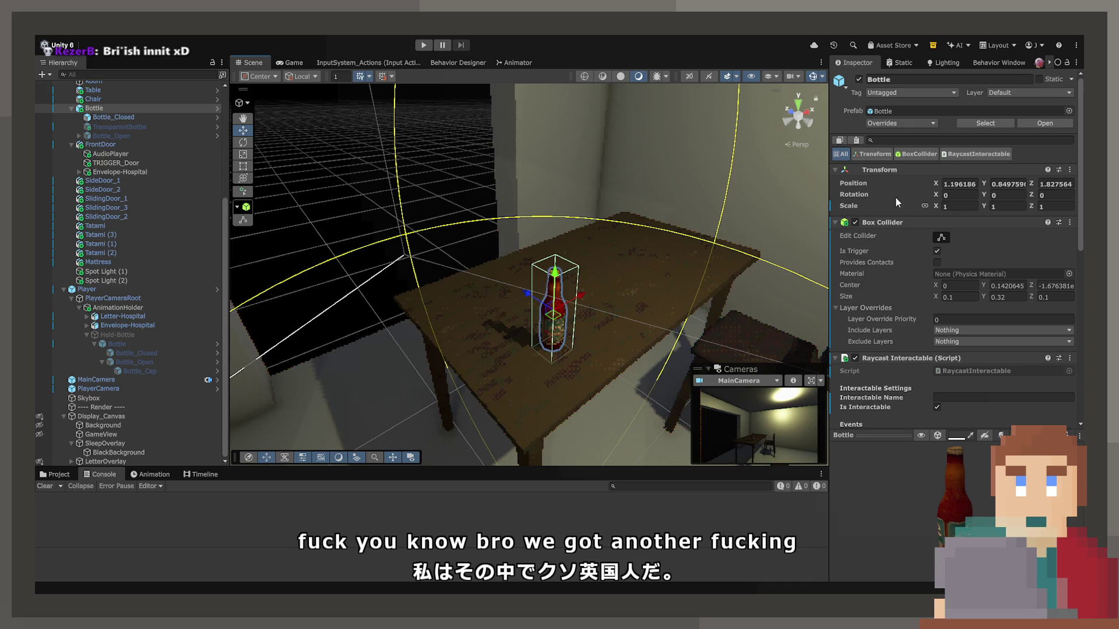
{"action": "scroll", "coordinate": [886, 289], "scroll_direction": "down", "scroll_amount": 5}
{"action": "left_click", "coordinate": [832, 235]}
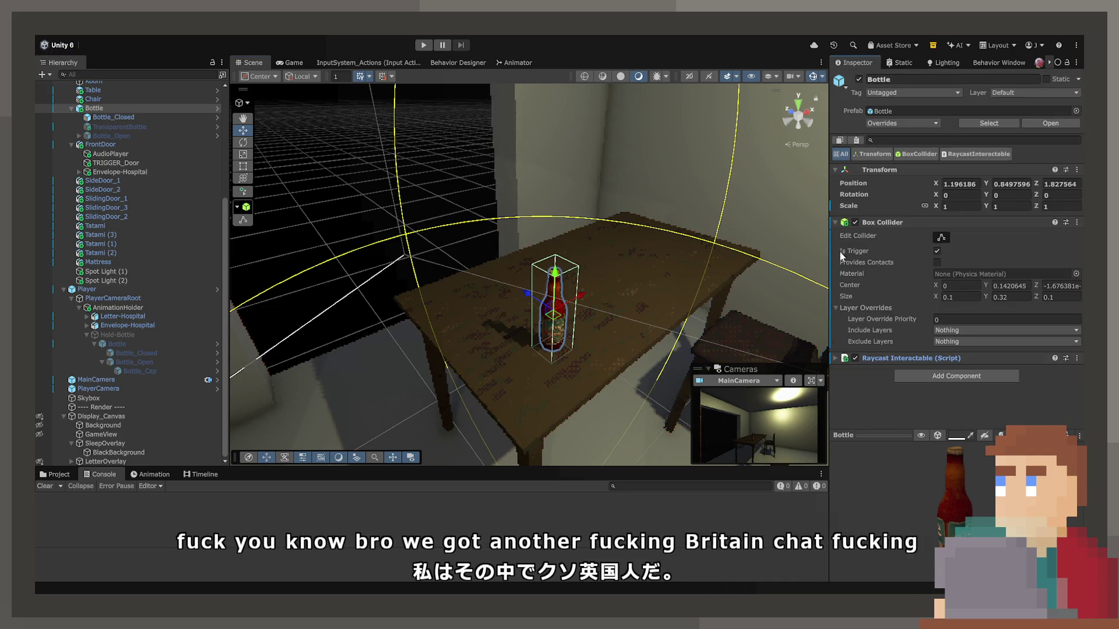
{"action": "left_click", "coordinate": [836, 222]}
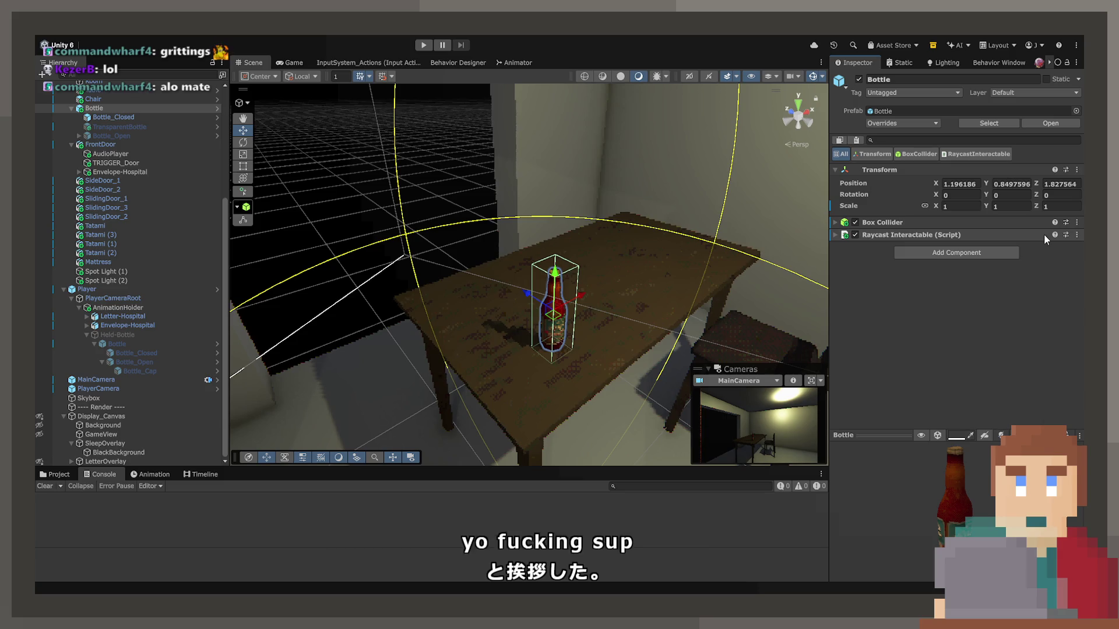
Step: Select Bottle_Closed, collapse its Mesh Renderer, and open the CapRemove script for editing
{"action": "left_click", "coordinate": [111, 117]}
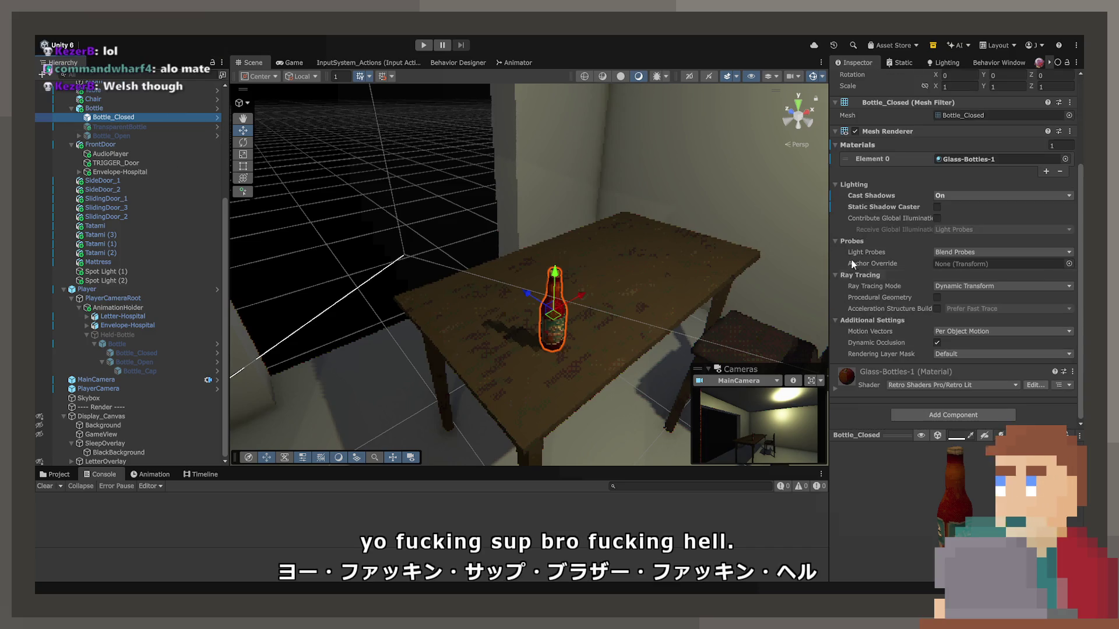
{"action": "left_click", "coordinate": [834, 223]}
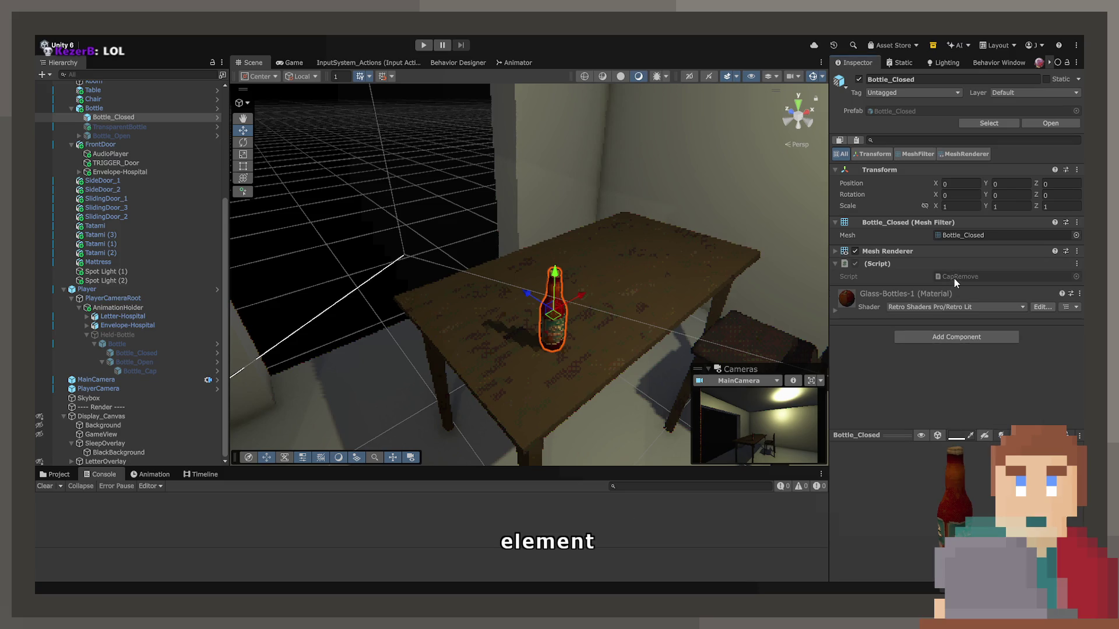
{"action": "double_click", "coordinate": [955, 281]}
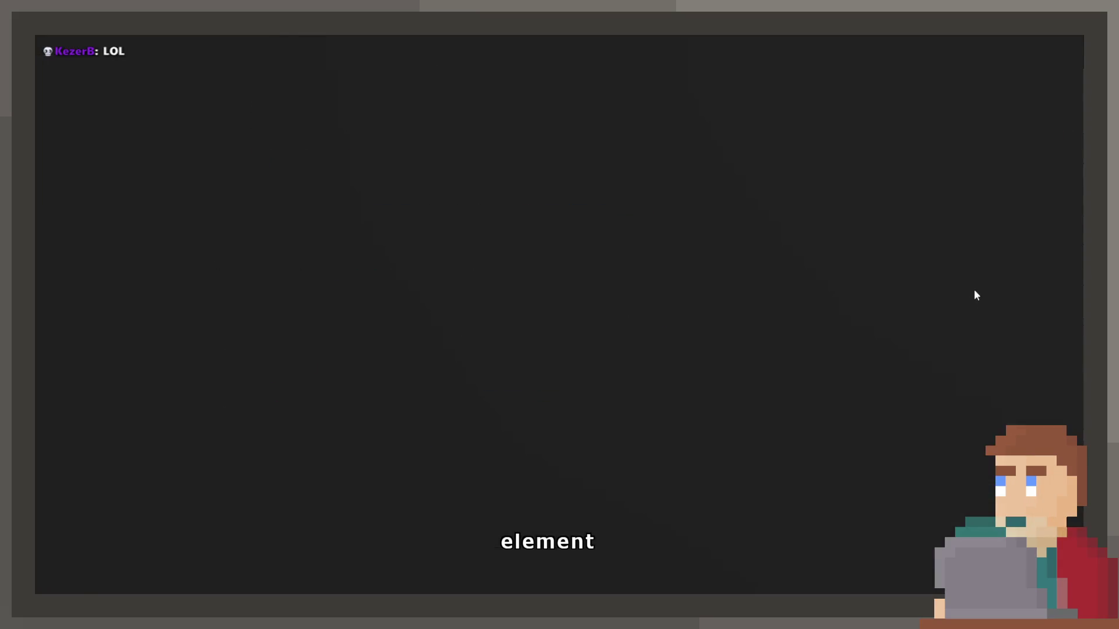
Step: Replace CapRemove's template Start and Update methods with a BottleDrink _bottleDrink field and save
{"action": "left_click", "coordinate": [318, 251]}
{"action": "left_click_drag", "start_coordinate": [318, 250], "coordinate": [256, 123]}
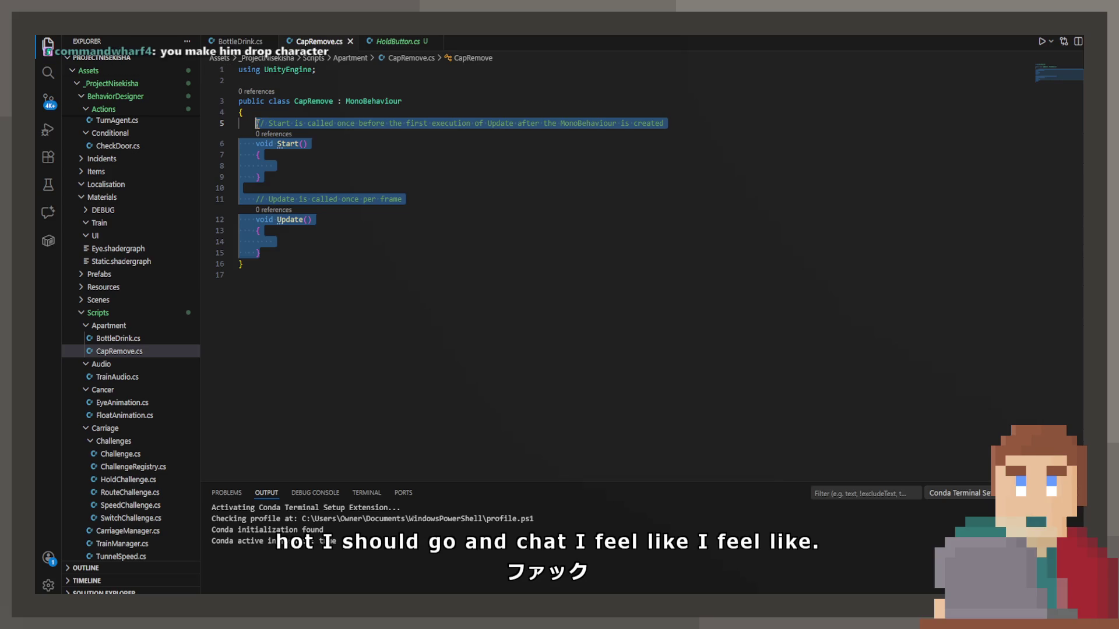
{"action": "type", "text": "private Animator _animator;"}
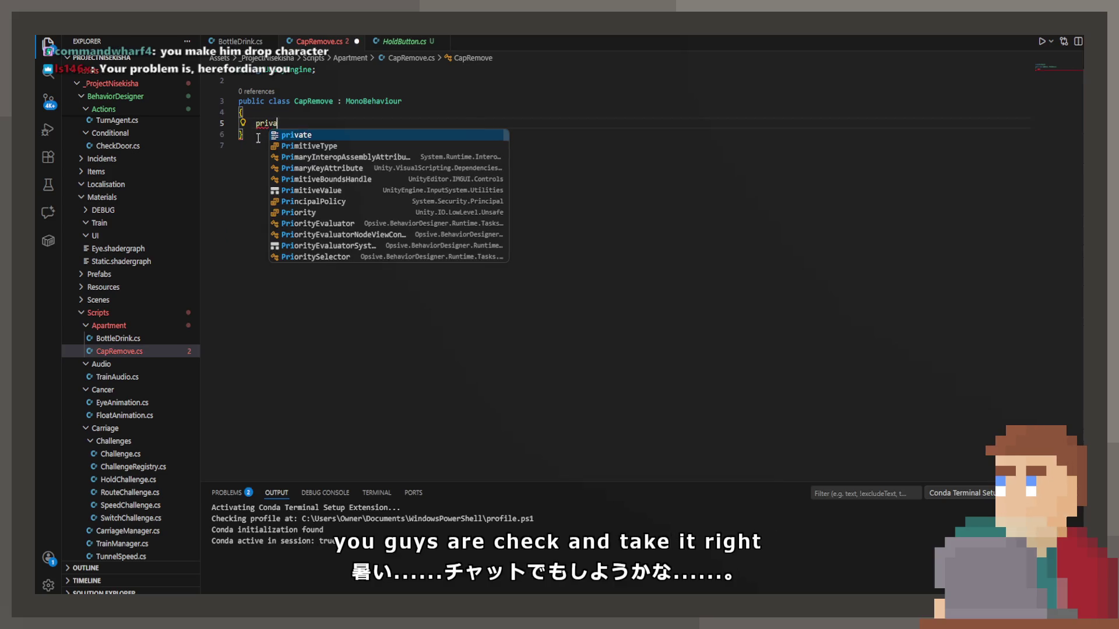
{"action": "key", "text": "ctrl+Left"}
{"action": "key", "text": "ctrl+Left"}
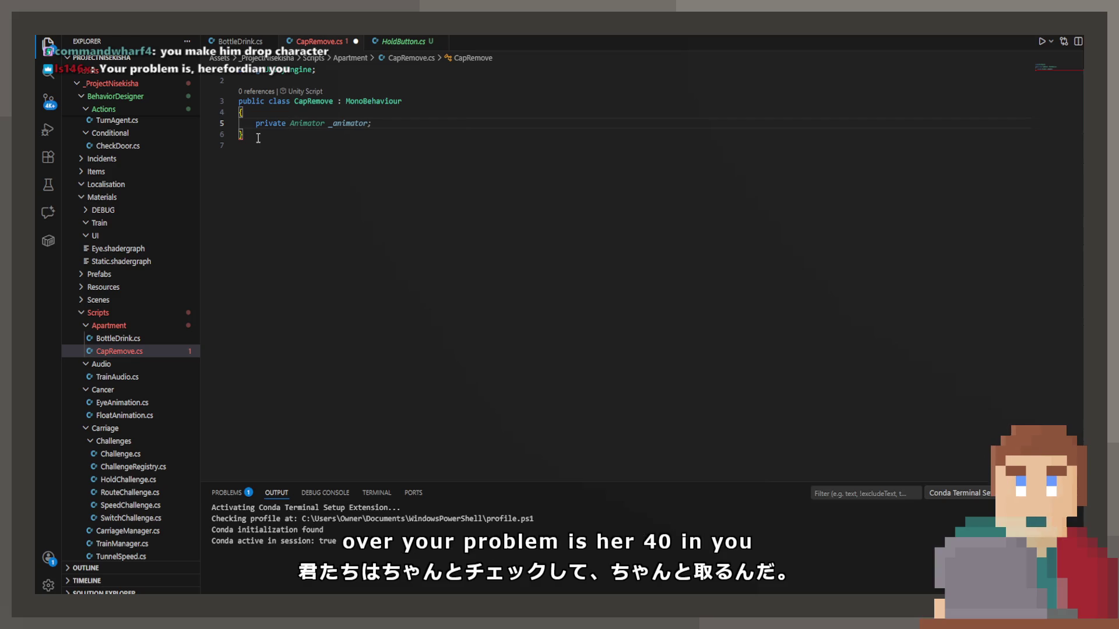
{"action": "key", "text": "shift+End"}
{"action": "type", "text": "B"}
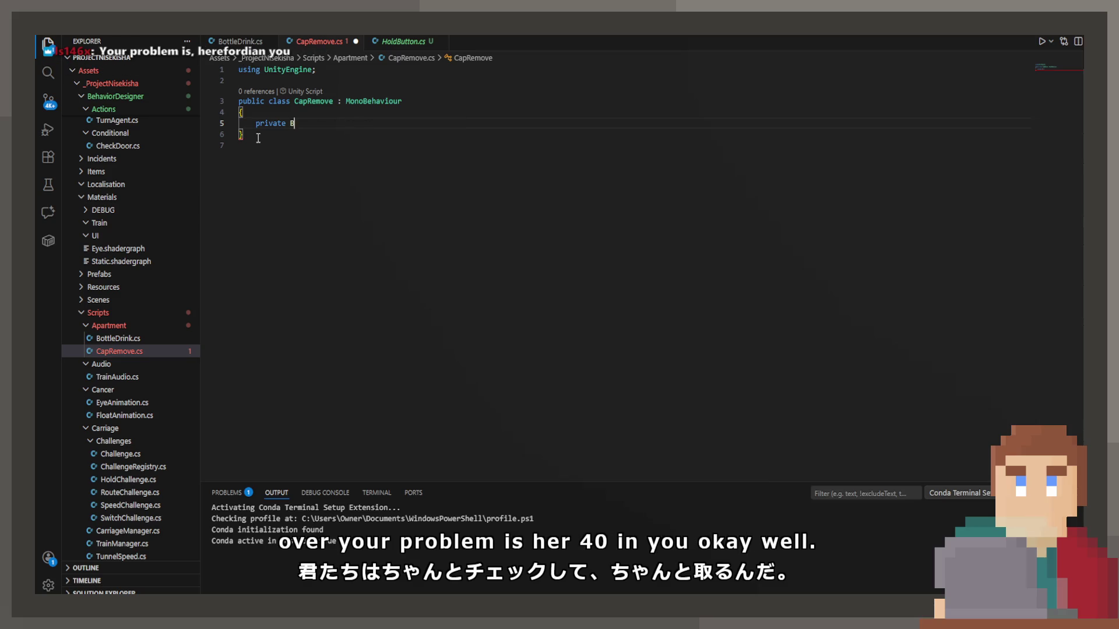
{"action": "type", "text": "ottleDrink _bottleDrink;"}
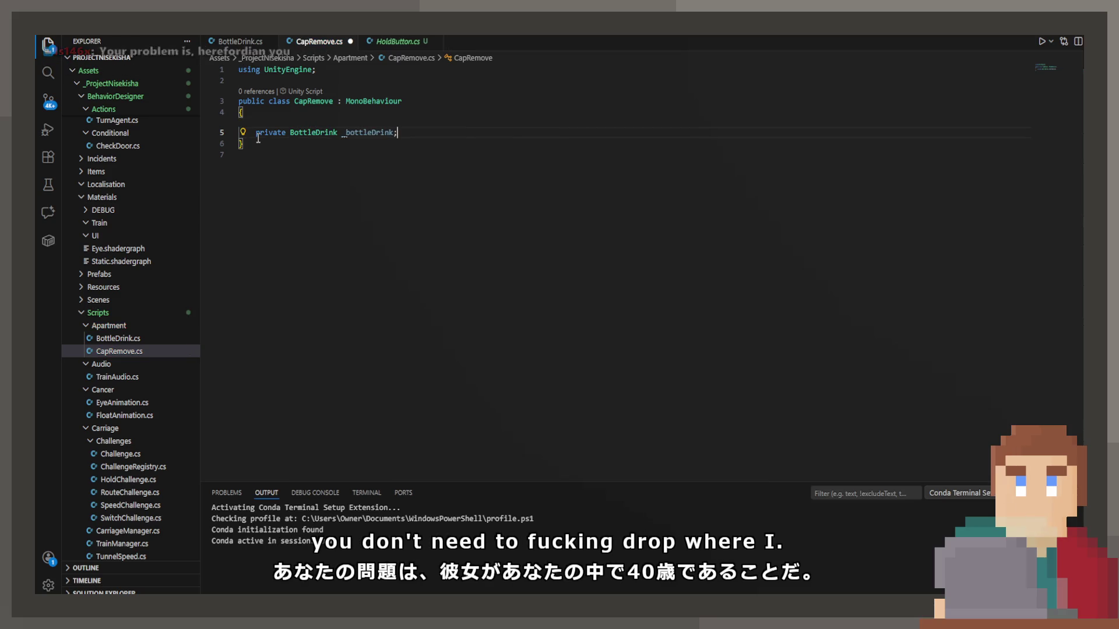
{"action": "key", "text": "ctrl+s"}
Step: Clear the extra suggested lines, prefix the serialized bottleDrink field with an underscore, and add a blank line below
{"action": "key", "text": "Return"}
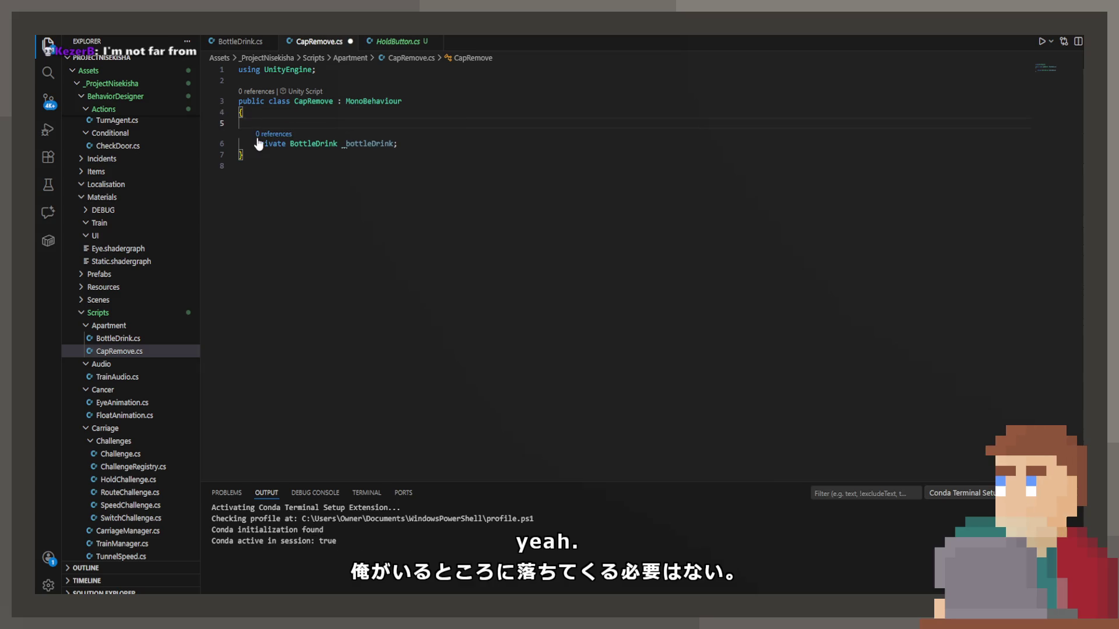
{"action": "key", "text": "Tab"}
{"action": "key", "text": "Tab"}
{"action": "key", "text": "Down"}
{"action": "key", "text": "BackSpace"}
{"action": "key", "text": "BackSpace"}
{"action": "key", "text": "BackSpace"}
{"action": "key", "text": "ctrl+BackSpace"}
{"action": "key", "text": "ctrl+BackSpace"}
{"action": "key", "text": "ctrl+BackSpace"}
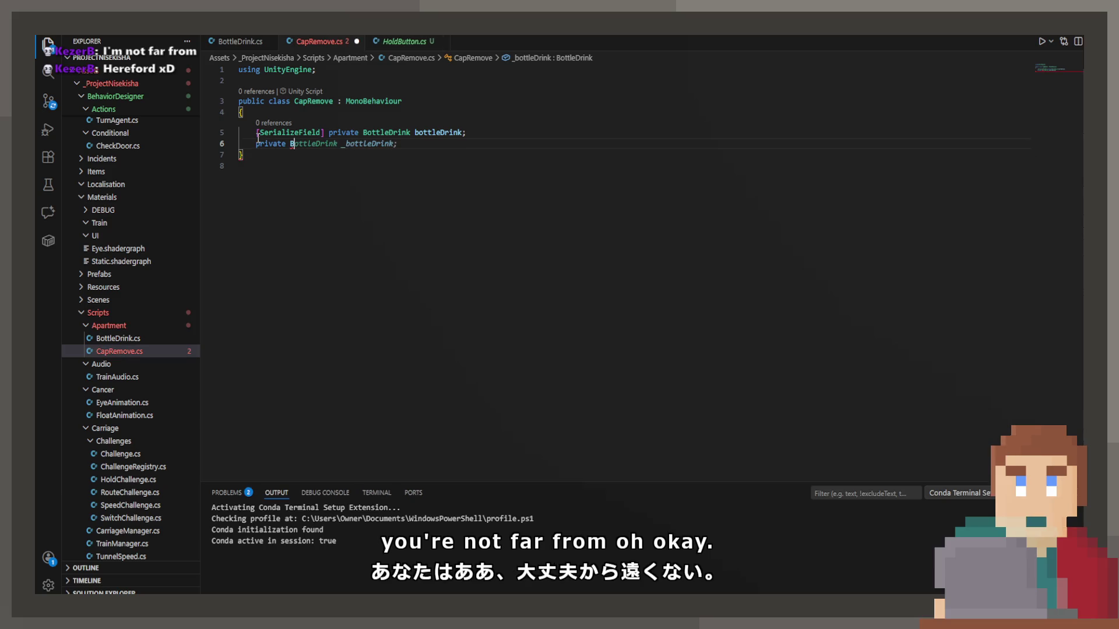
{"action": "key", "text": "BackSpace"}
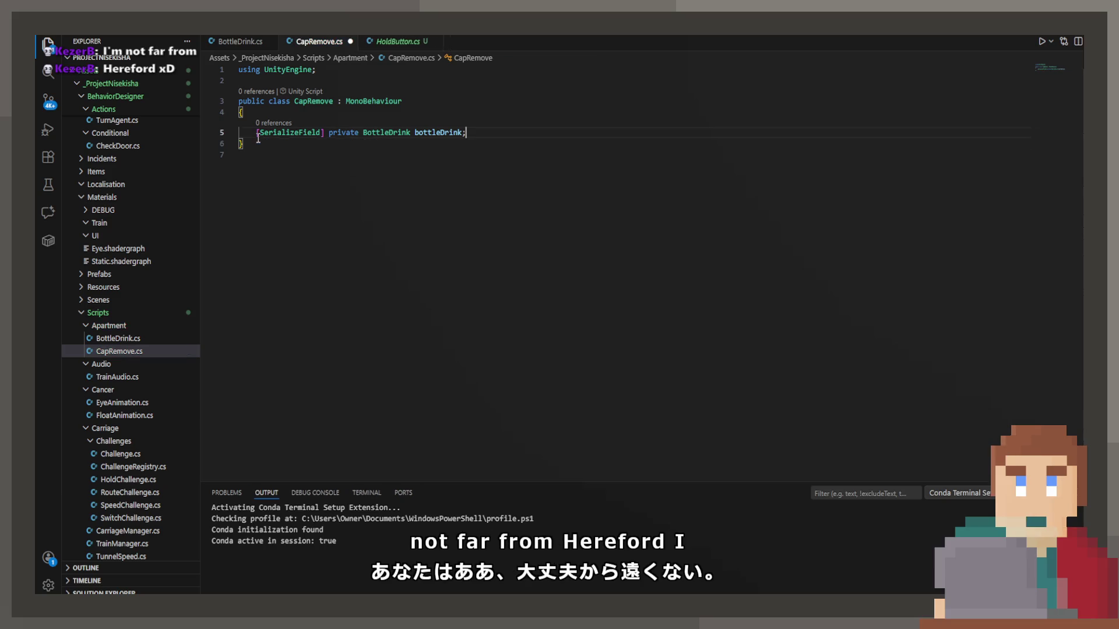
{"action": "key", "text": "Left"}
{"action": "key", "text": "Left"}
{"action": "key", "text": "Left"}
{"action": "key", "text": "Left"}
{"action": "key", "text": "Left"}
{"action": "key", "text": "Left"}
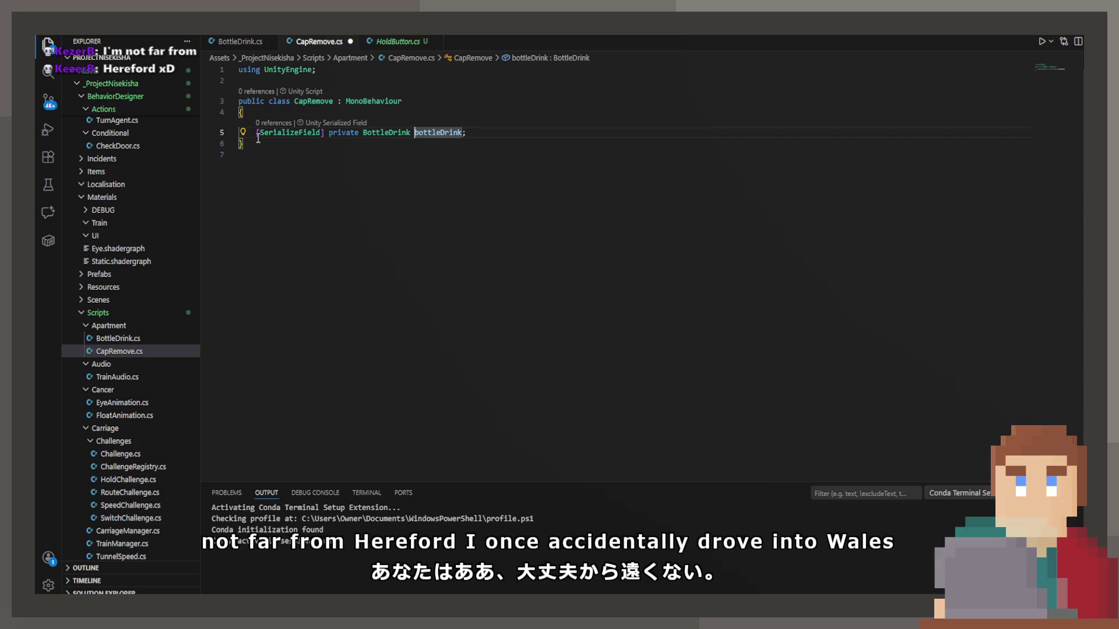
{"action": "type", "text": "_"}
{"action": "key", "text": "ctrl+s"}
{"action": "key", "text": "End"}
{"action": "key", "text": "Return"}
{"action": "key", "text": "Return"}
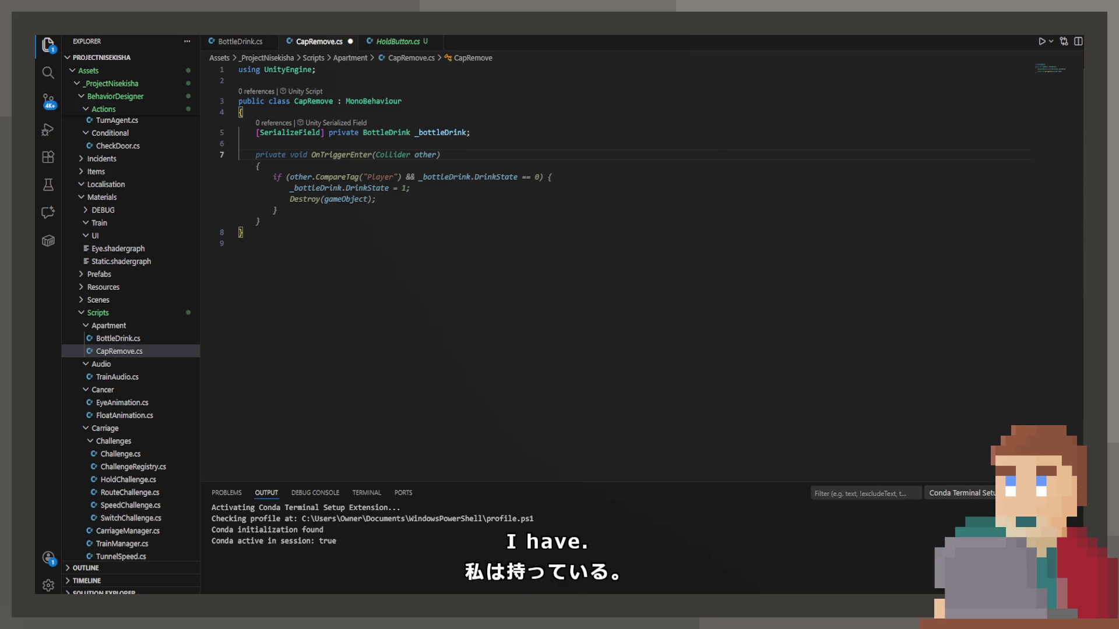
{"action": "key", "text": "Escape"}
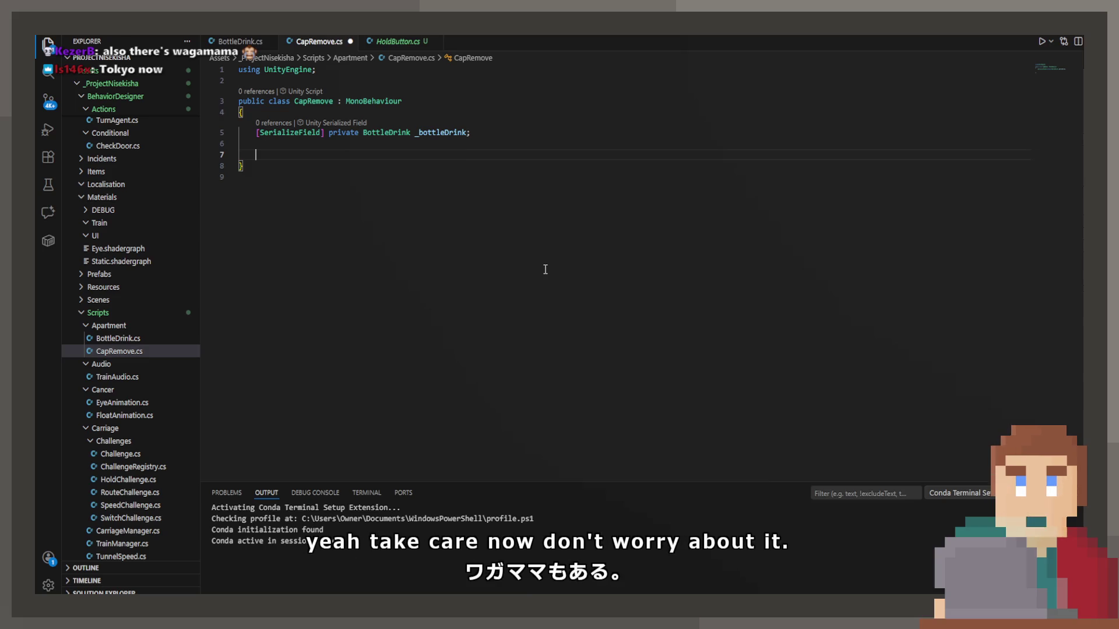
Step: Add a private OnEnable method to CapRemove and start a _bottleDrink reference inside it
{"action": "type", "text": "private void OnE"}
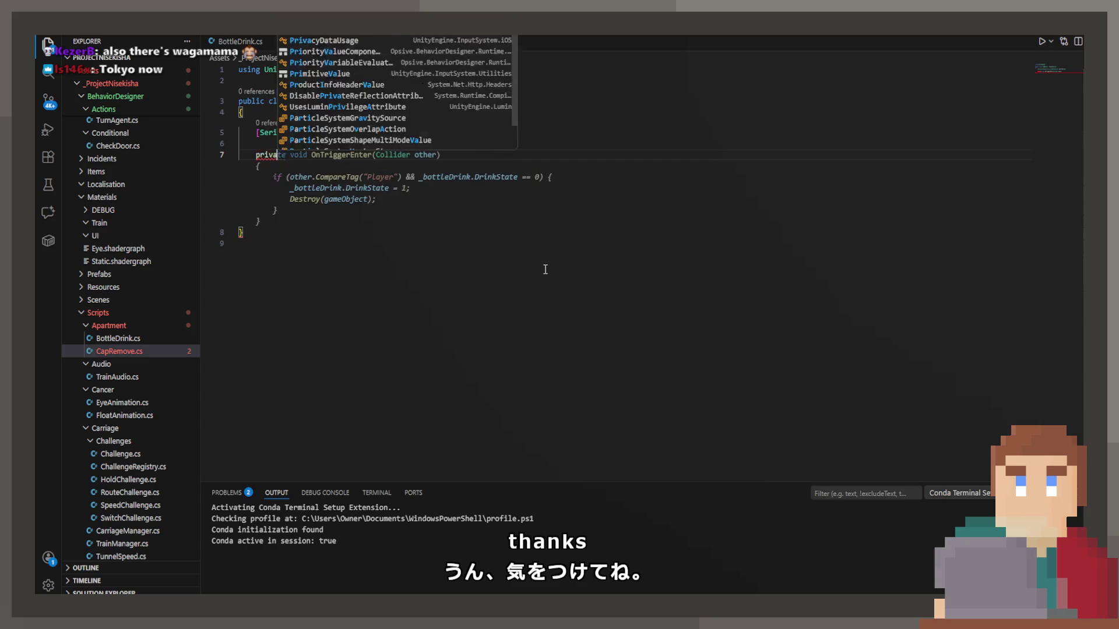
{"action": "type", "text": "n"}
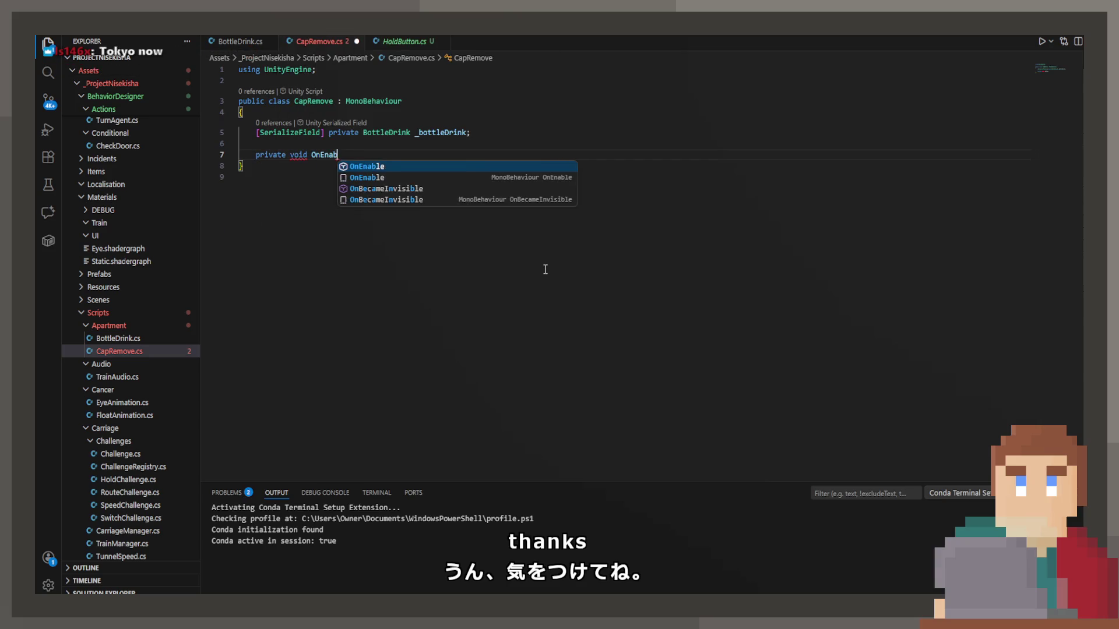
{"action": "key", "text": "Return"}
{"action": "key", "text": "Up"}
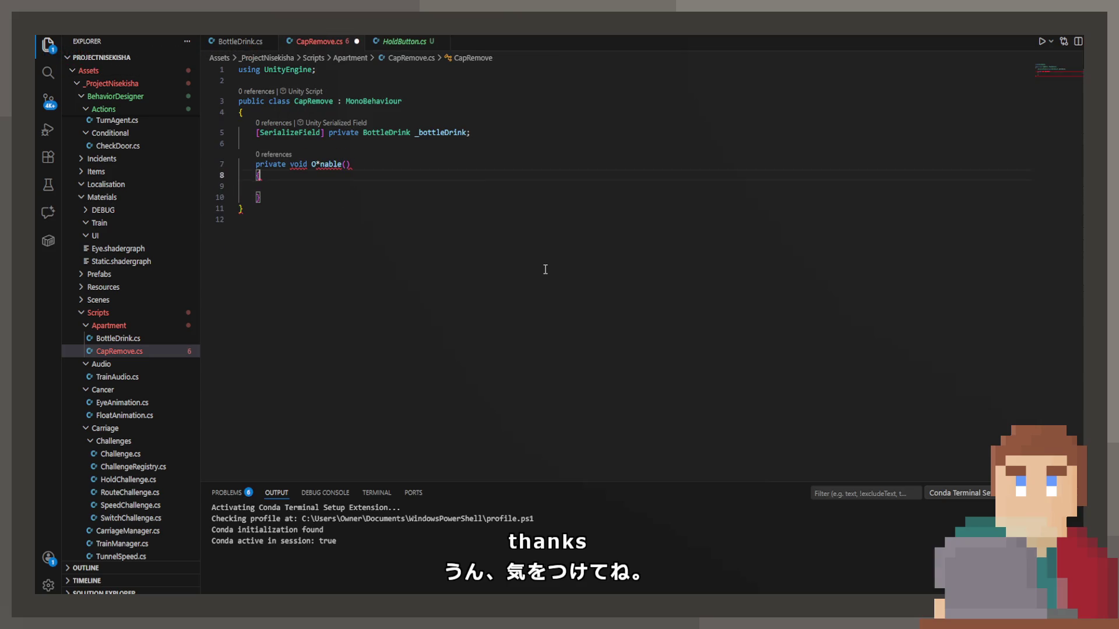
{"action": "key", "text": "ctrl+z"}
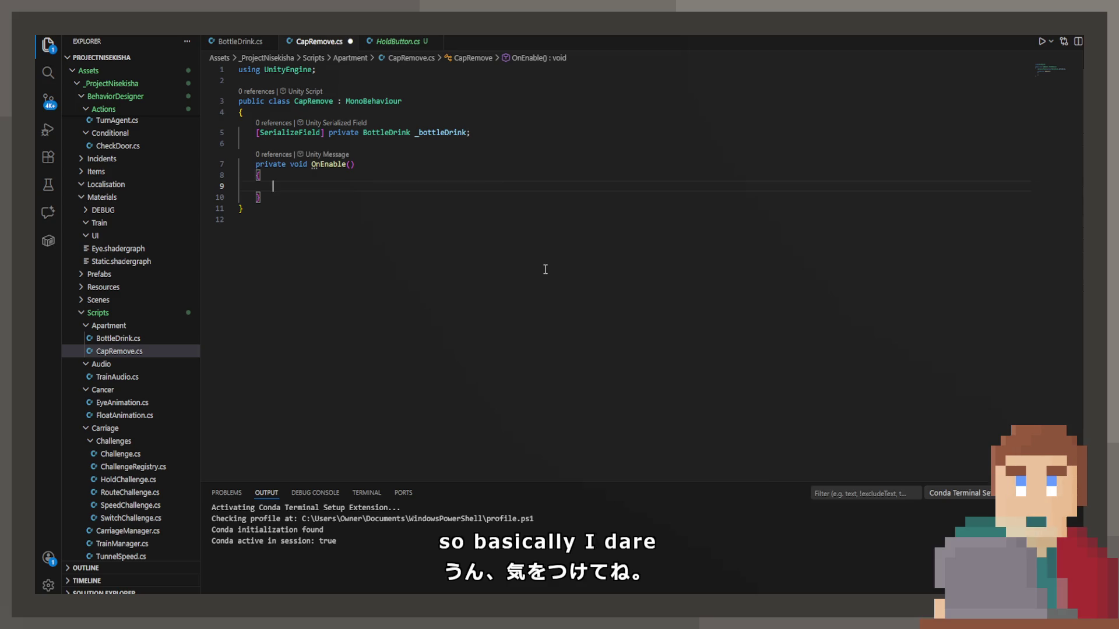
{"action": "type", "text": "_b"}
{"action": "key", "text": "Tab"}
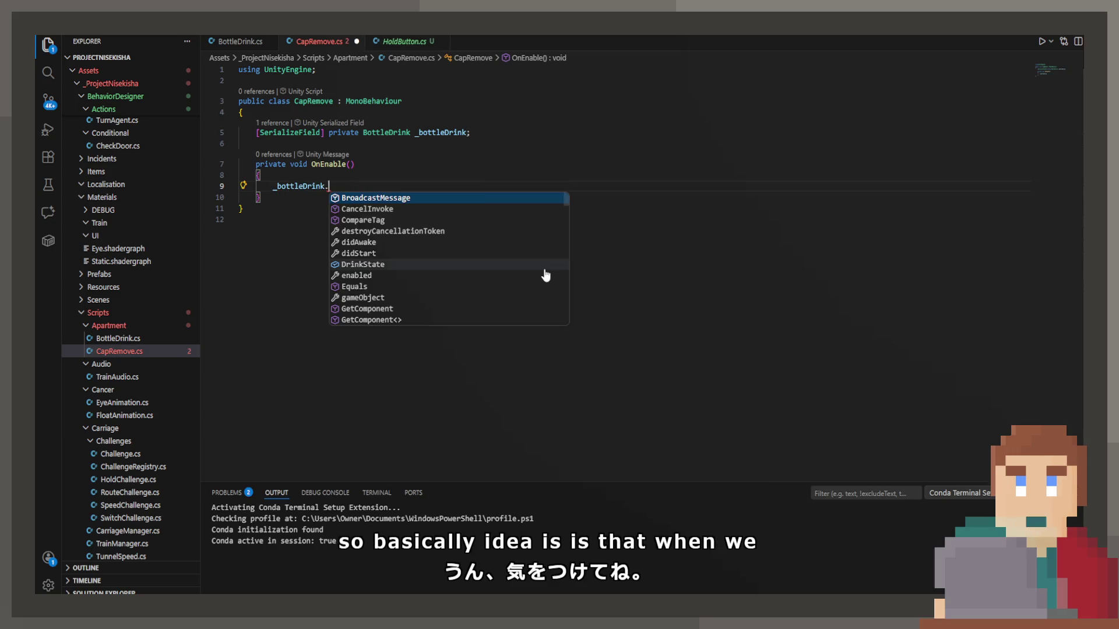
{"action": "type", "text": ".Bot"}
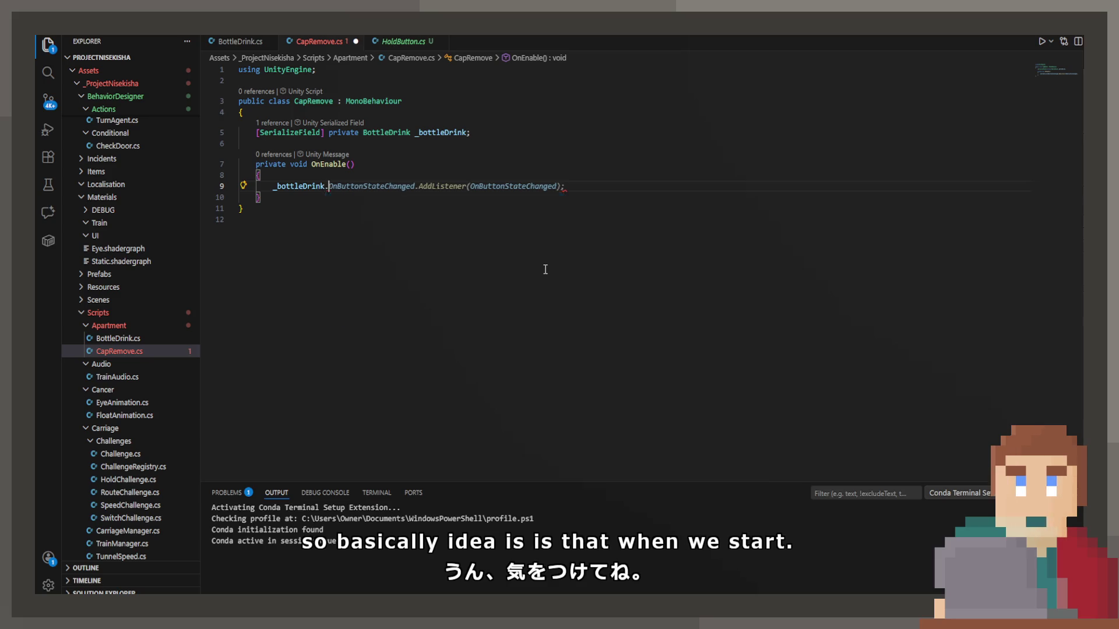
{"action": "key", "text": "BackSpace"}
{"action": "key", "text": "BackSpace"}
{"action": "key", "text": "BackSpace"}
{"action": "type", "text": "On"}
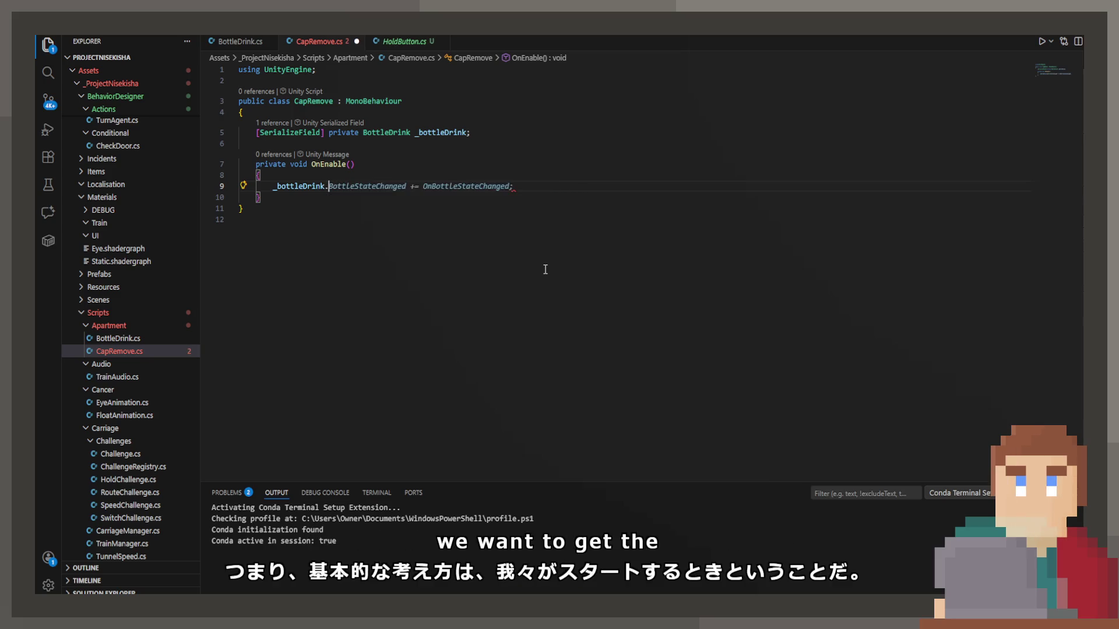
{"action": "key", "text": "Tab"}
Step: Check the DrinkState field in BottleDrink.cs and write the condition if (_bottleDrink.DrinkState > 0)
{"action": "left_click", "coordinate": [236, 42]}
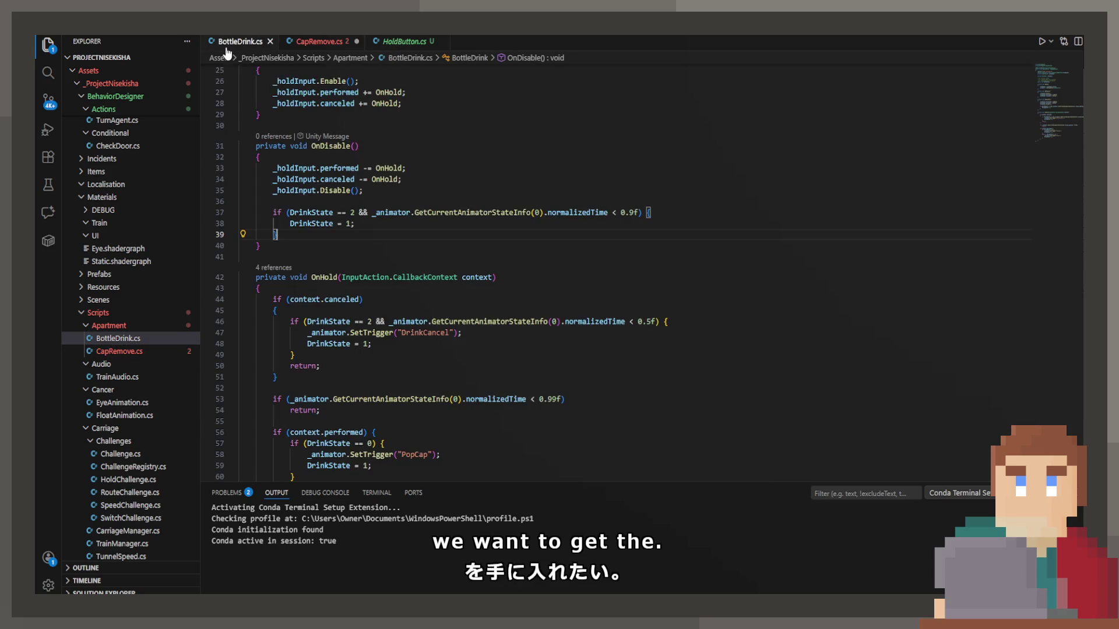
{"action": "scroll", "coordinate": [315, 164], "scroll_direction": "up", "scroll_amount": 10}
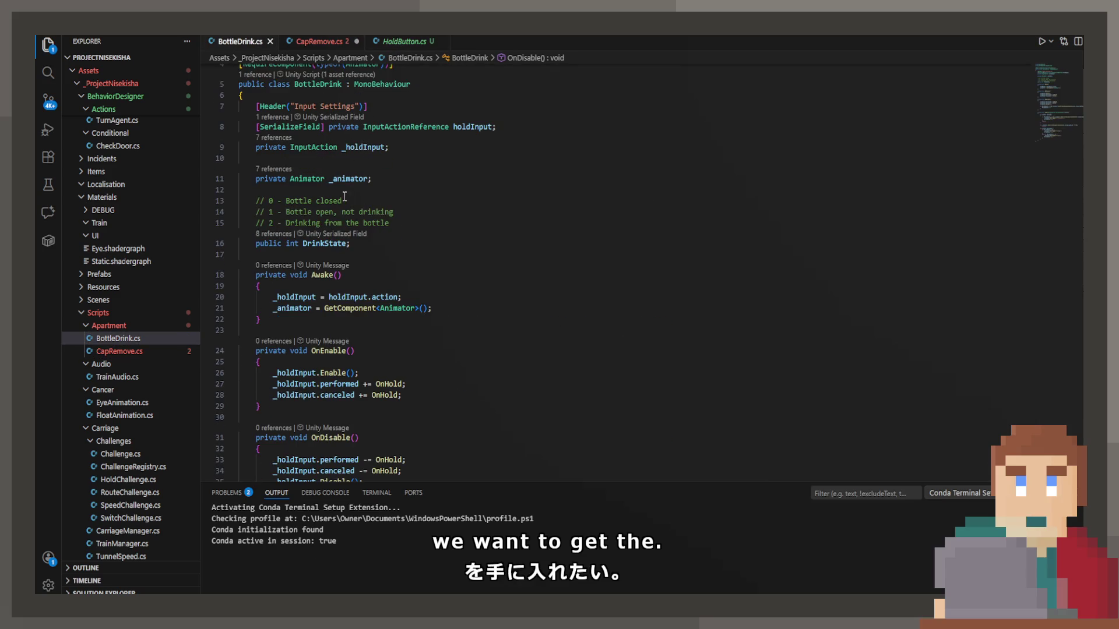
{"action": "scroll", "coordinate": [344, 196], "scroll_direction": "up", "scroll_amount": 1}
{"action": "double_click", "coordinate": [324, 281]}
{"action": "left_click", "coordinate": [313, 42]}
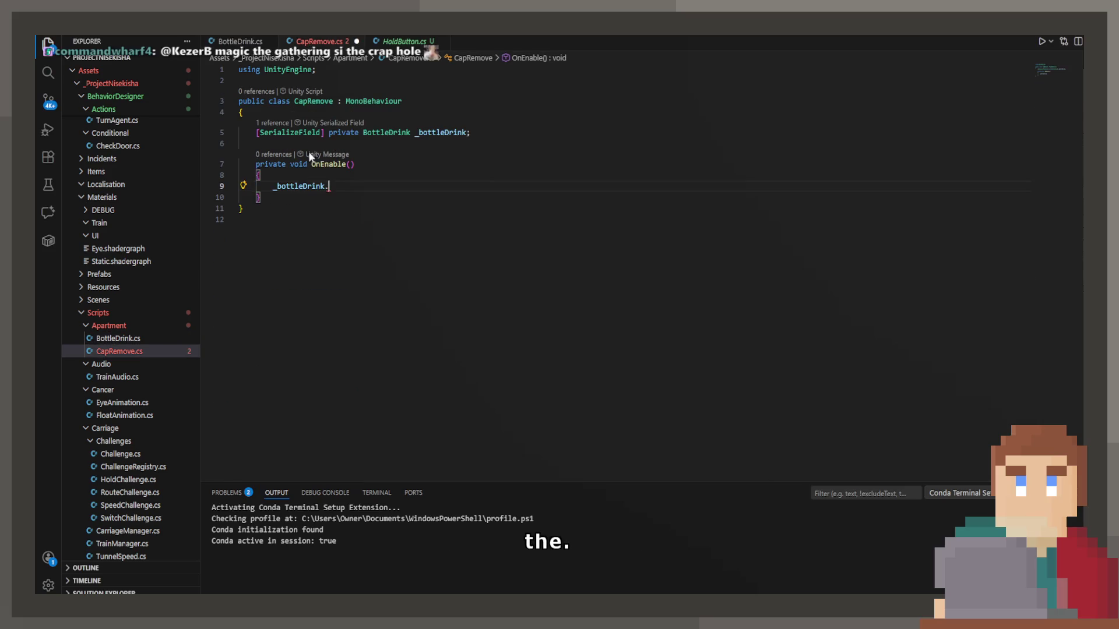
{"action": "type", "text": "DrinkState"}
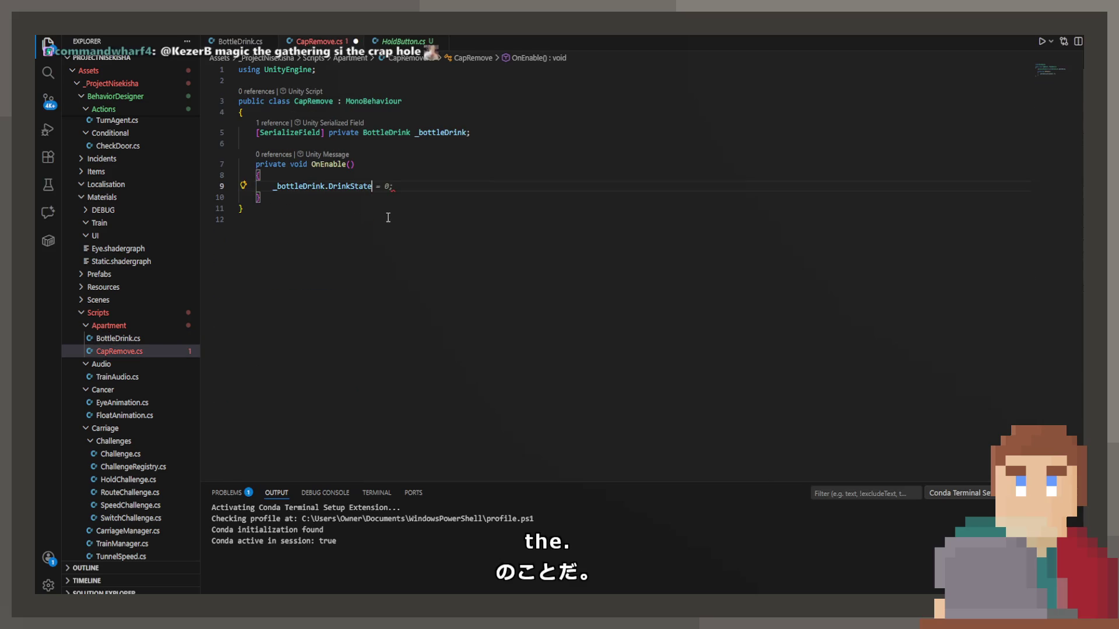
{"action": "key", "text": "Home"}
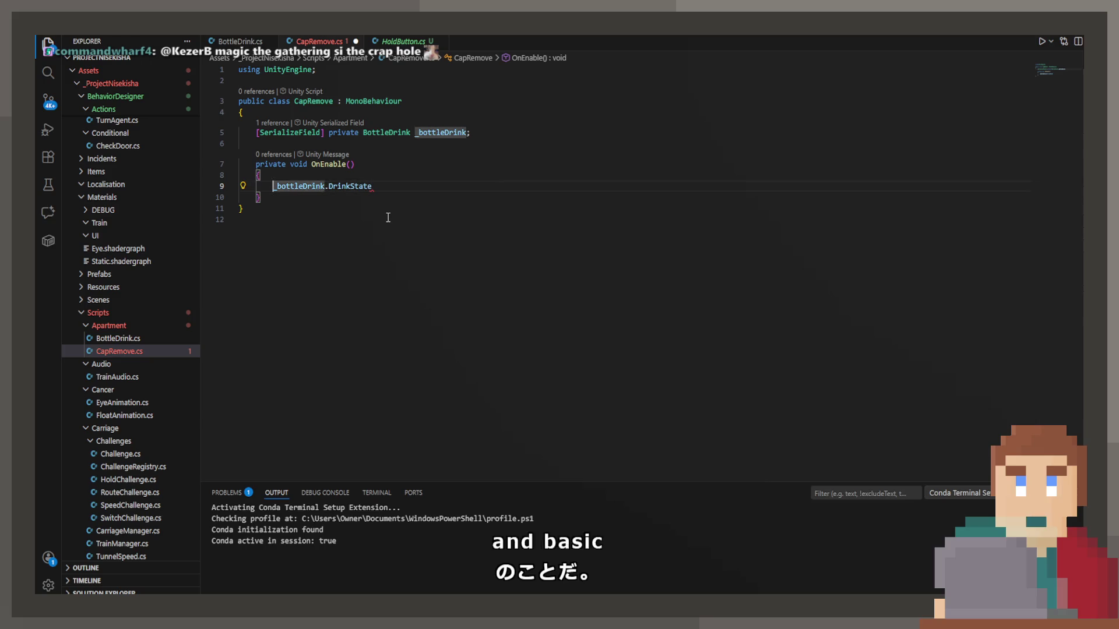
{"action": "type", "text": "if ("}
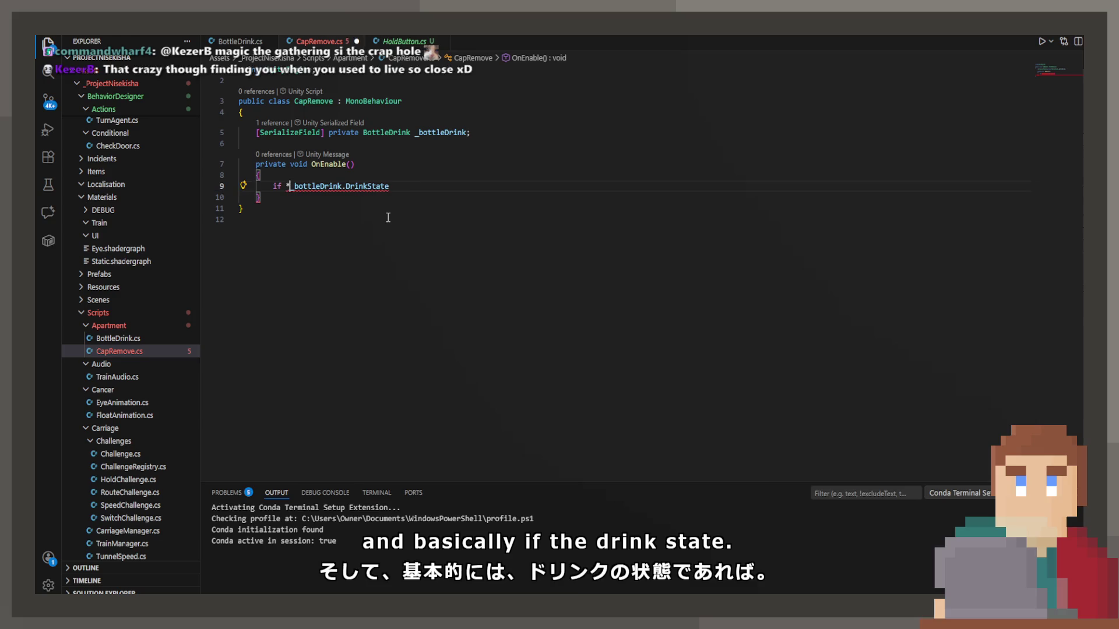
{"action": "key", "text": "Right"}
{"action": "key", "text": "Right"}
{"action": "key", "text": "Right"}
{"action": "key", "text": "Right"}
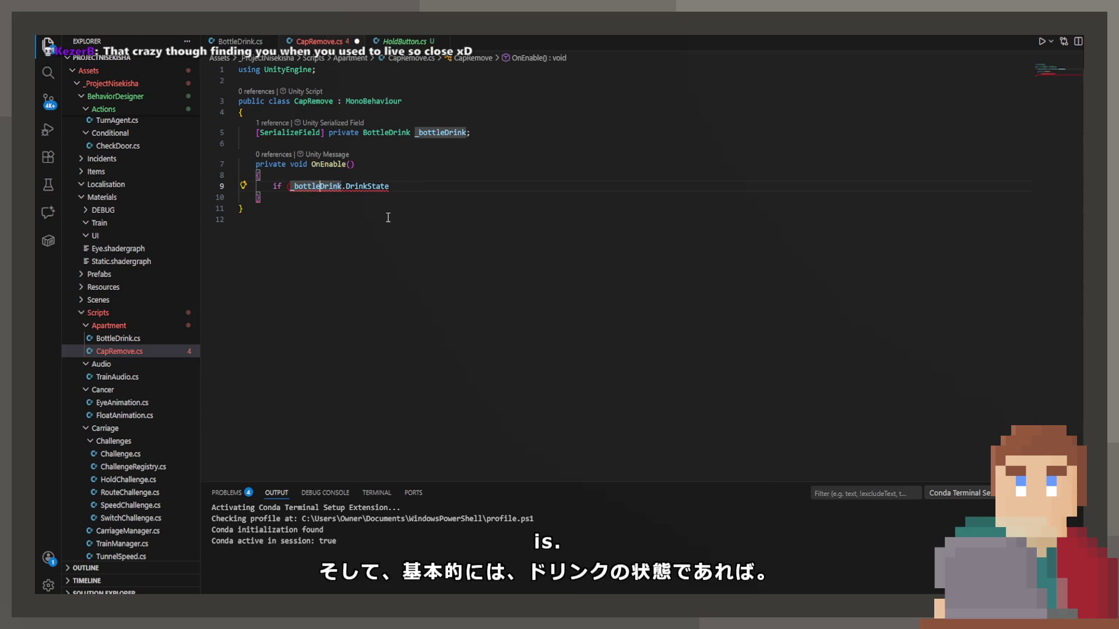
{"action": "type", "text": " > 0"}
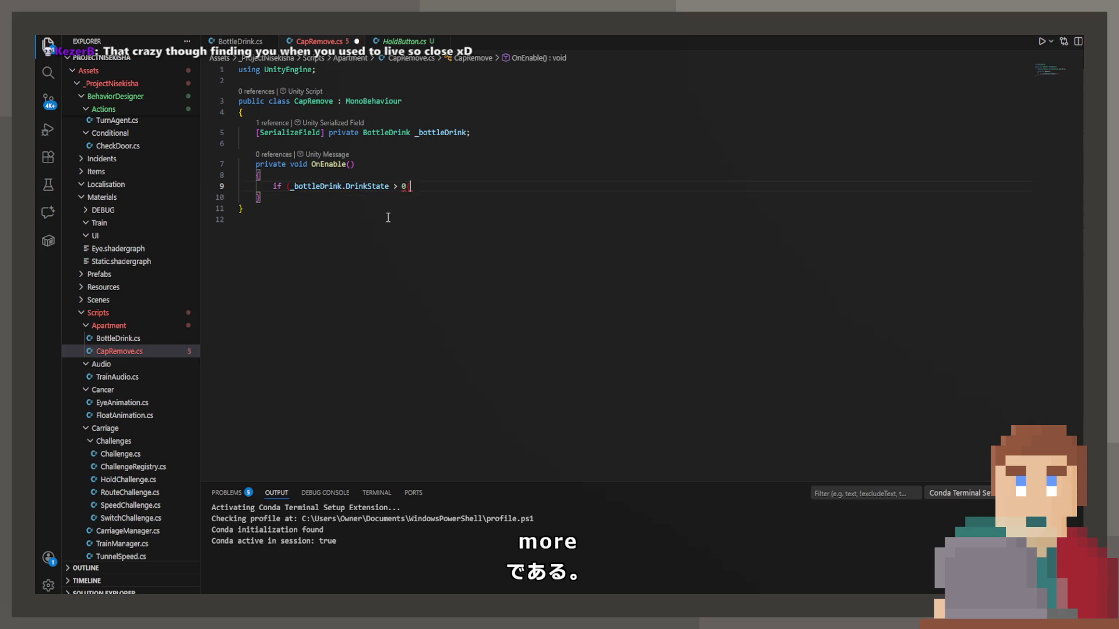
Step: Complete the if block with gameObject.SetActive(false); and save CapRemove.cs
{"action": "key", "text": "End"}
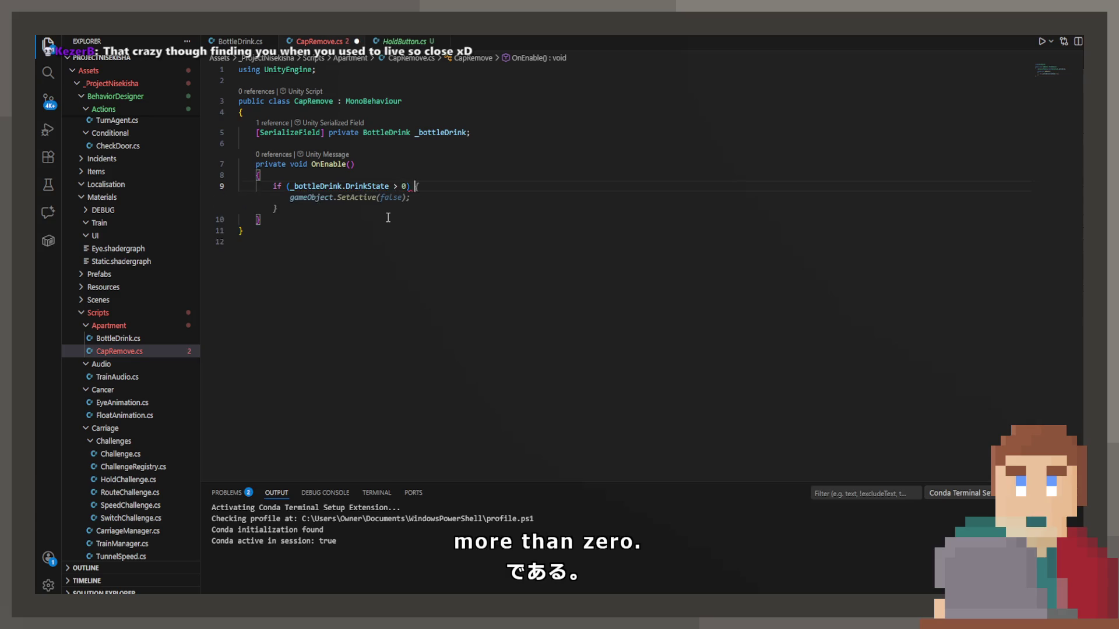
{"action": "key", "text": "Return"}
{"action": "key", "text": "Escape"}
{"action": "key", "text": "Down"}
{"action": "key", "text": "End"}
{"action": "key", "text": "Return"}
{"action": "type", "text": "}"}
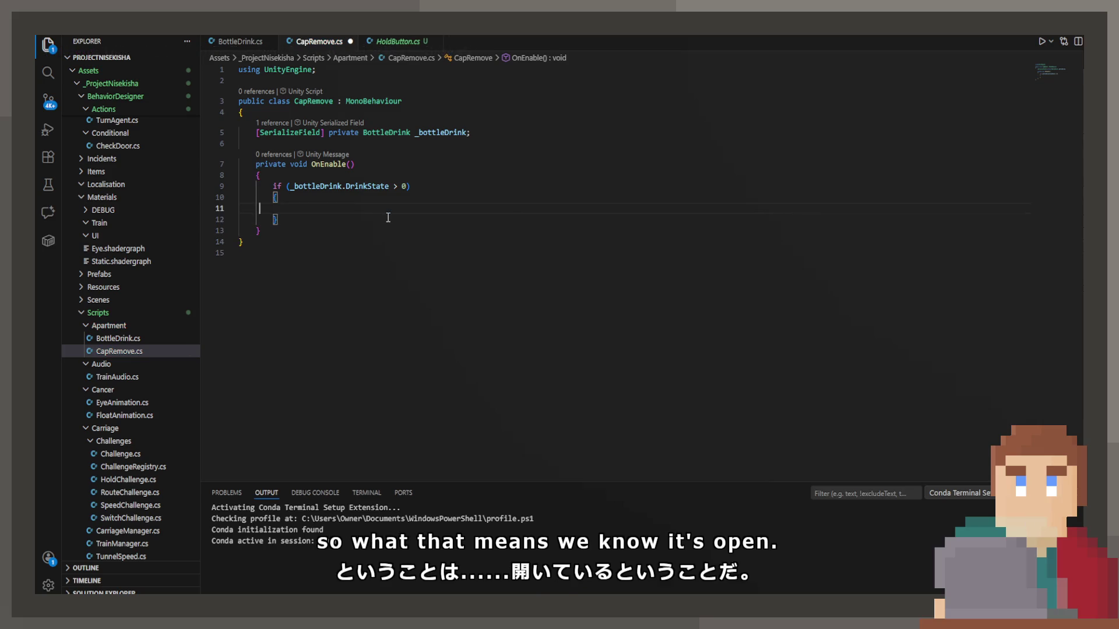
{"action": "key", "text": "Up"}
{"action": "type", "text": "gameObject.SetActive(false);"}
{"action": "key", "text": "ctrl+s"}
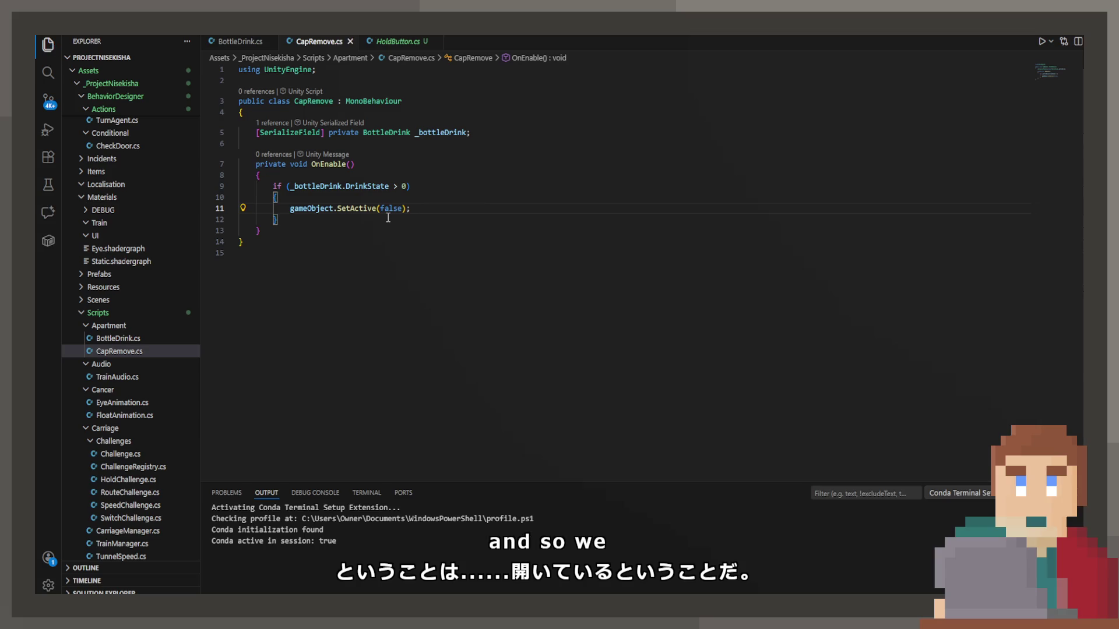
{"action": "key", "text": "alt+Tab"}
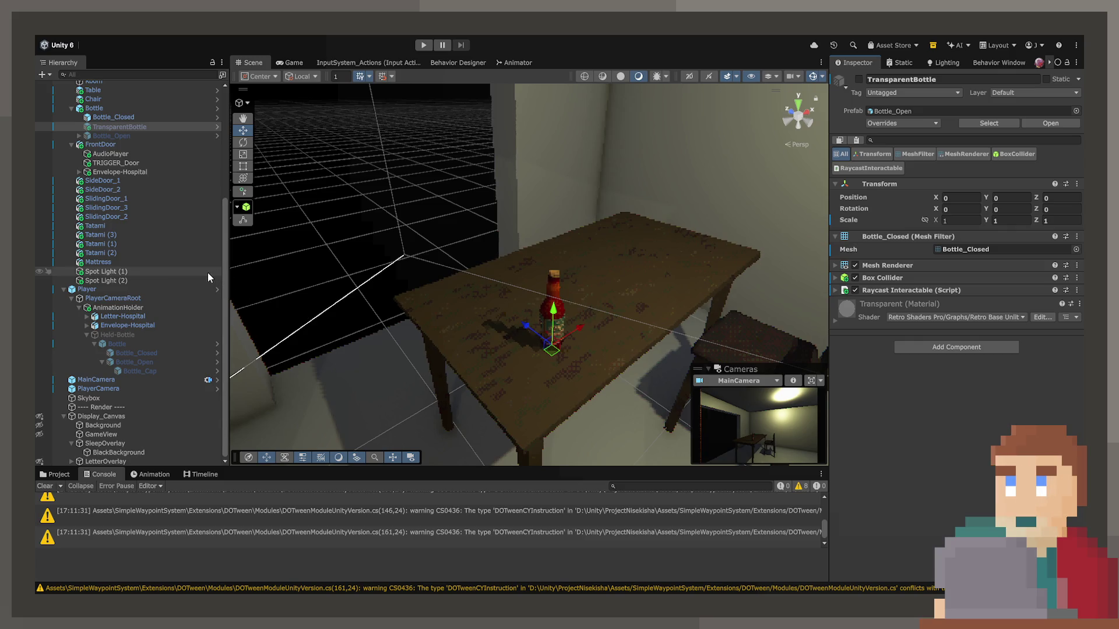
Step: Select Bottle_Open to review its Inspector components, orbiting the Scene view slightly around the table
{"action": "left_click", "coordinate": [106, 136]}
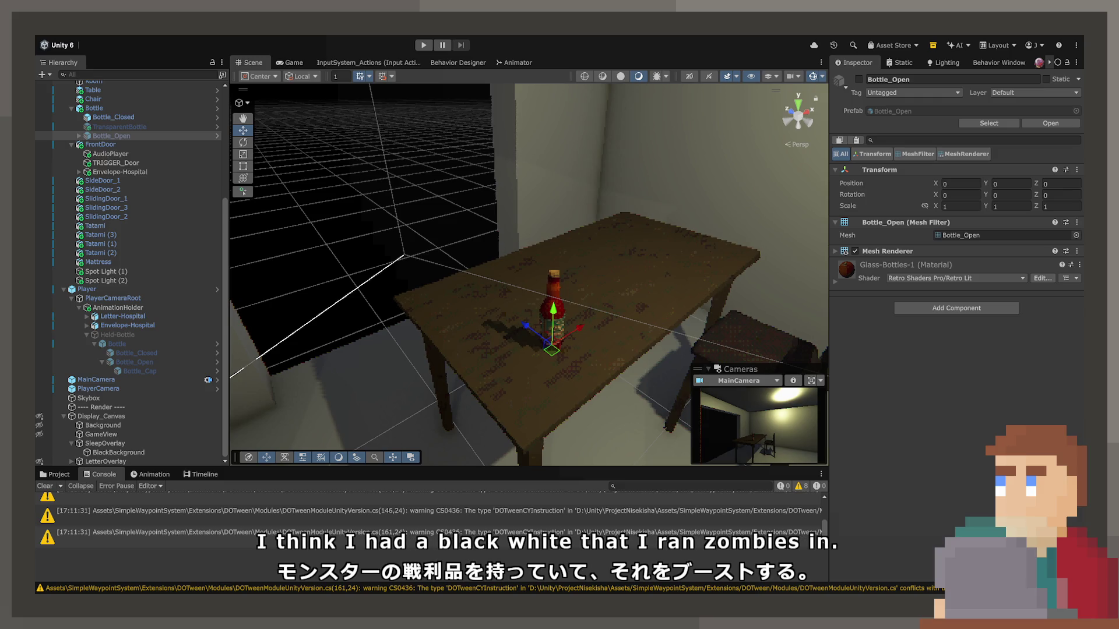
{"action": "left_click_drag", "start_coordinate": [474, 292], "coordinate": [479, 302]}
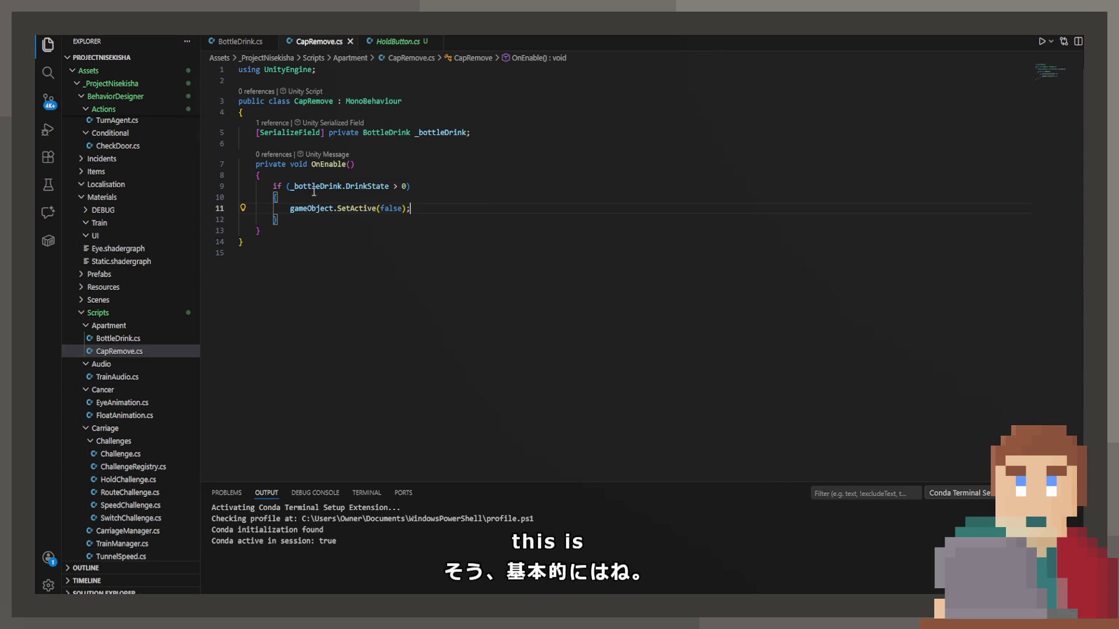
Step: Check DrinkState's comment in BottleDrink.cs, then try a transform.parent.Find line above SetActive in CapRemove
{"action": "left_click", "coordinate": [366, 186], "text": "ctrl"}
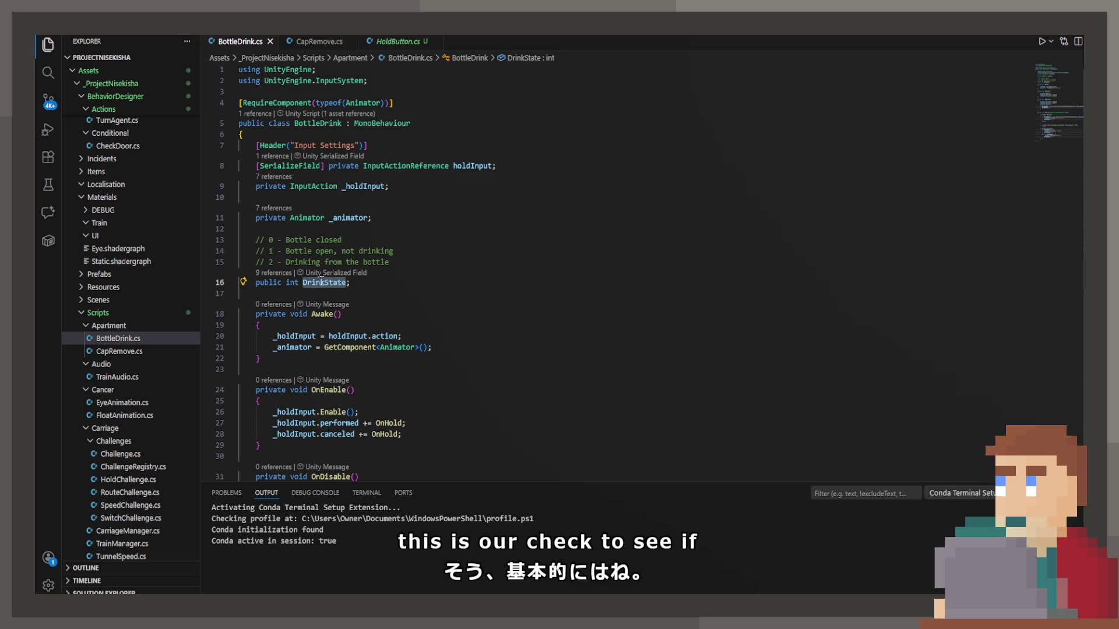
{"action": "left_click_drag", "start_coordinate": [257, 251], "coordinate": [420, 253]}
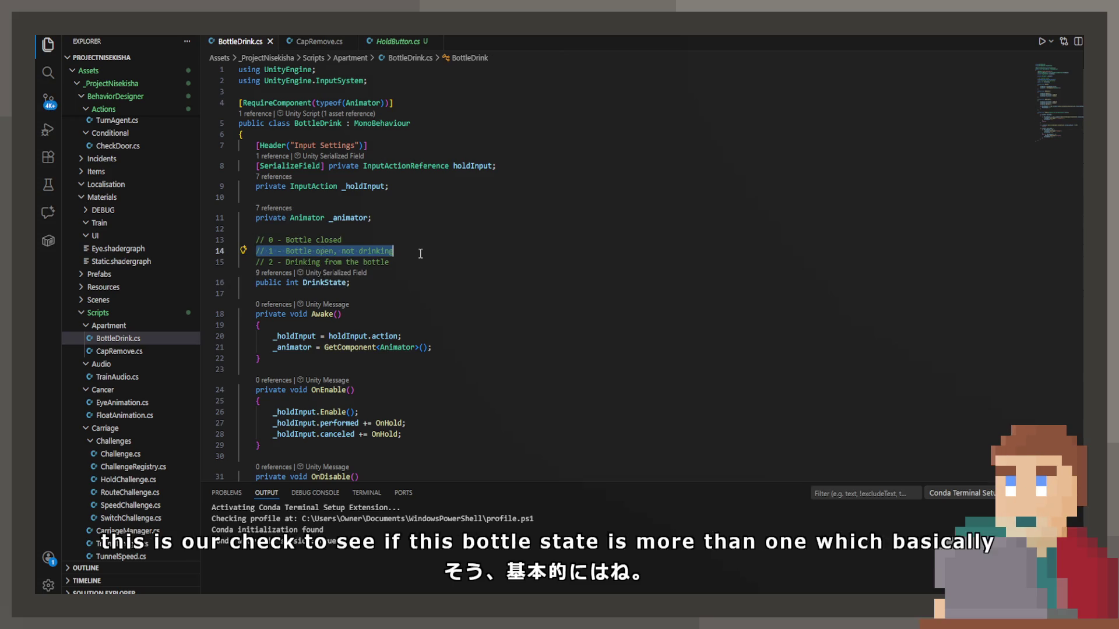
{"action": "left_click", "coordinate": [319, 41]}
{"action": "type", "text": "tr"}
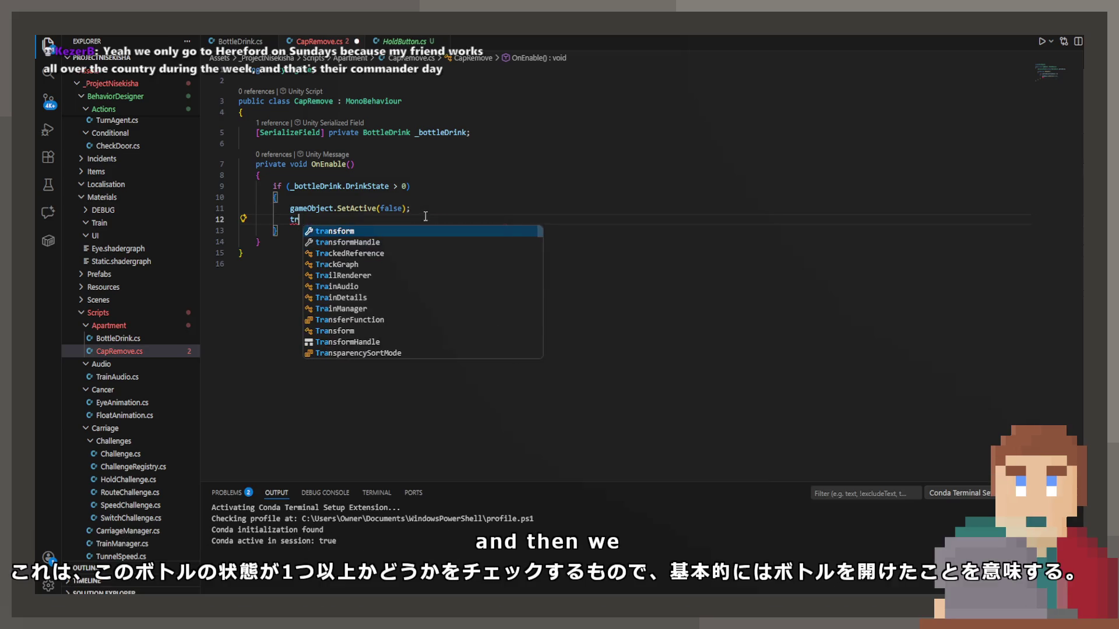
{"action": "key", "text": "BackSpace"}
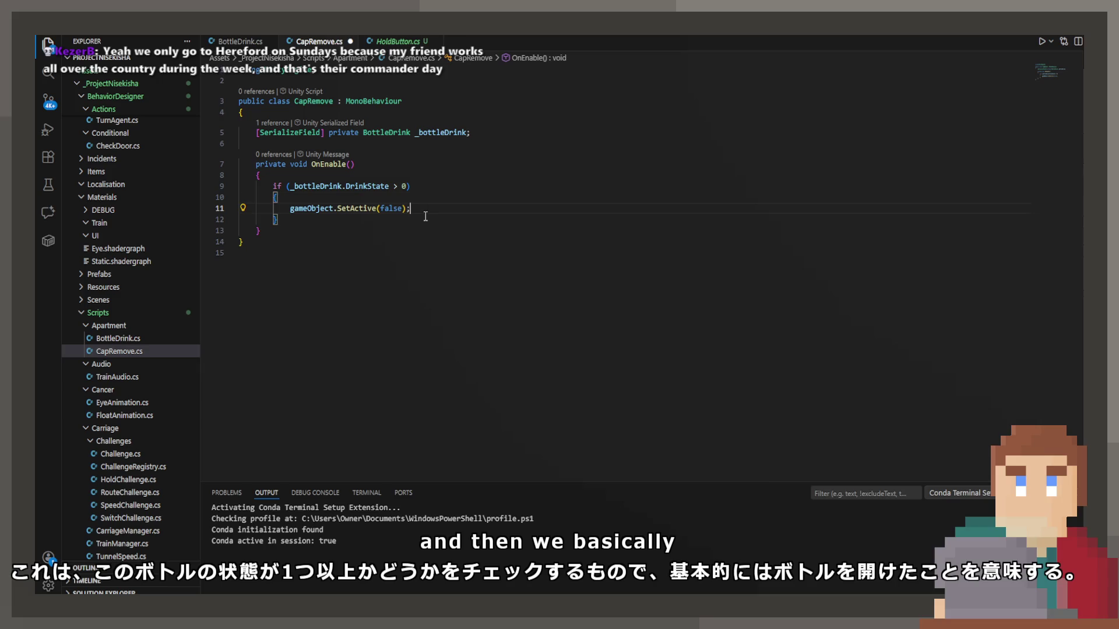
{"action": "key", "text": "ctrl+shift+Return"}
{"action": "type", "text": "transform.parent.Find"}
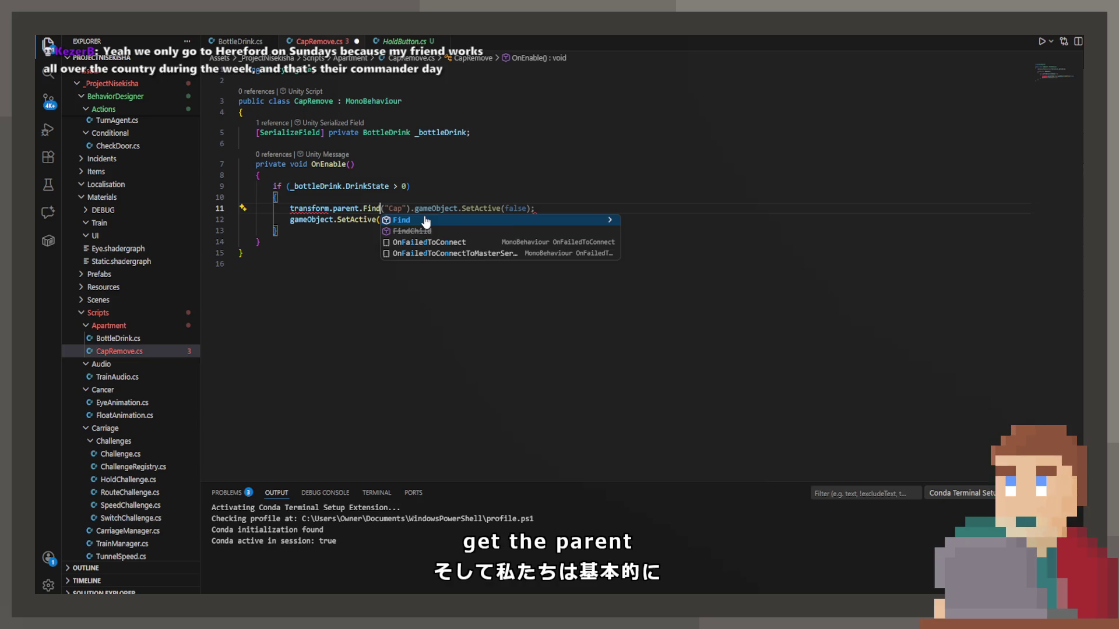
{"action": "type", "text": "("}
{"action": "key", "text": "BackSpace"}
{"action": "type", "text": "*"}
{"action": "type", "text": "\""}
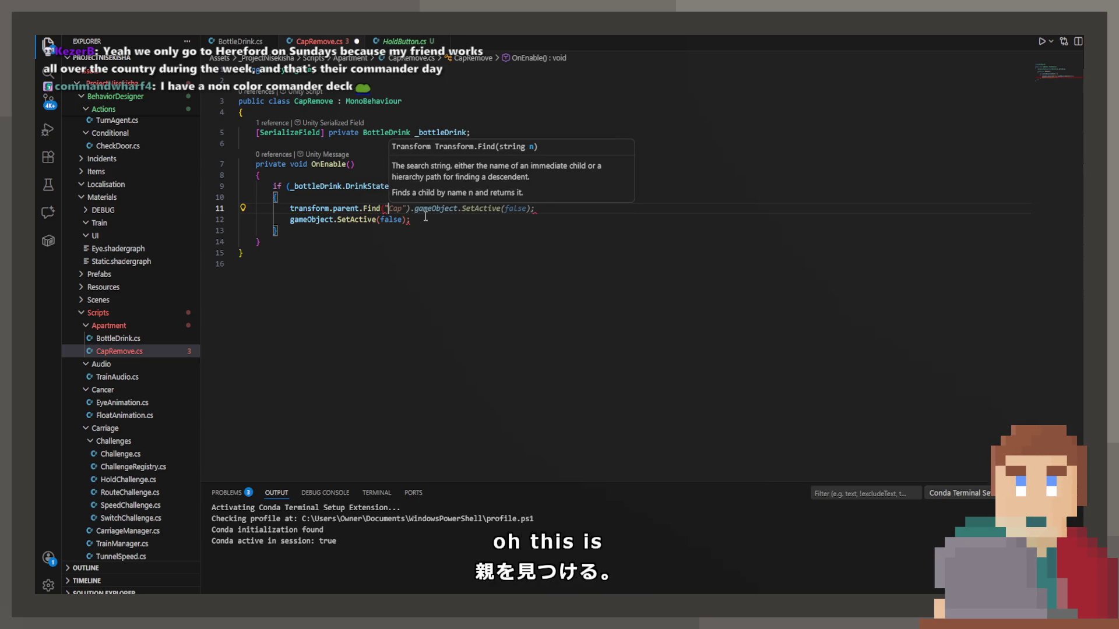
{"action": "key", "text": "BackSpace"}
{"action": "key", "text": "BackSpace"}
{"action": "key", "text": "BackSpace"}
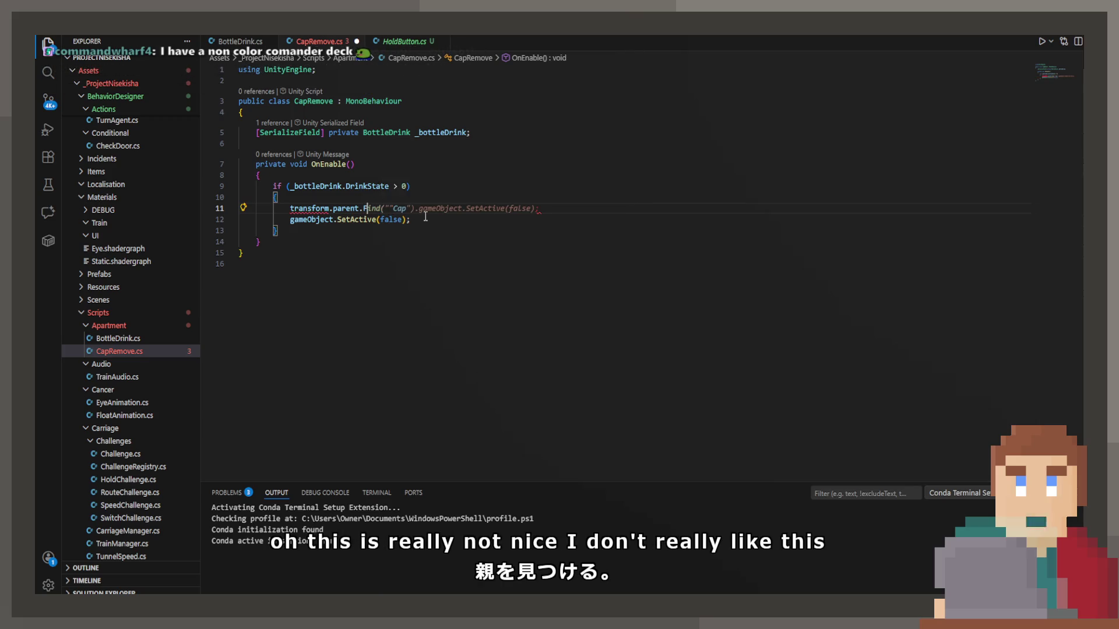
{"action": "type", "text": "/"}
{"action": "key", "text": "BackSpace"}
Step: Try a GetComponentInChildren<Transform> call, then delete it, leaving a SetActive(false) line
{"action": "type", "text": "GetCom"}
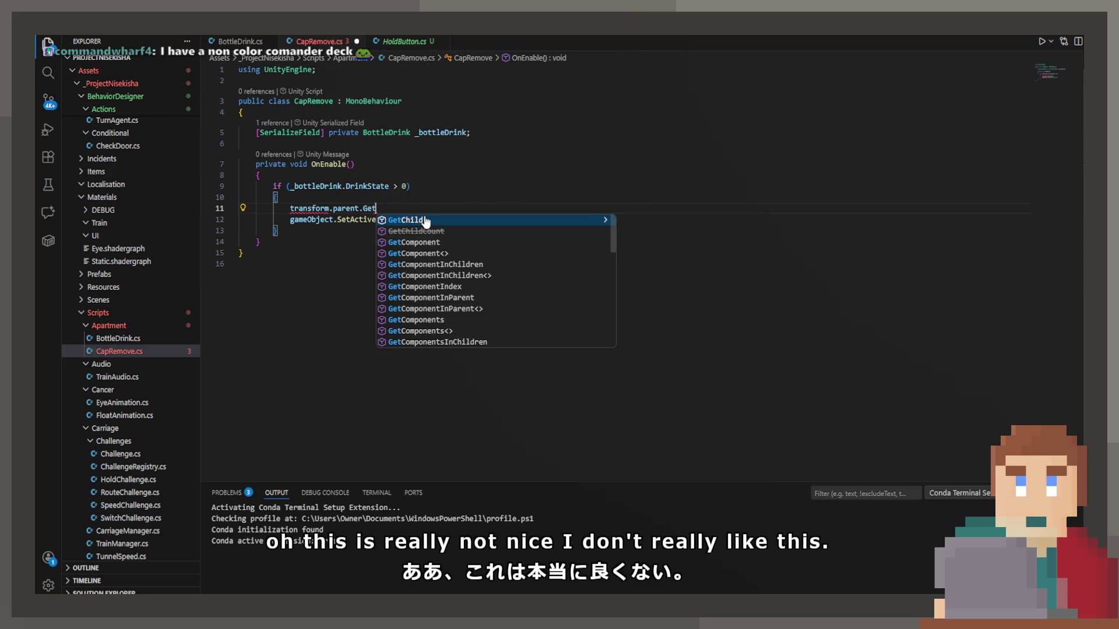
{"action": "key", "text": "Down"}
{"action": "key", "text": "Down"}
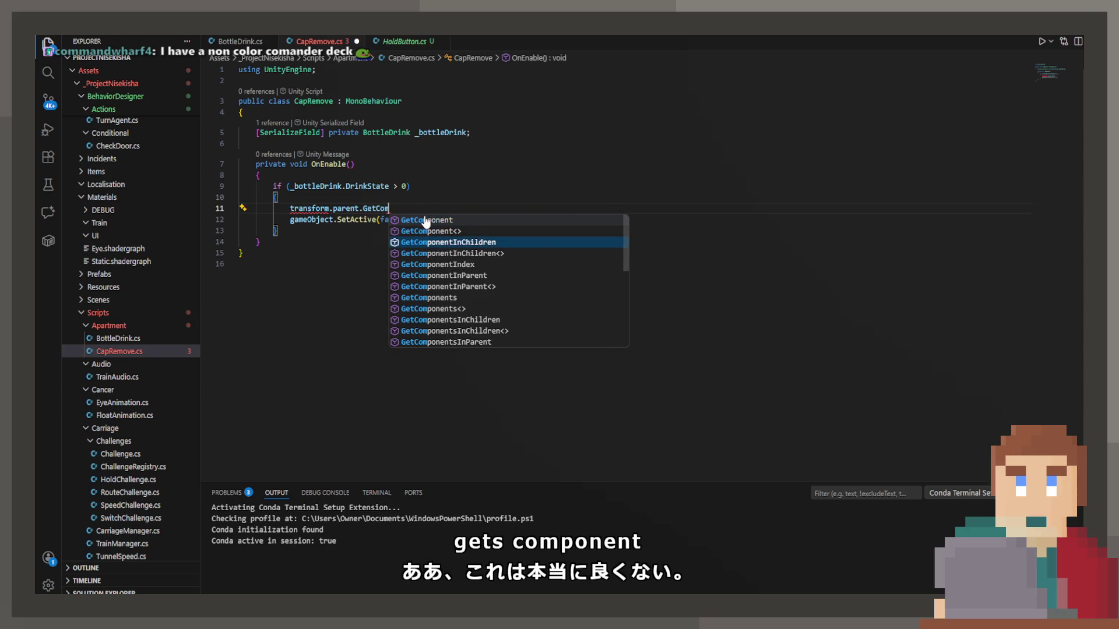
{"action": "key", "text": "Return"}
{"action": "type", "text": "<tra"}
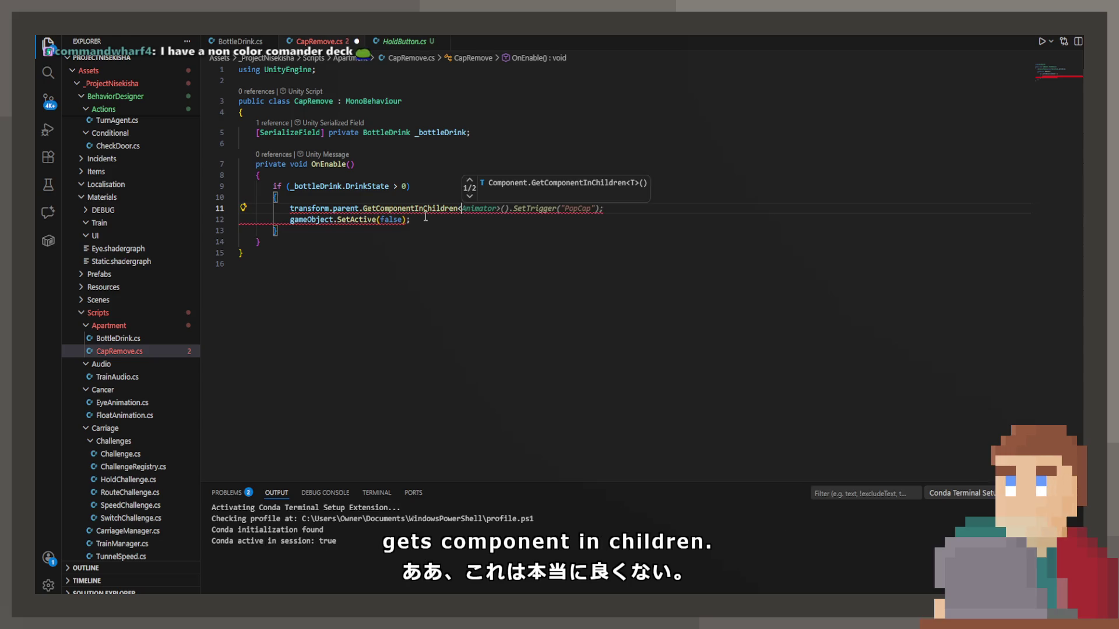
{"action": "key", "text": "BackSpace"}
{"action": "key", "text": "BackSpace"}
{"action": "key", "text": "BackSpace"}
{"action": "type", "text": "Trans"}
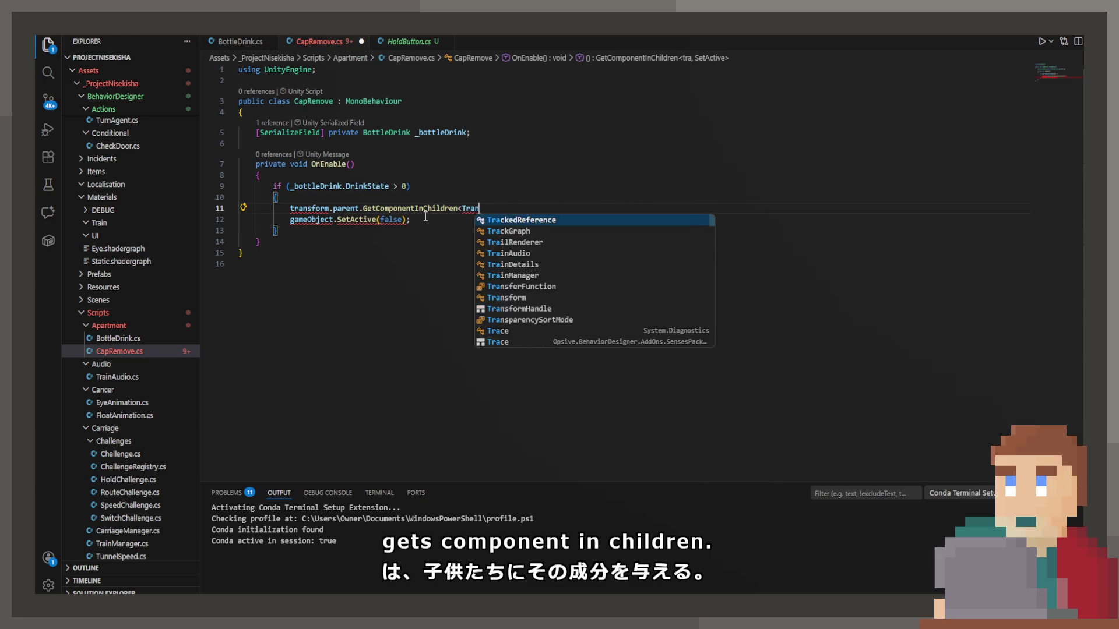
{"action": "key", "text": "Down"}
{"action": "key", "text": "Return"}
{"action": "key", "text": "Tab"}
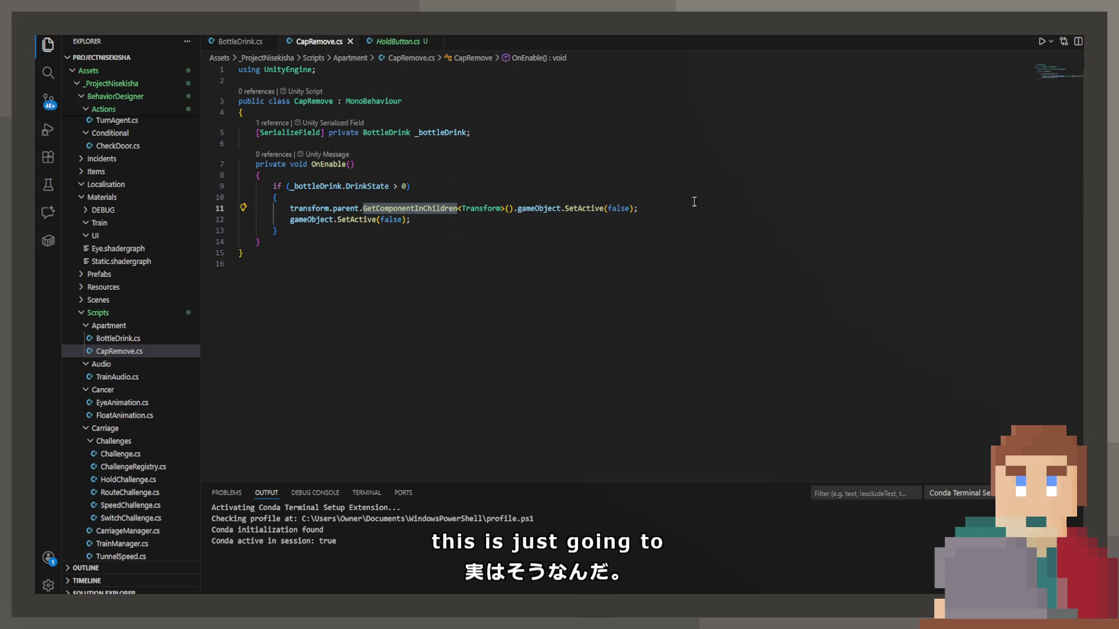
{"action": "mouse_move", "coordinate": [639, 209]}
{"action": "left_mouse_down"}
{"action": "mouse_move", "coordinate": [285, 209]}
{"action": "mouse_move", "coordinate": [349, 209]}
{"action": "mouse_move", "coordinate": [362, 221]}
{"action": "mouse_move", "coordinate": [363, 208]}
{"action": "left_mouse_up"}
{"action": "key", "text": "BackSpace"}
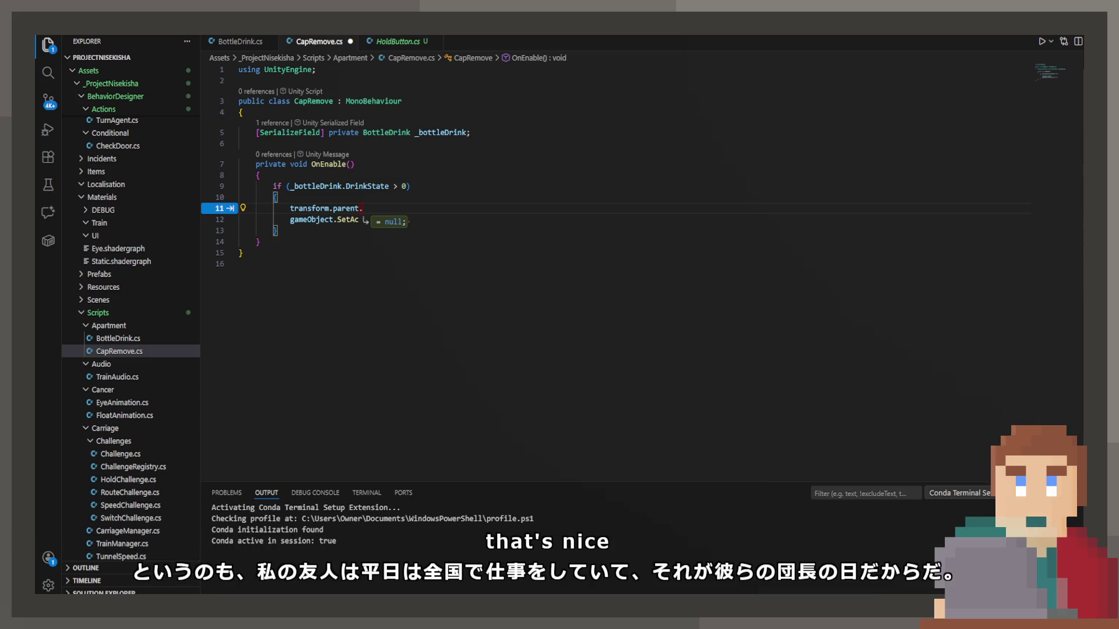
{"action": "type", "text": "tive(false);"}
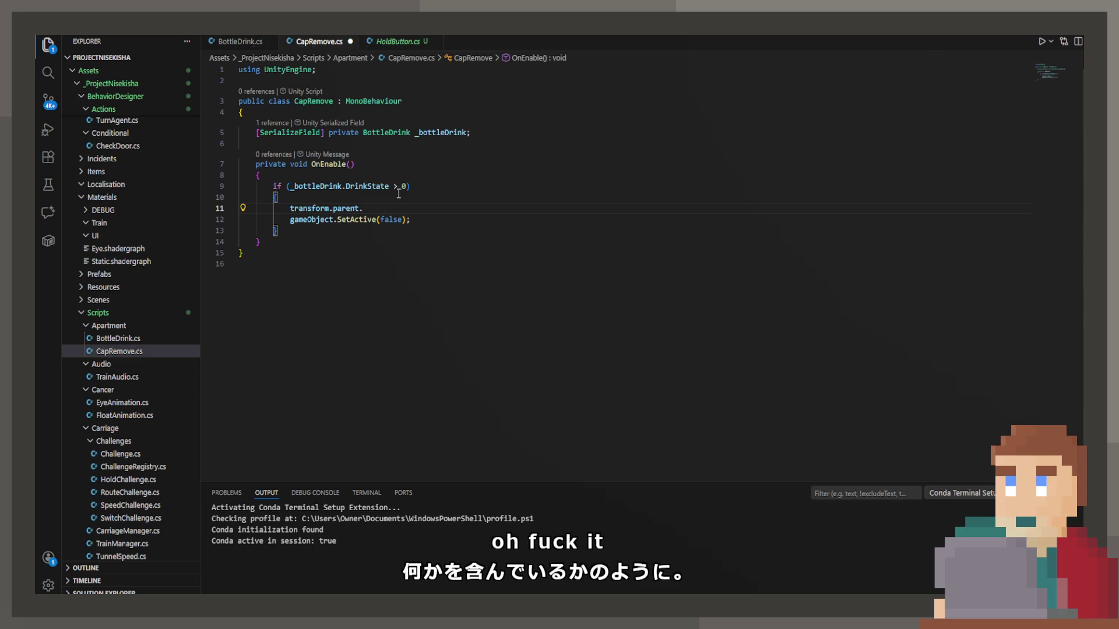
Step: Add a [SerializeField] private GameObject _openBottle field, enable it with _openBottle.SetActive(true), and save
{"action": "key", "text": "Return"}
{"action": "type", "text": "[SE"}
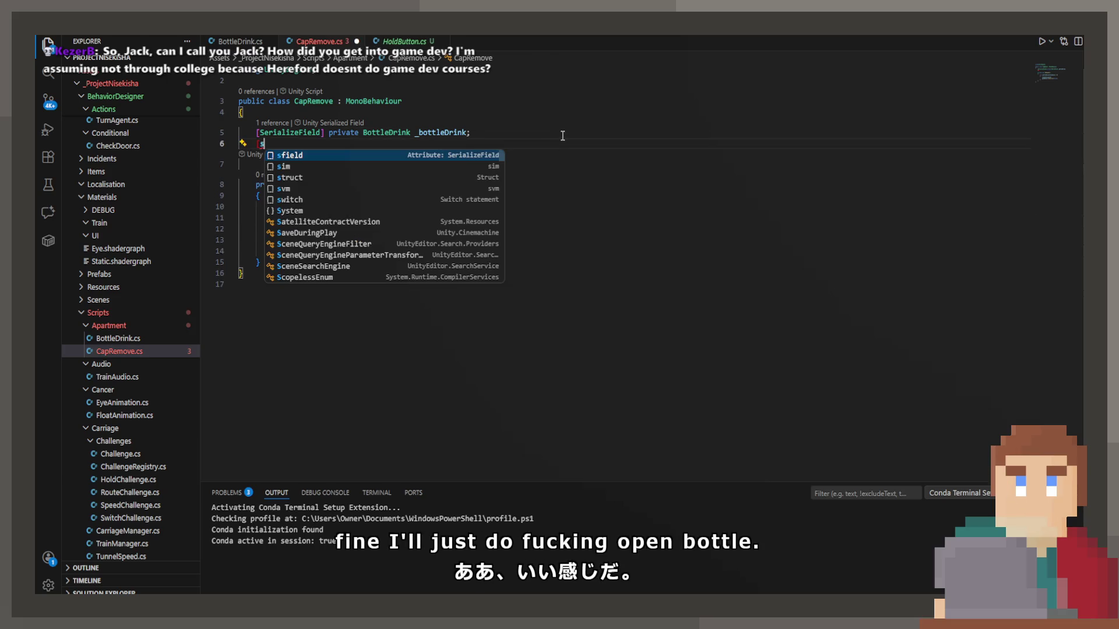
{"action": "type", "text": "rial"}
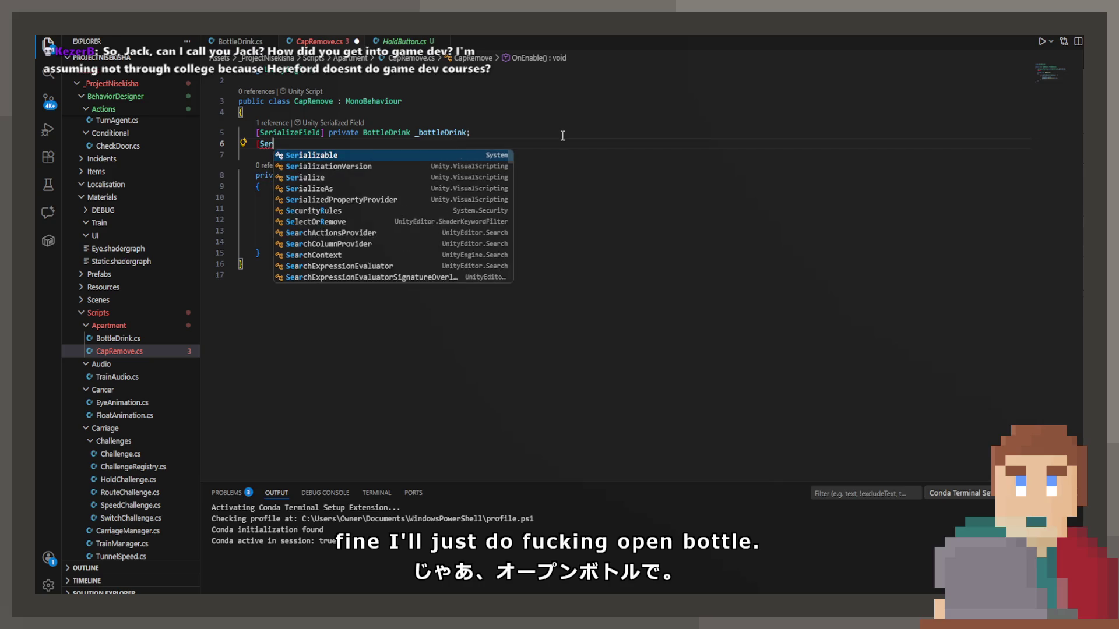
{"action": "key", "text": "Tab"}
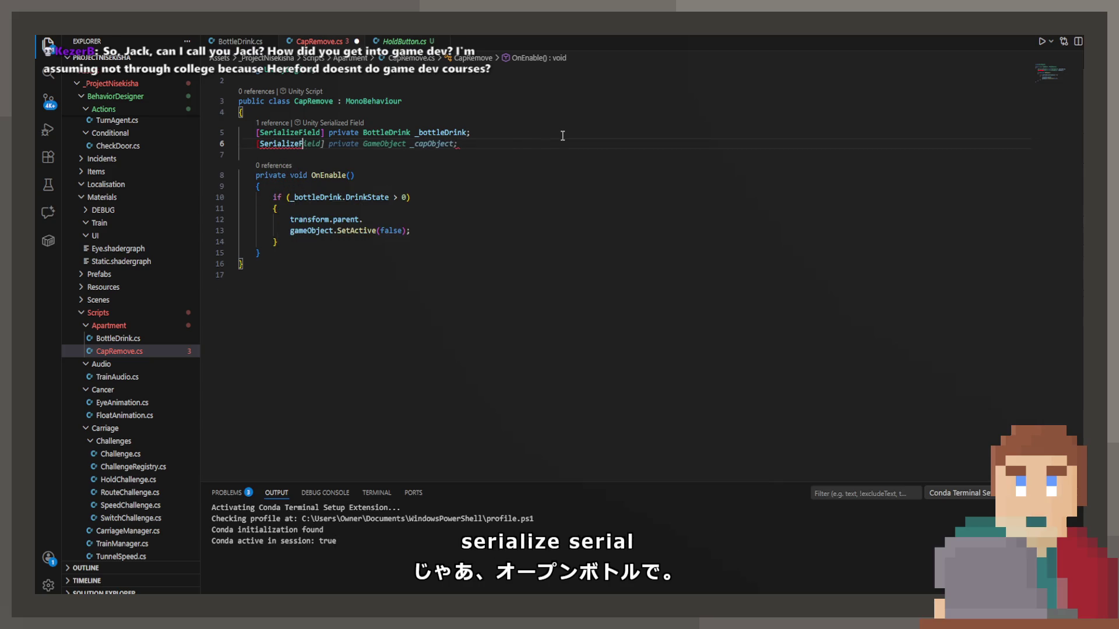
{"action": "key", "text": "ctrl+BackSpace"}
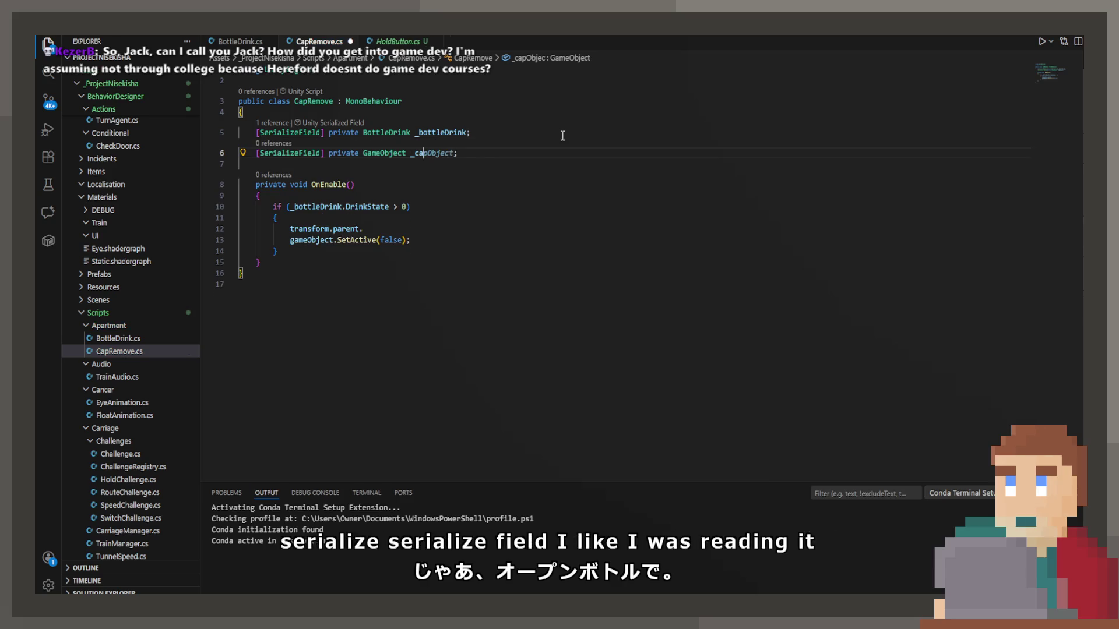
{"action": "type", "text": "open"}
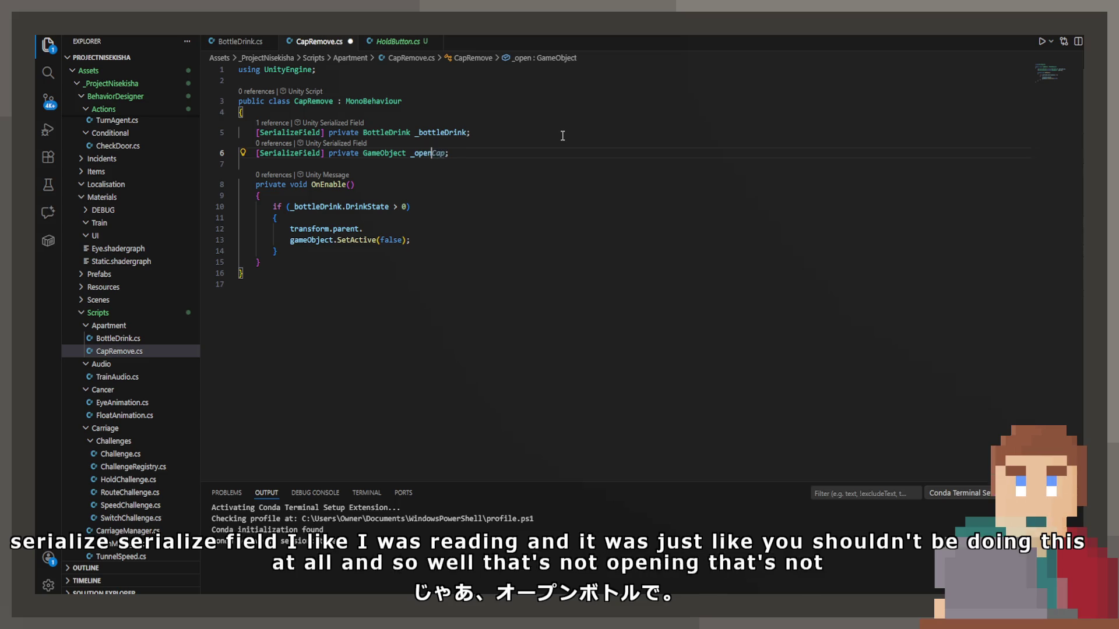
{"action": "type", "text": "Bottle"}
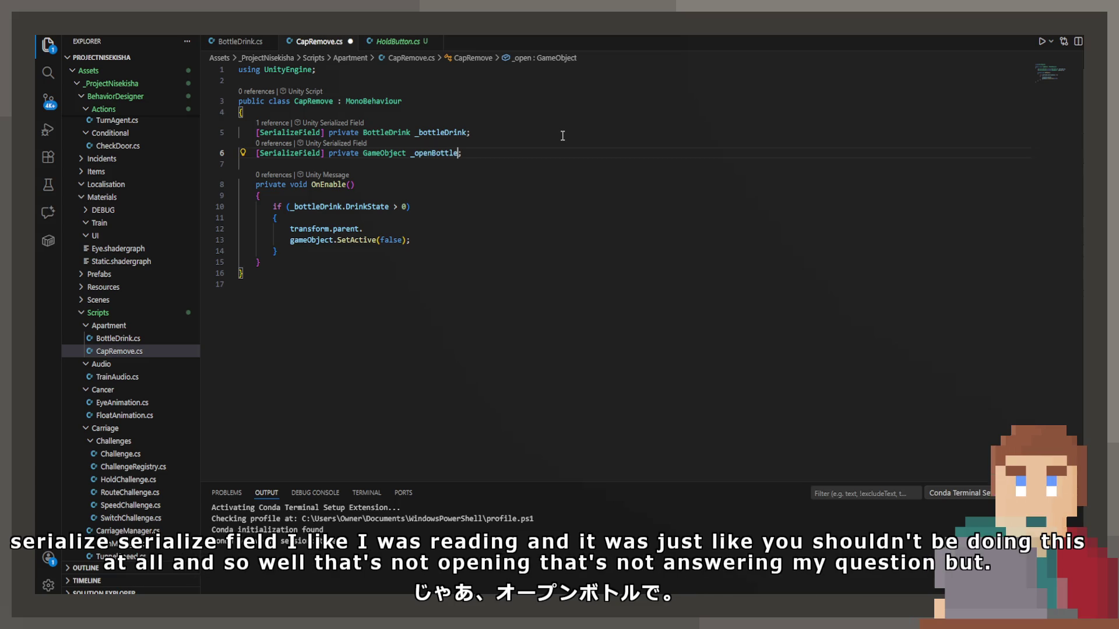
{"action": "key", "text": "Tab"}
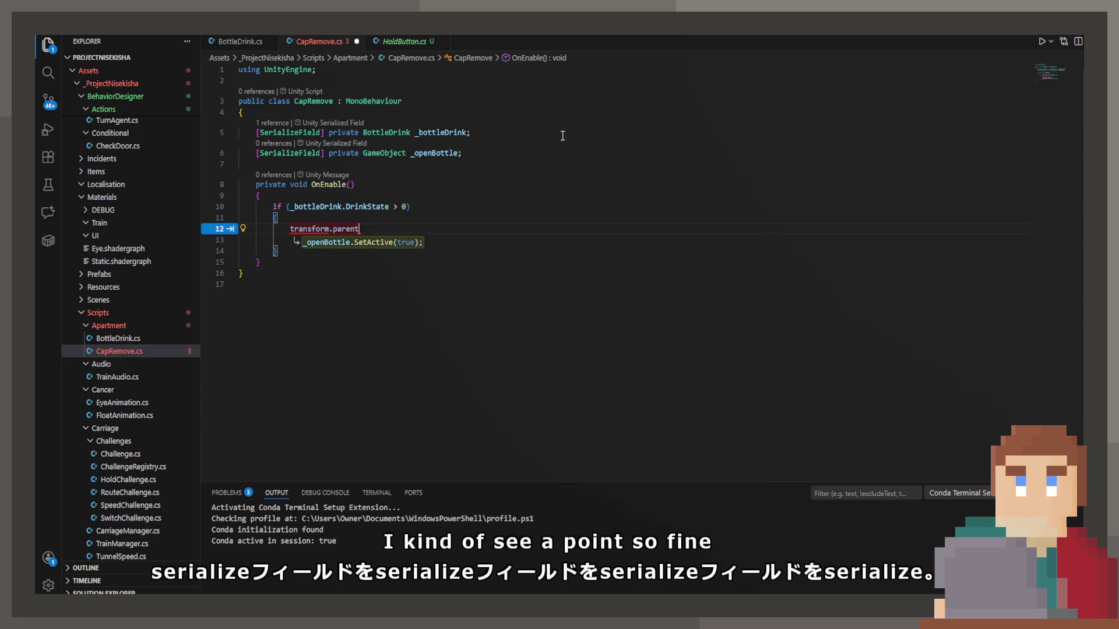
{"action": "key", "text": "Tab"}
{"action": "key", "text": "ctrl+s"}
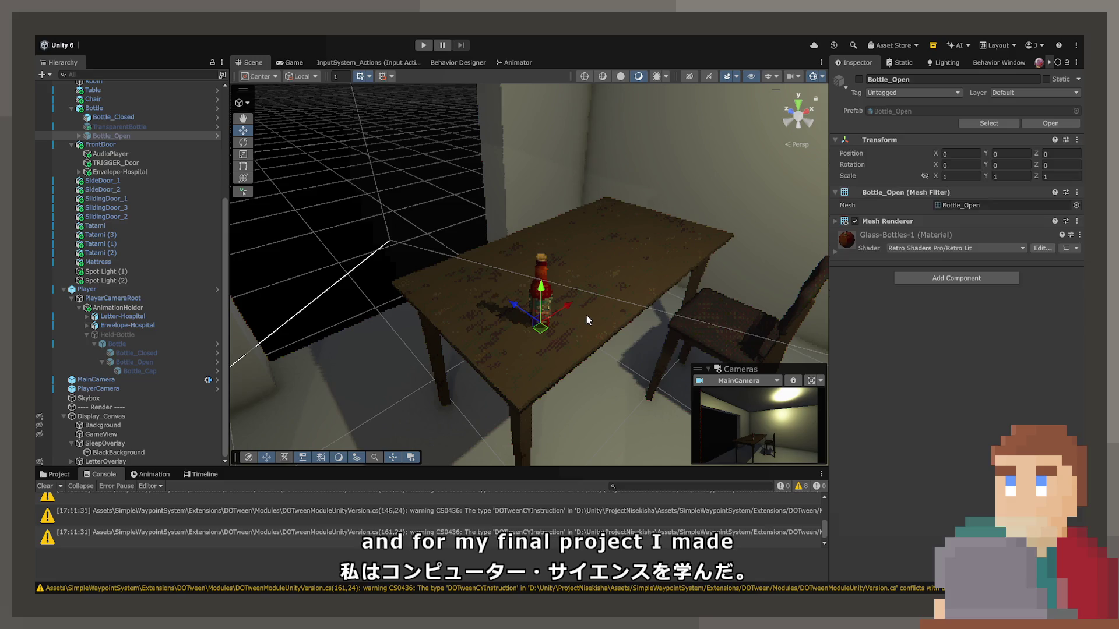
Step: Assign Bottle_Open to Open Bottle and Held-Bottle to Bottle Drink on Bottle_Closed's Cap Remove, then press Play
{"action": "left_click", "coordinate": [103, 121]}
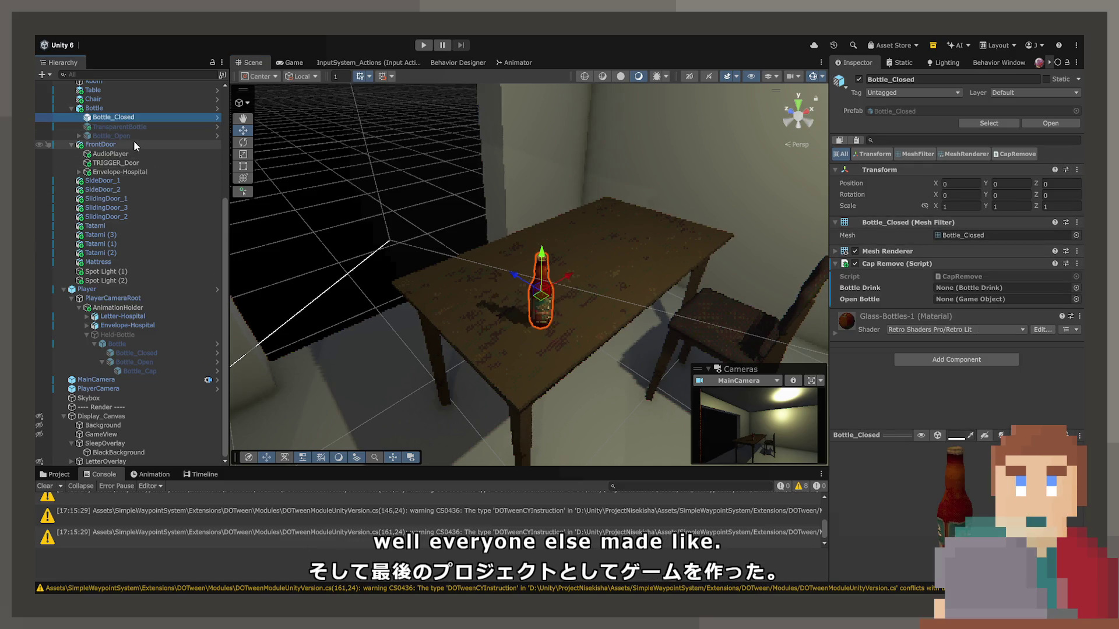
{"action": "mouse_move", "coordinate": [134, 136]}
{"action": "left_mouse_down"}
{"action": "mouse_move", "coordinate": [909, 321]}
{"action": "mouse_move", "coordinate": [967, 300]}
{"action": "mouse_move", "coordinate": [1038, 303]}
{"action": "left_mouse_up"}
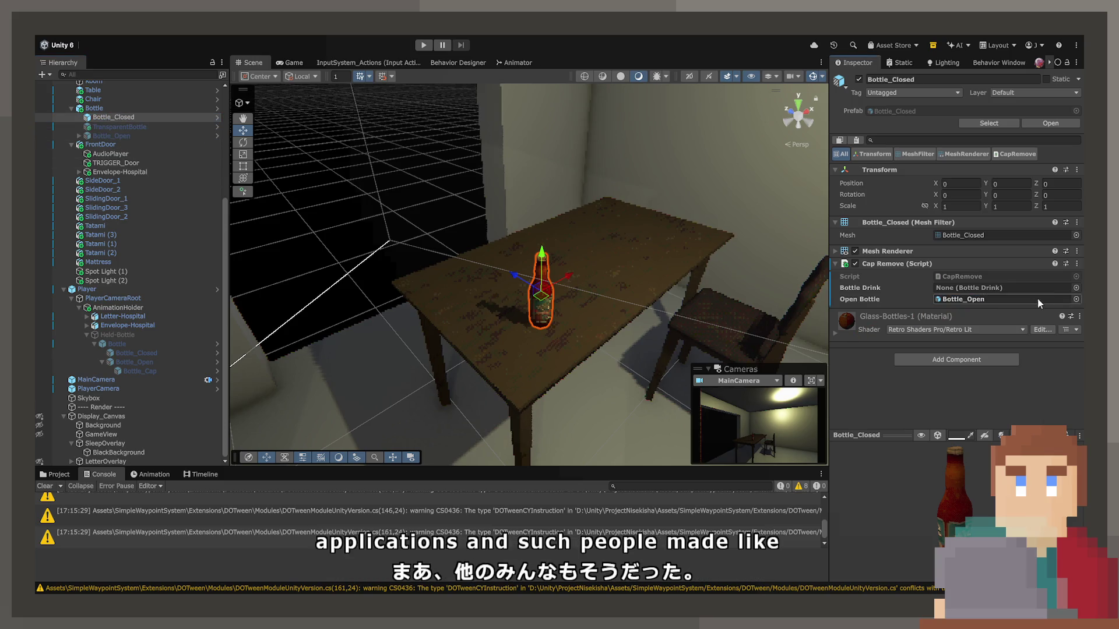
{"action": "left_click", "coordinate": [1037, 288]}
{"action": "key", "text": "ctrl+v"}
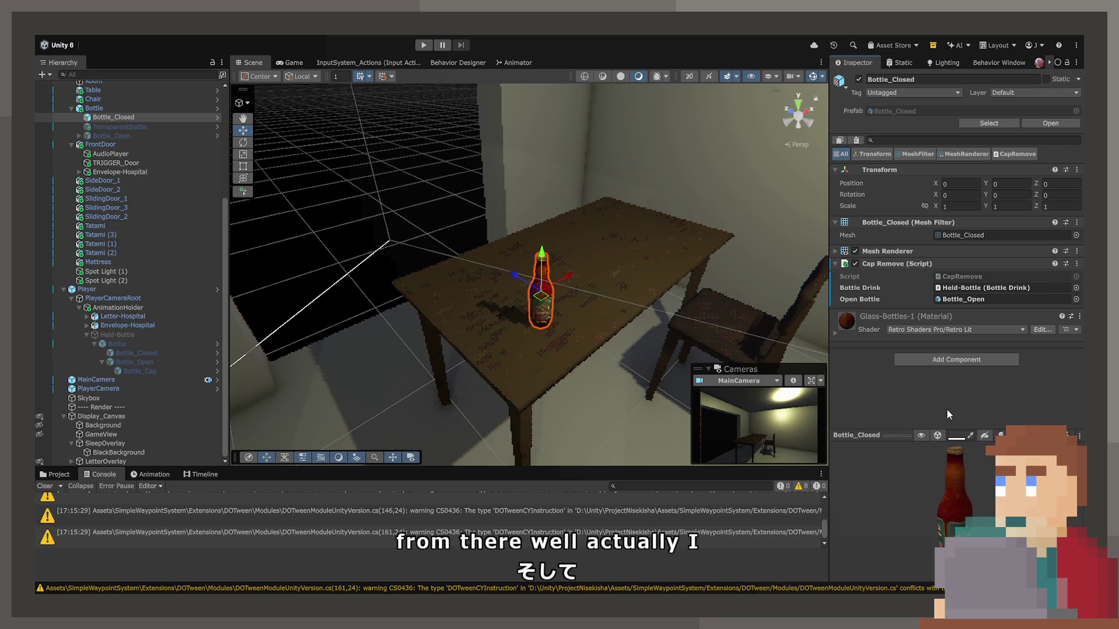
{"action": "left_click", "coordinate": [424, 44]}
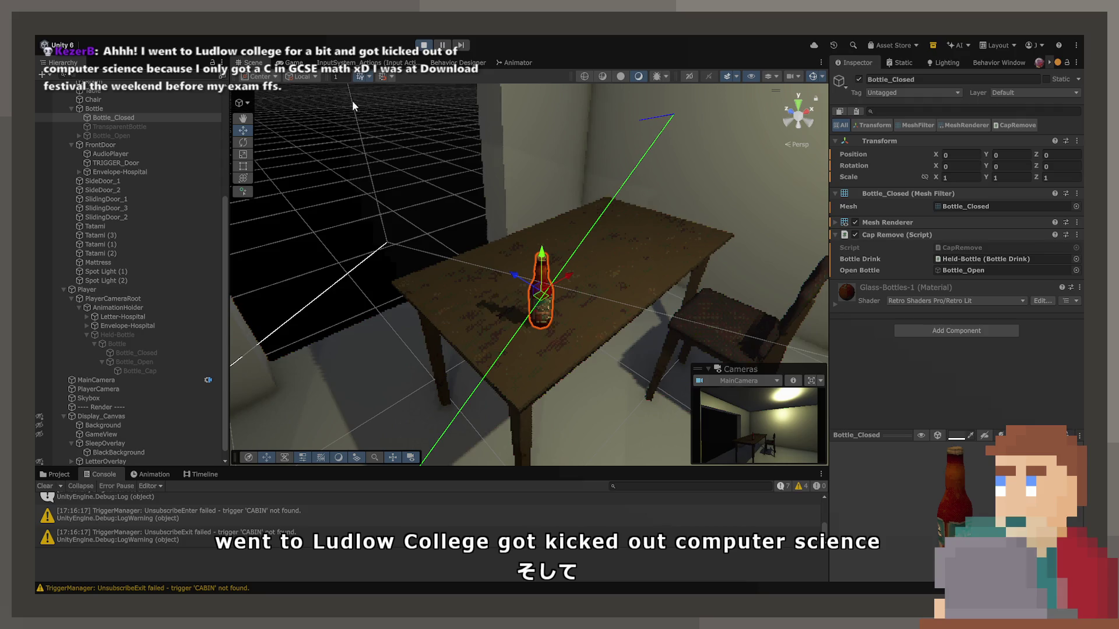
Step: In the Game view, pick up the bottle and place it so its cap pops off, then stop
{"action": "left_click", "coordinate": [294, 62]}
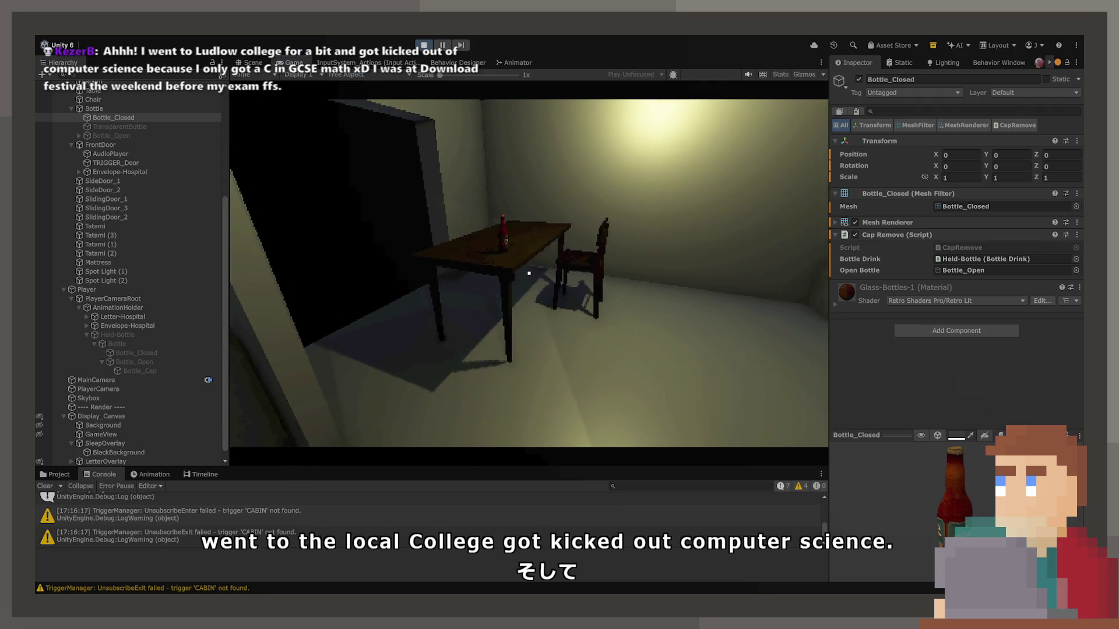
{"action": "key", "text": "w"}
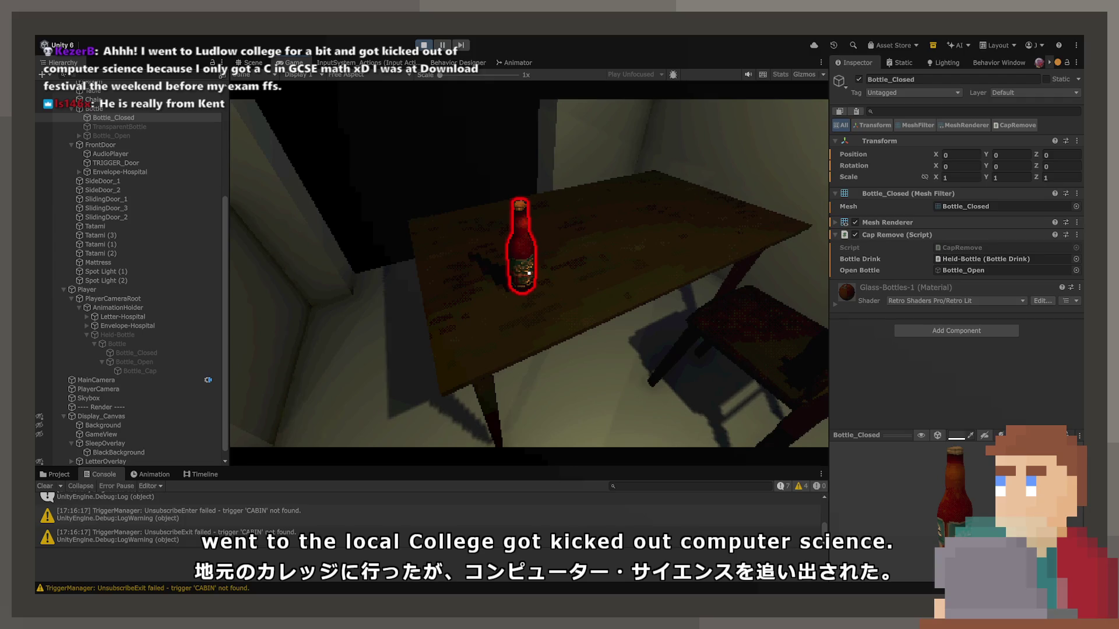
{"action": "key", "text": "e"}
{"action": "key", "text": "w"}
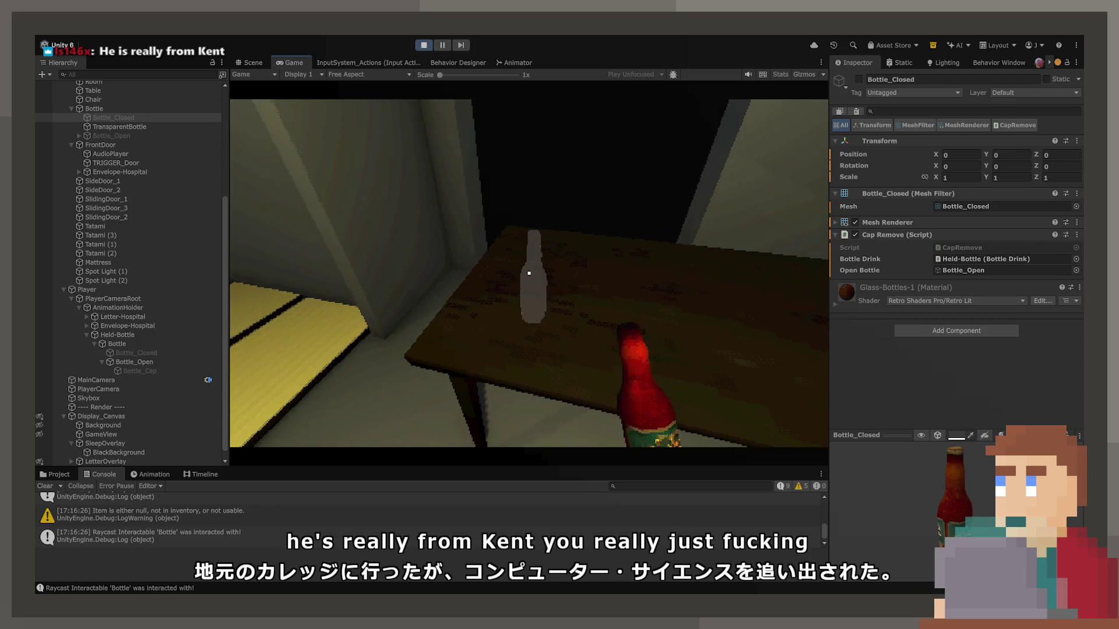
{"action": "key", "text": "e"}
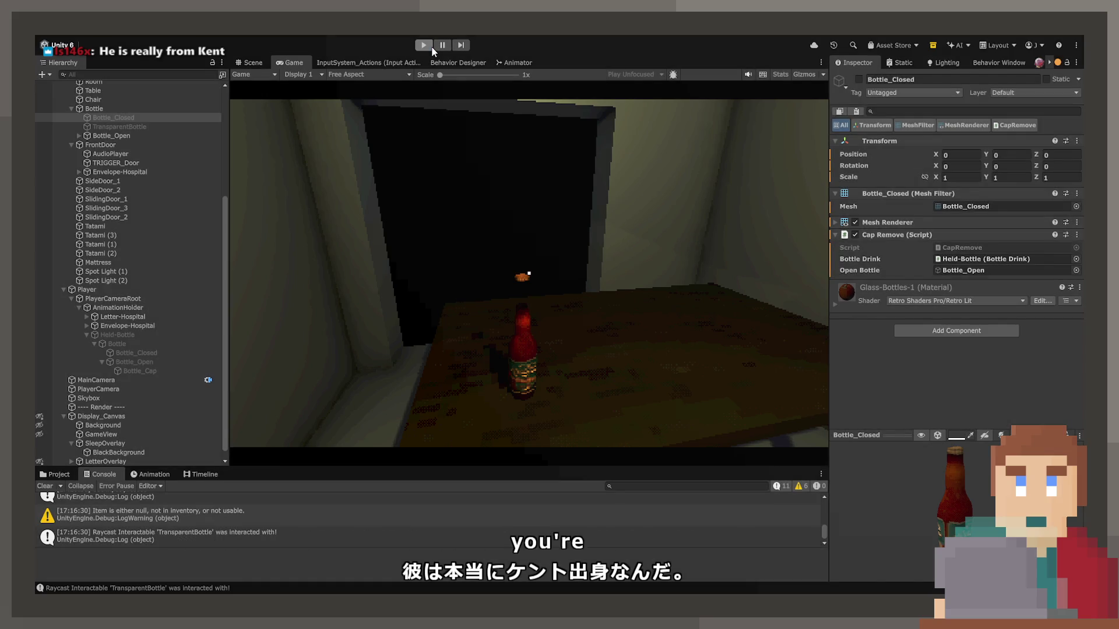
{"action": "left_click", "coordinate": [431, 47]}
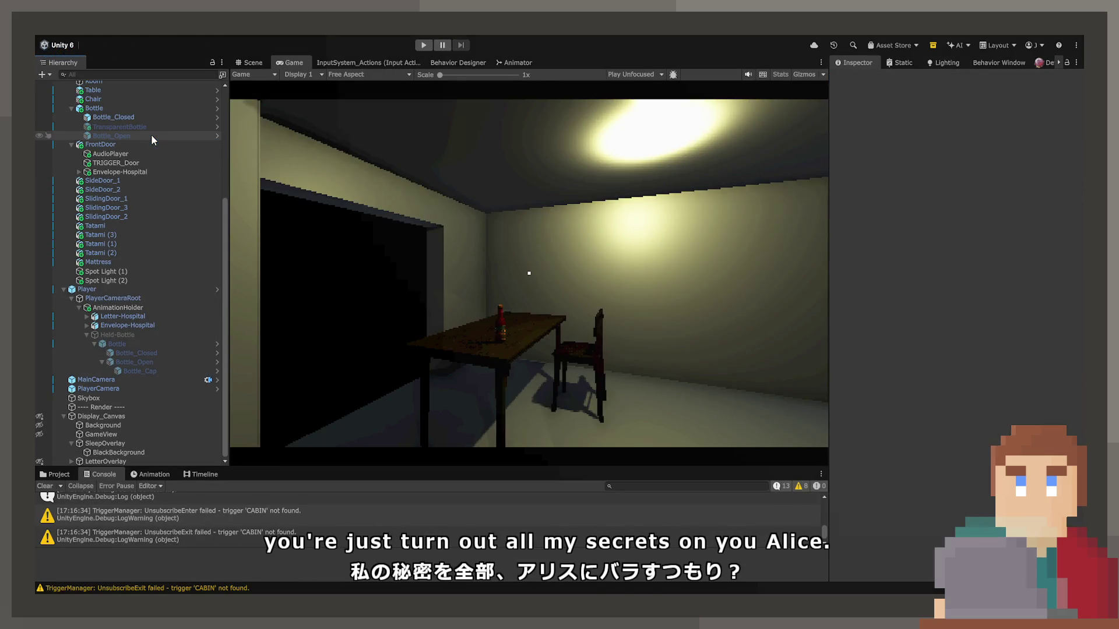
Step: Replay the scene to pick up, set down and re-pick the bottle, then stop the playtest
{"action": "left_click", "coordinate": [417, 45]}
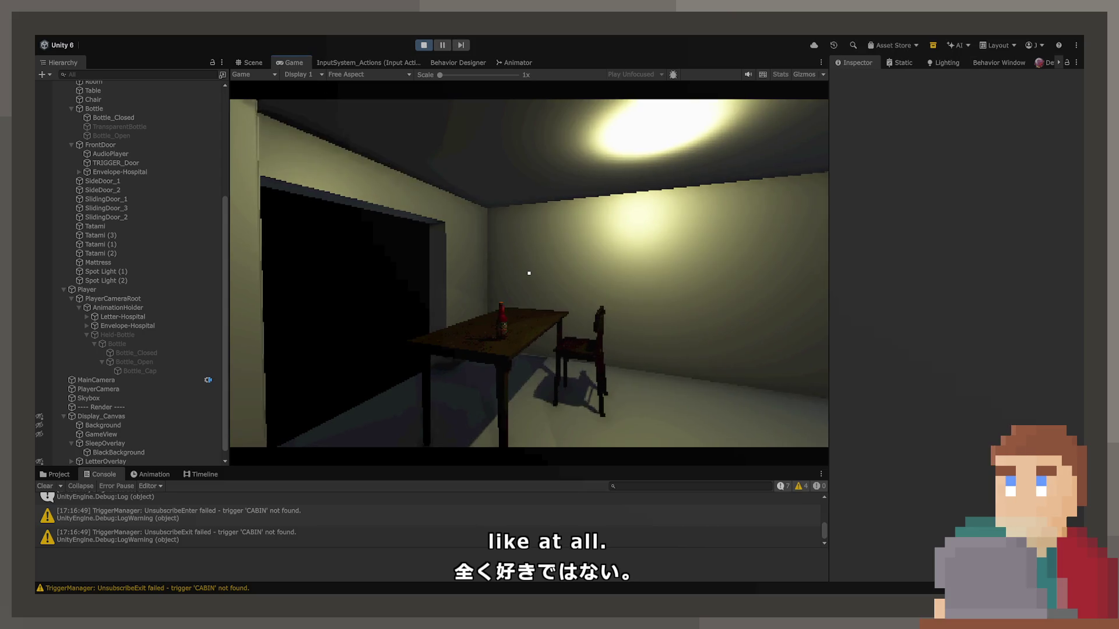
{"action": "key", "text": "w"}
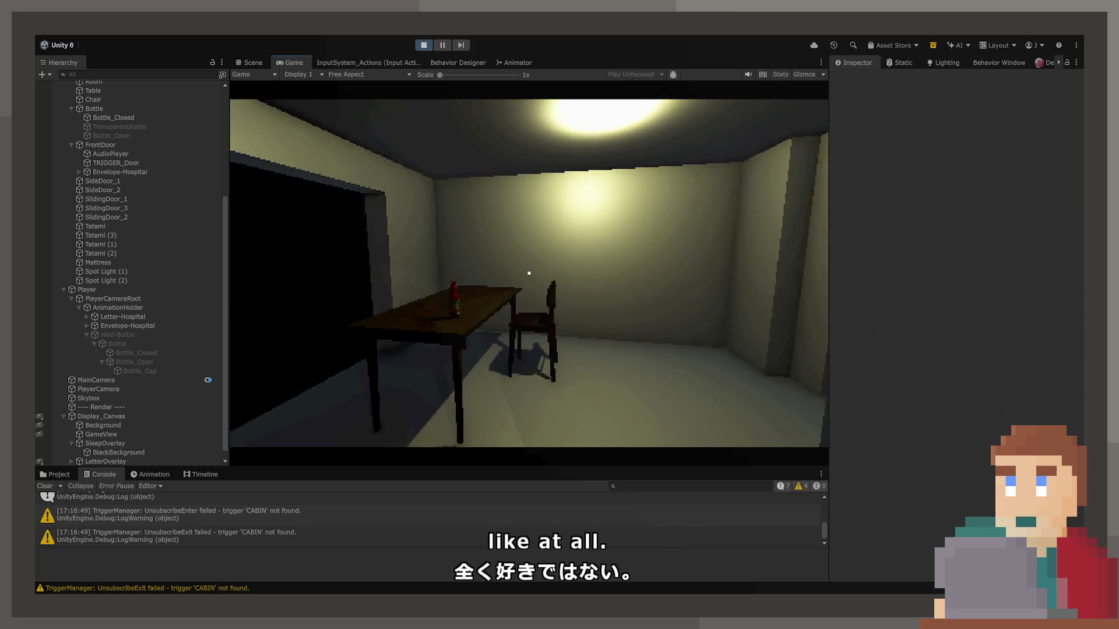
{"action": "key", "text": "e"}
{"action": "left_click", "coordinate": [529, 274]}
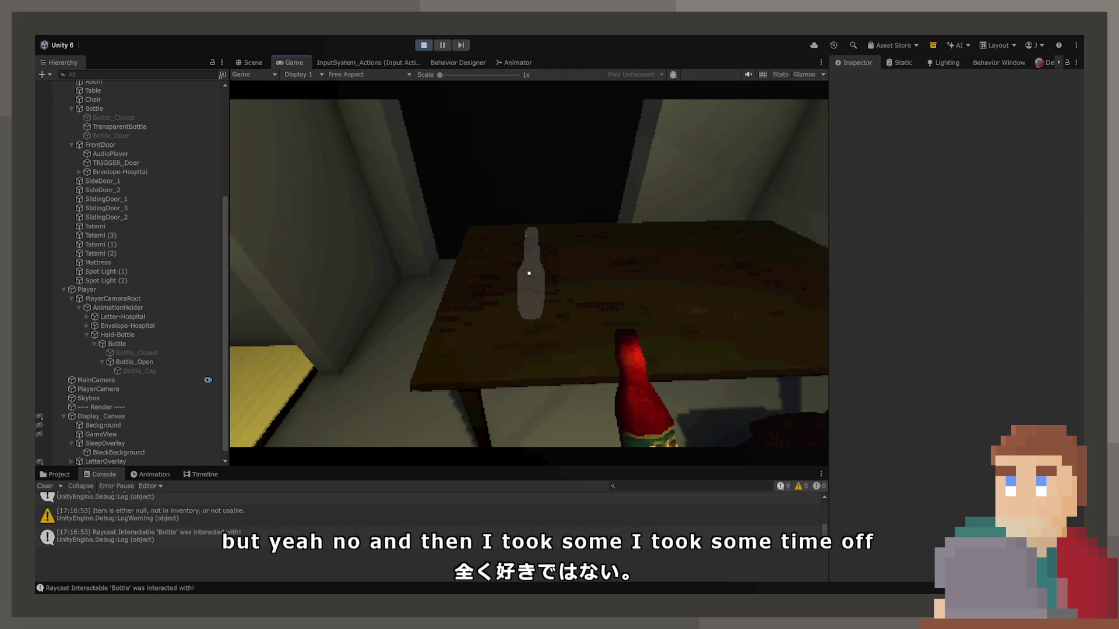
{"action": "key", "text": "e"}
{"action": "key", "text": "s"}
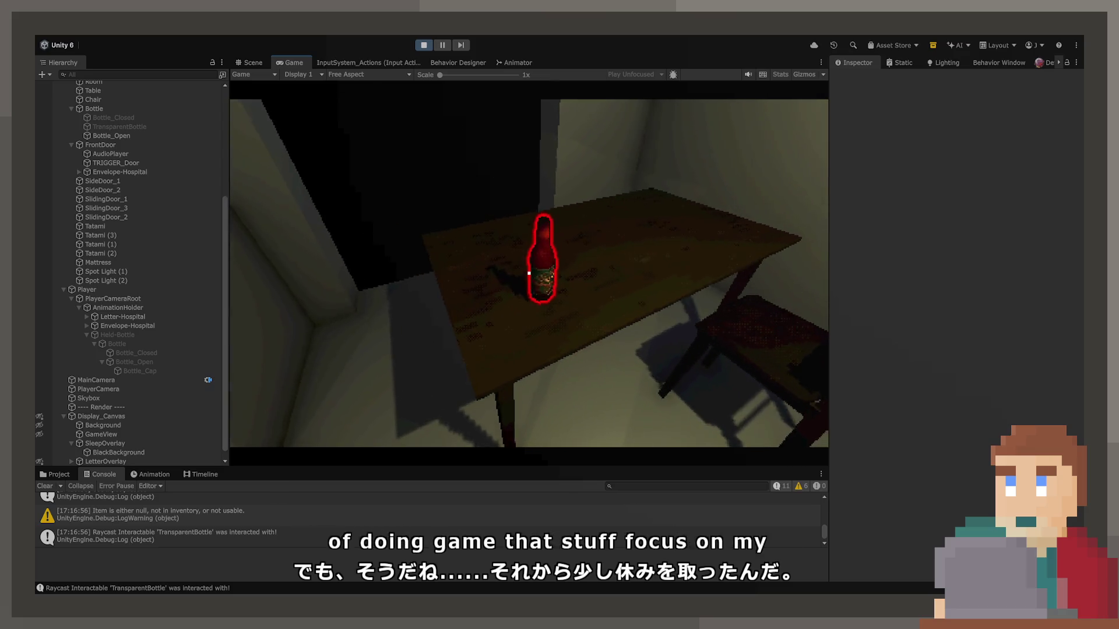
{"action": "left_click", "coordinate": [529, 273]}
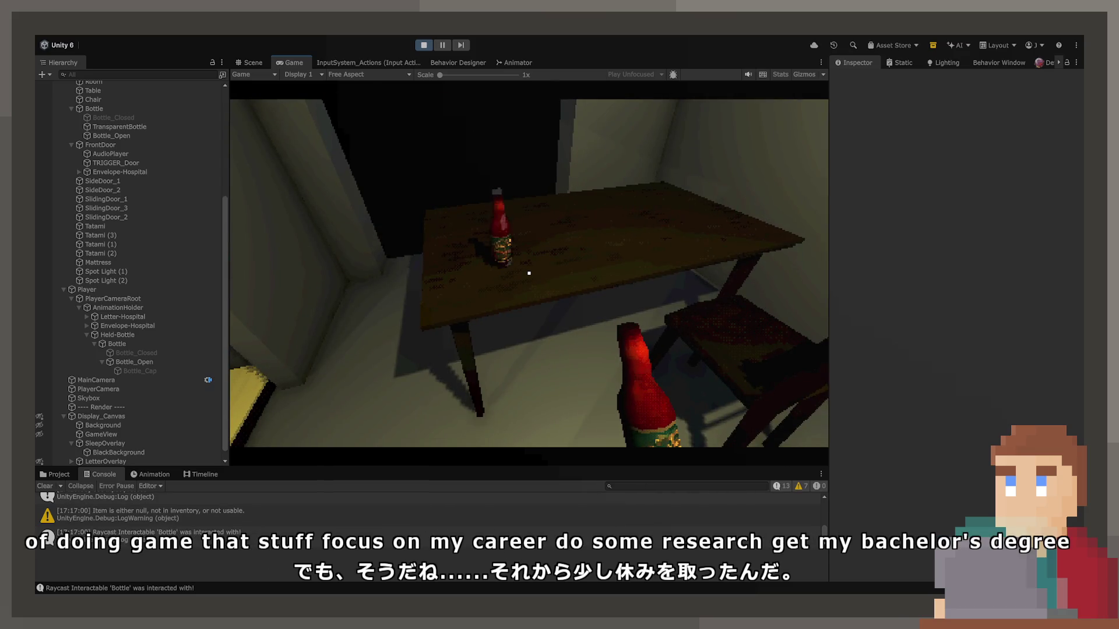
{"action": "key", "text": "ctrl+p"}
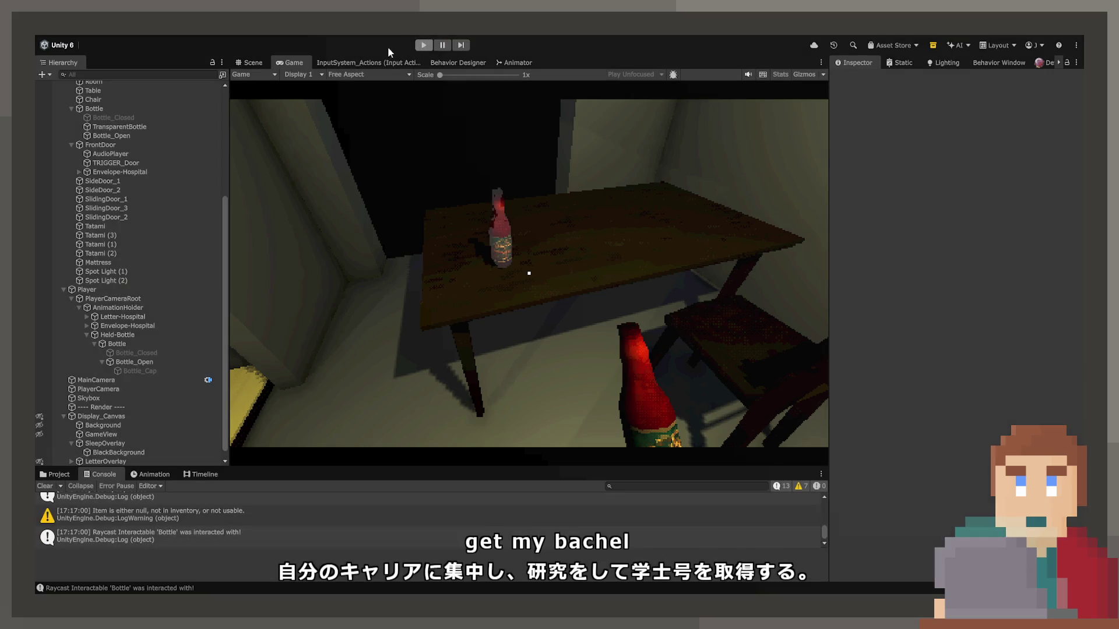
{"action": "left_click", "coordinate": [92, 109]}
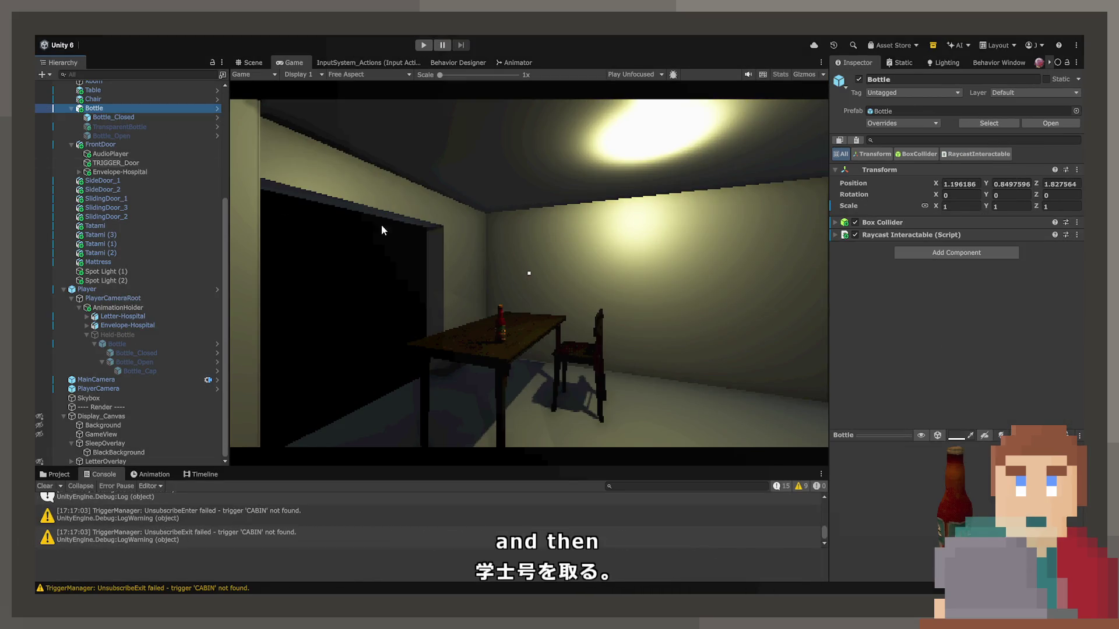
Step: On TransparentBottle's Raycast Interactable, add and reorder an event entry, then remove the duplicate
{"action": "left_click", "coordinate": [115, 127]}
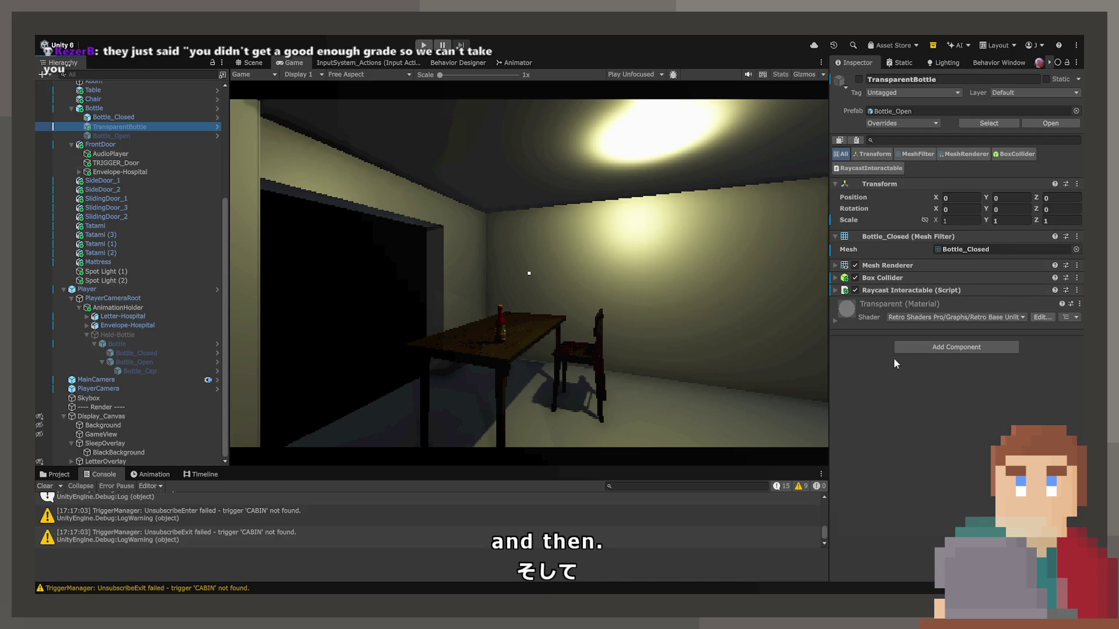
{"action": "left_click", "coordinate": [835, 290]}
{"action": "scroll", "coordinate": [955, 291], "scroll_direction": "down", "scroll_amount": 5}
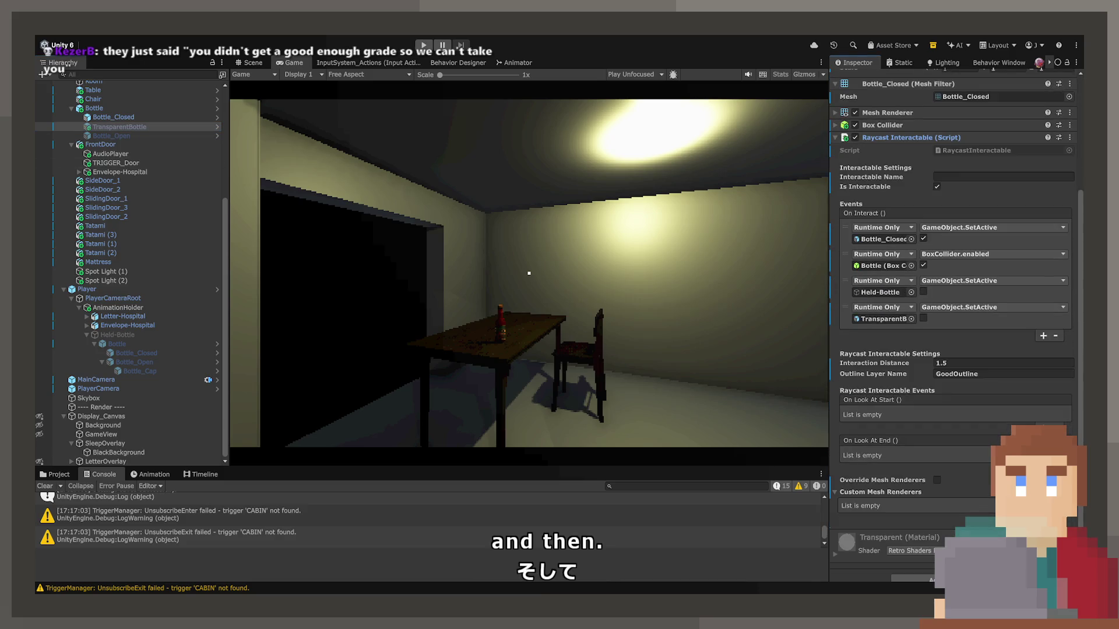
{"action": "left_click", "coordinate": [1043, 336]}
{"action": "left_click_drag", "start_coordinate": [845, 345], "coordinate": [849, 268]}
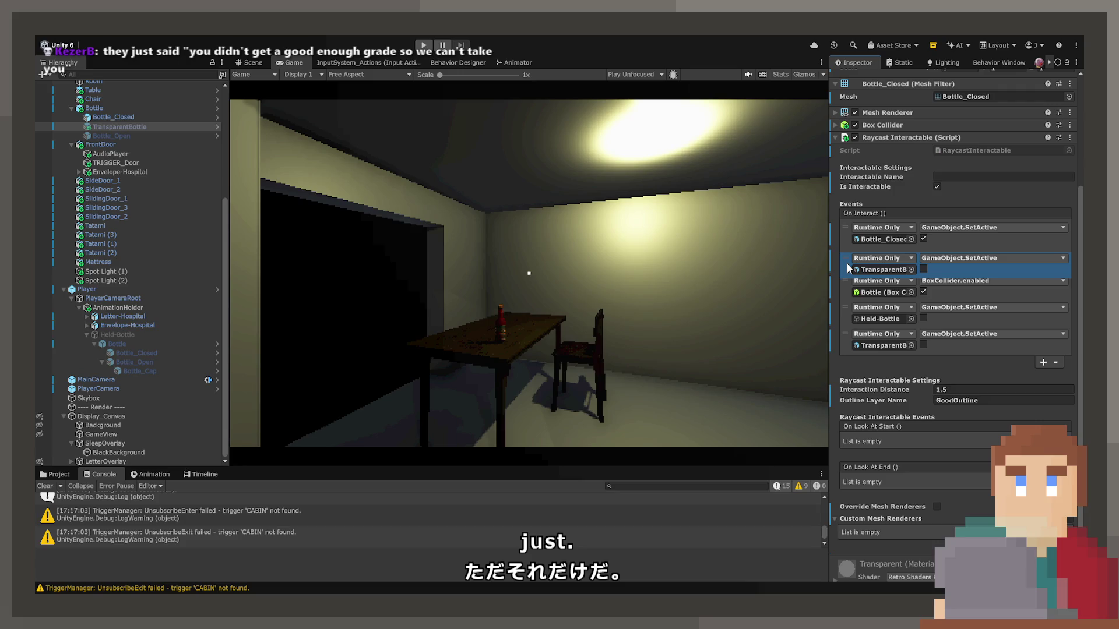
{"action": "left_click", "coordinate": [1055, 362]}
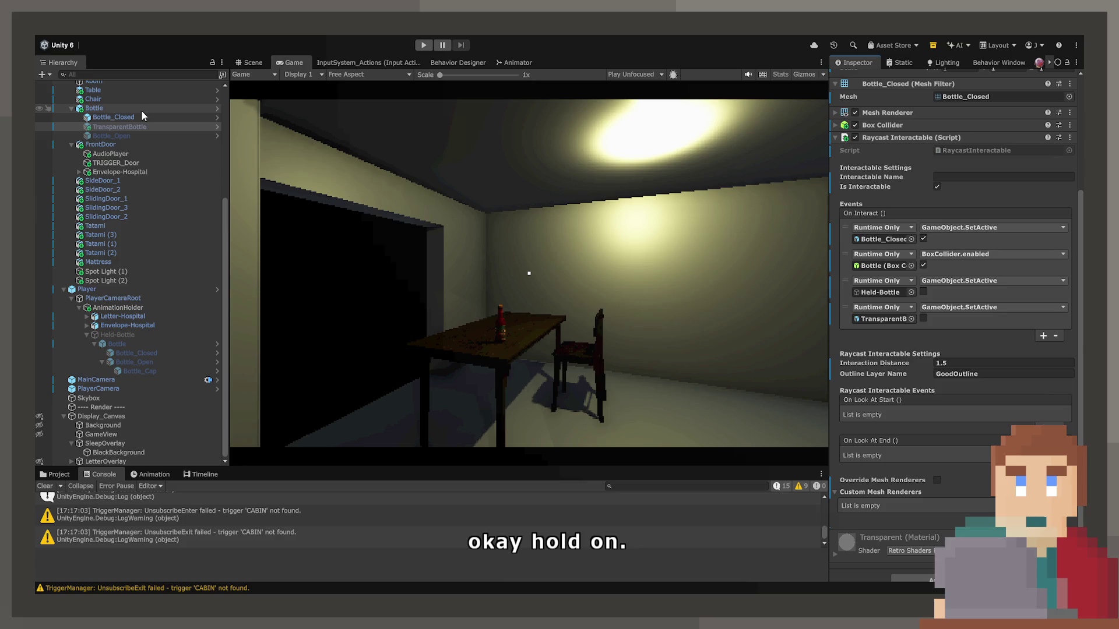
Step: On Bottle, add a second On Interact entry calling Bottle_Open's GameObject.SetActive unchecked, then start Play
{"action": "left_click", "coordinate": [141, 109]}
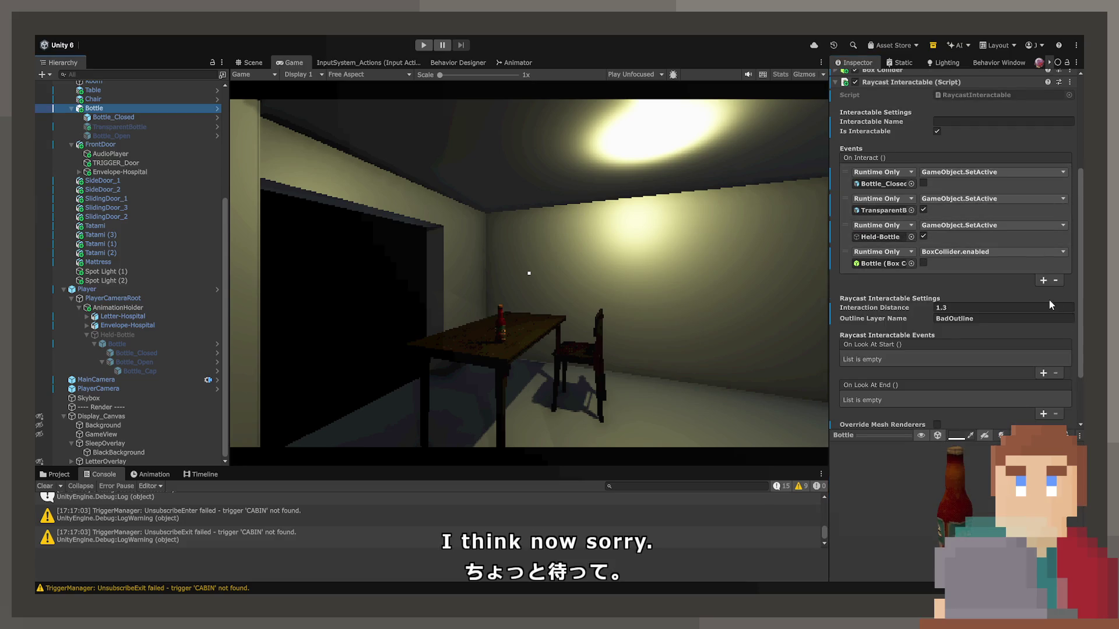
{"action": "left_click", "coordinate": [1043, 281]}
{"action": "left_click_drag", "start_coordinate": [846, 285], "coordinate": [846, 204]}
{"action": "left_click_drag", "start_coordinate": [700, 143], "coordinate": [862, 215]}
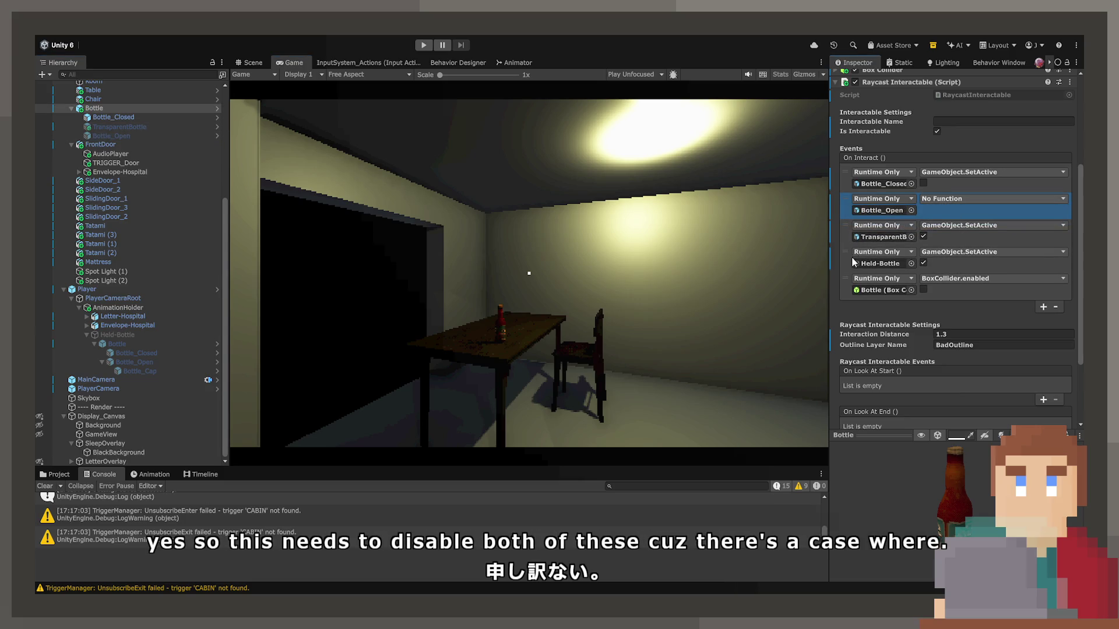
{"action": "left_click", "coordinate": [991, 199]}
{"action": "left_click", "coordinate": [947, 226]}
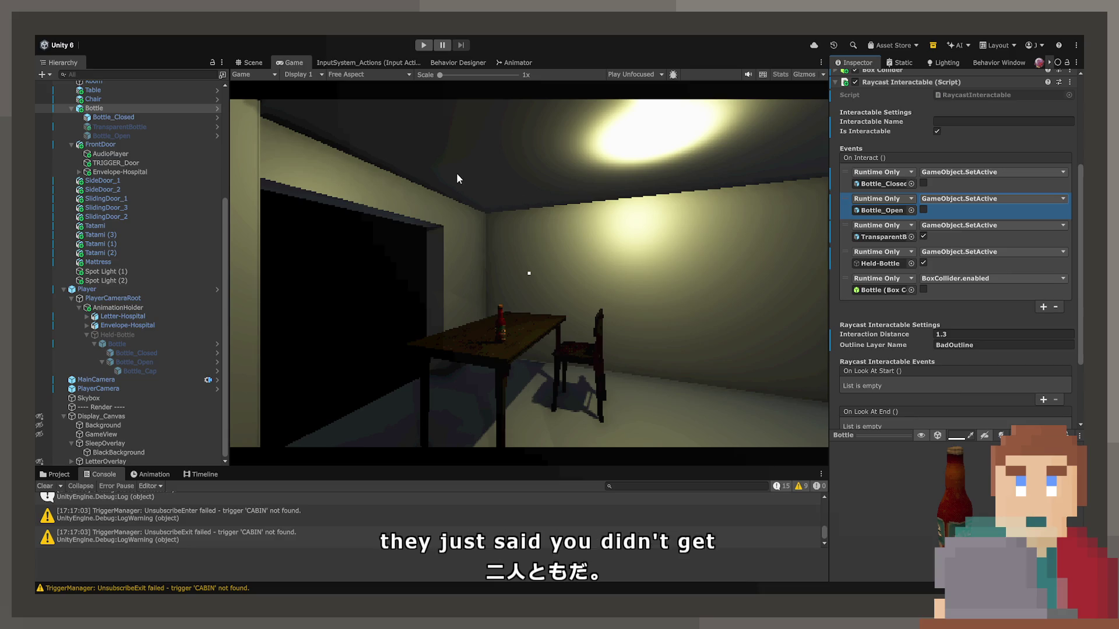
{"action": "key", "text": "ctrl+p"}
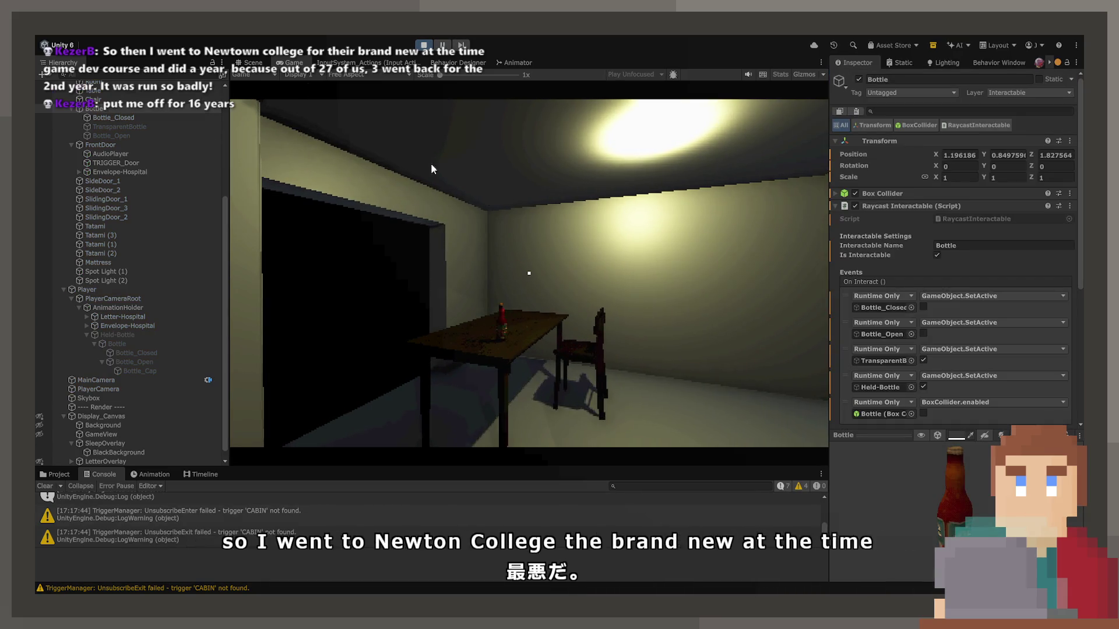
Step: Pick up and set down the bottle several times to confirm the held bottle shows no cap
{"action": "left_click", "coordinate": [430, 168]}
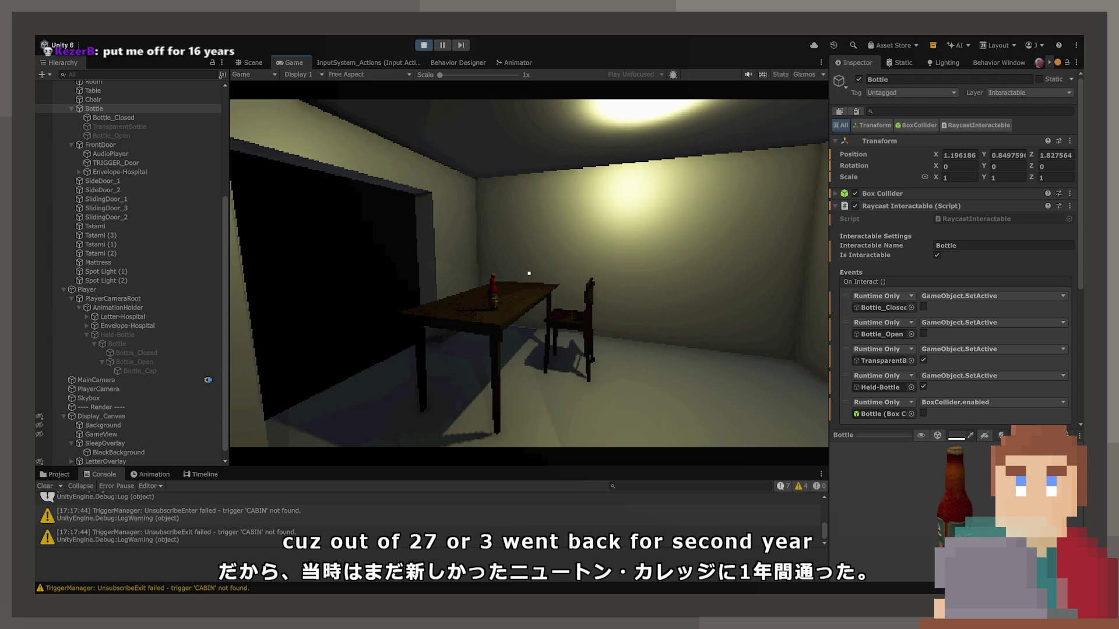
{"action": "key", "text": "e"}
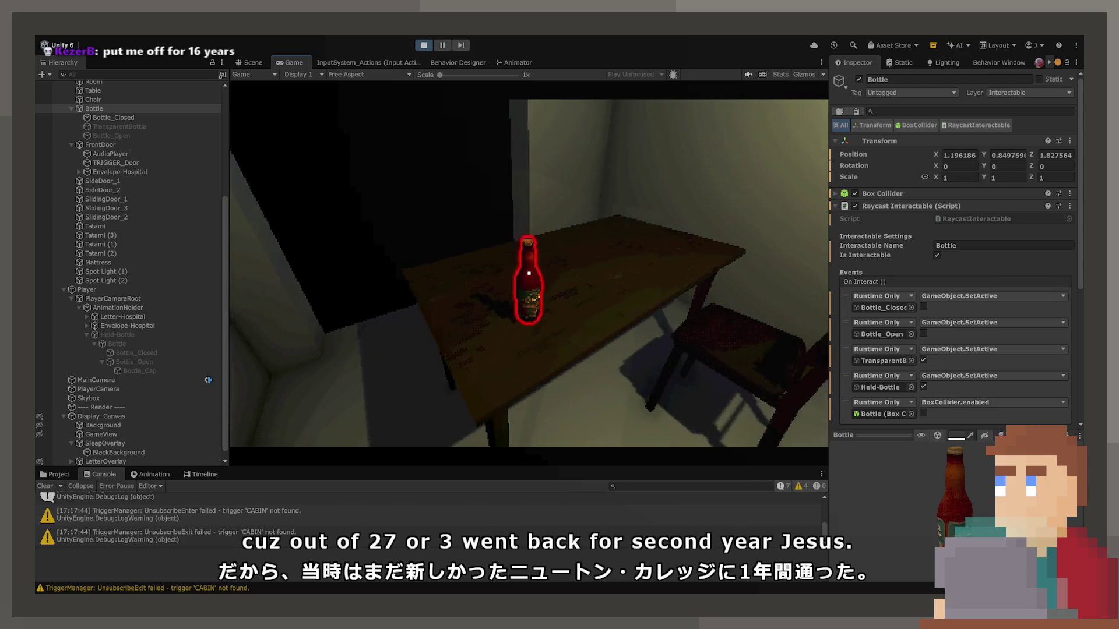
{"action": "key", "text": "e"}
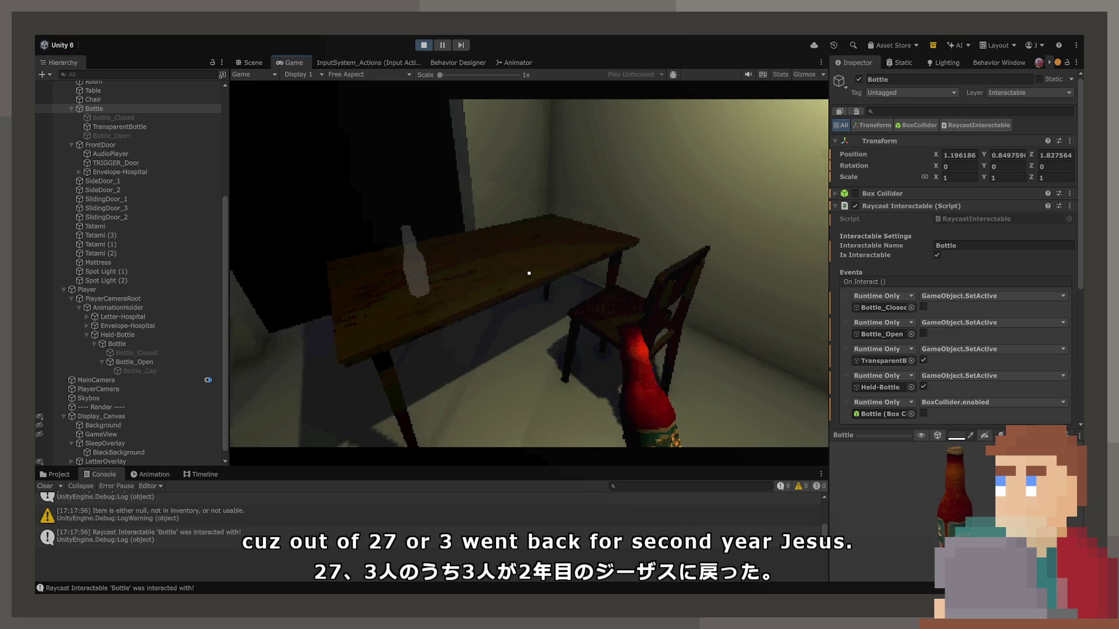
{"action": "key", "text": "e"}
{"action": "key", "text": "e"}
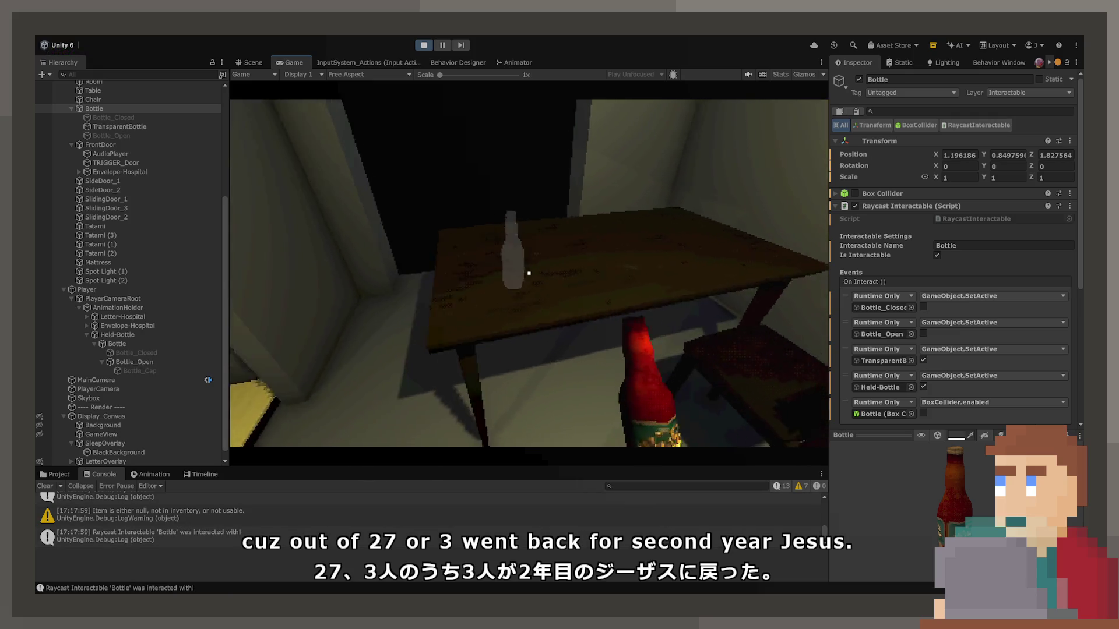
{"action": "key", "text": "e"}
{"action": "key", "text": "e"}
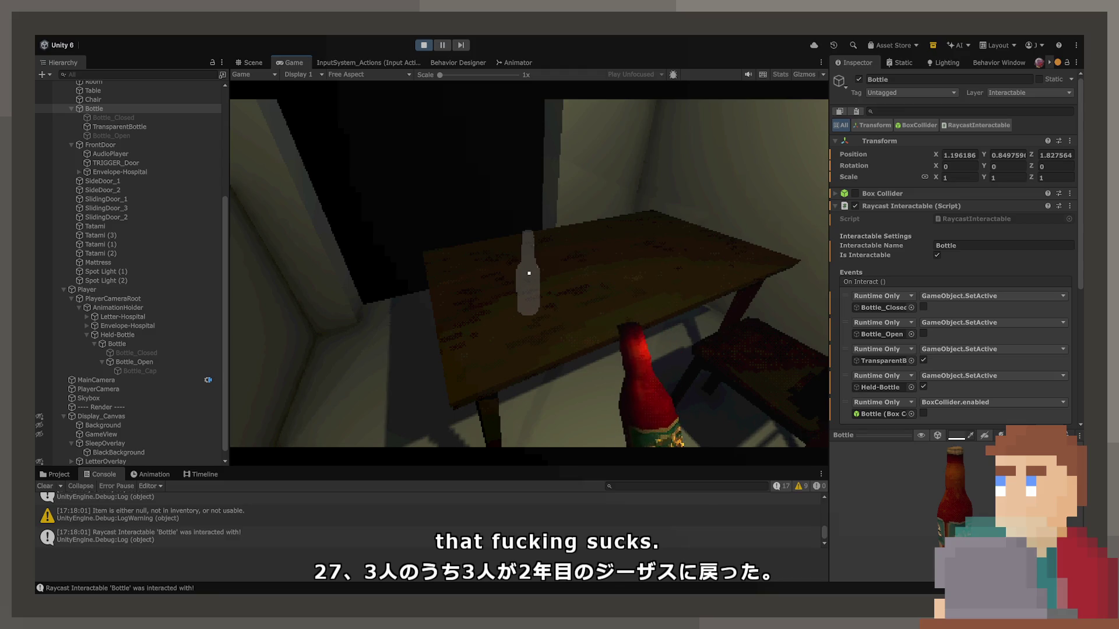
{"action": "key", "text": "e"}
{"action": "key", "text": "e"}
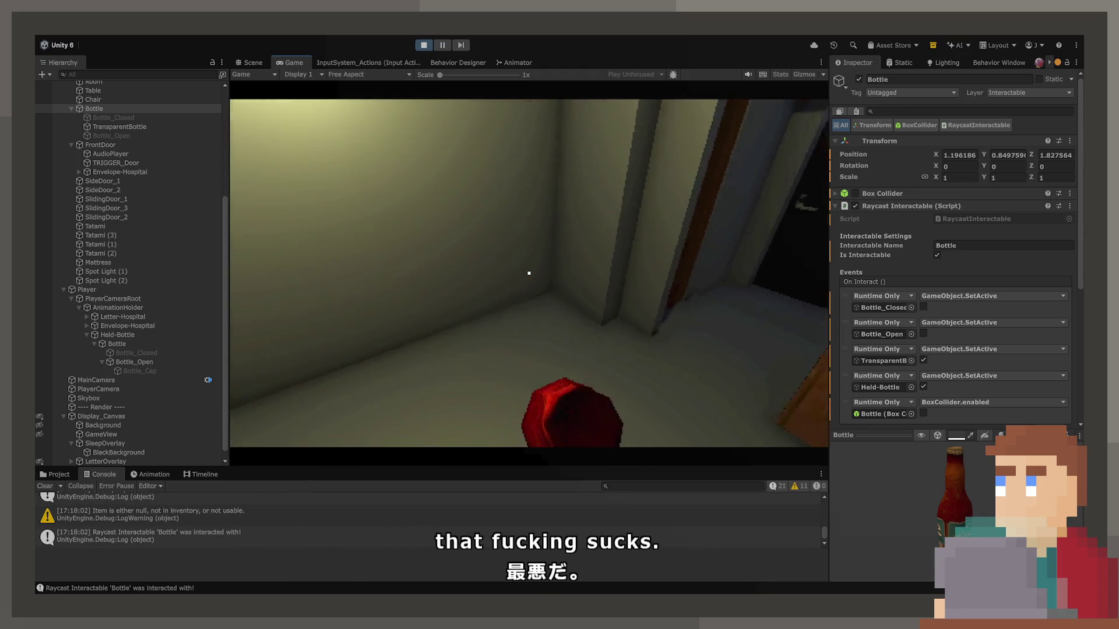
{"action": "key", "text": "e"}
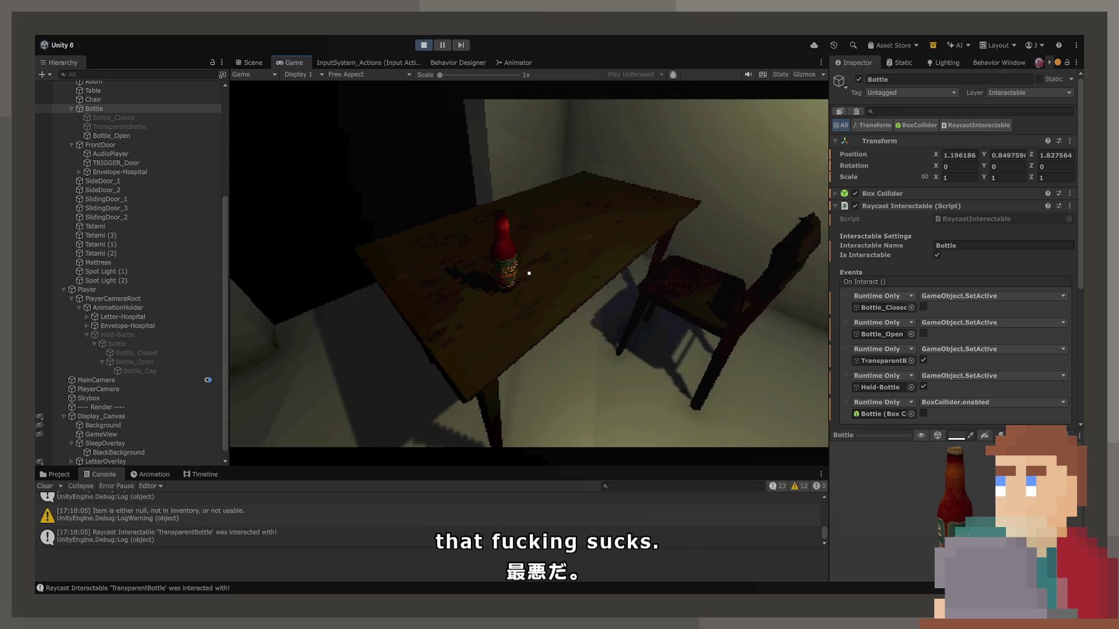
{"action": "key", "text": "e"}
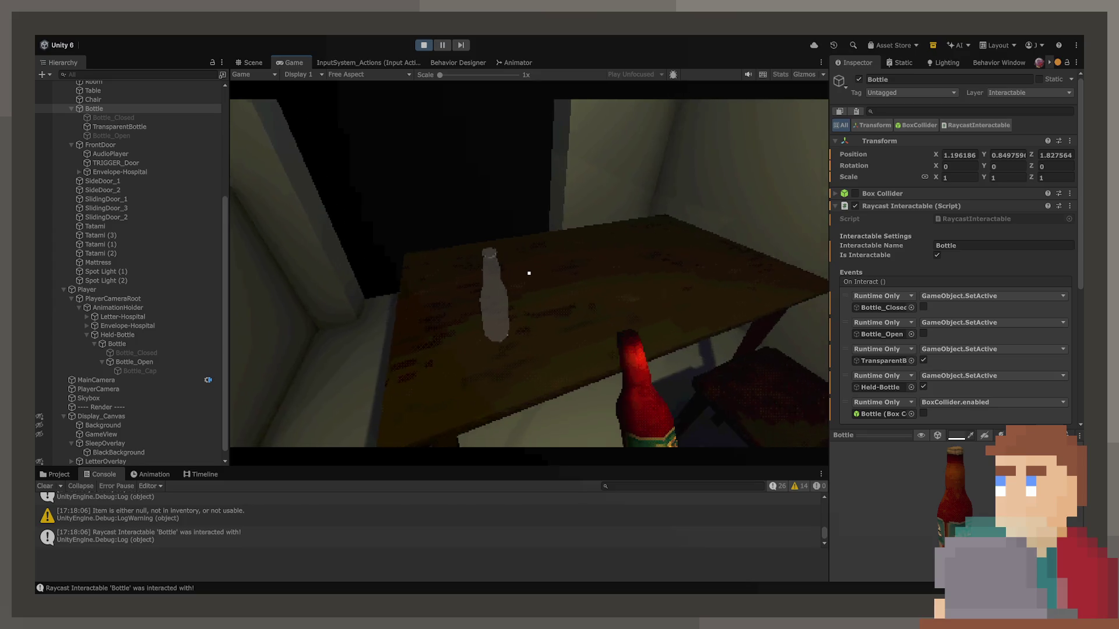
{"action": "key", "text": "e"}
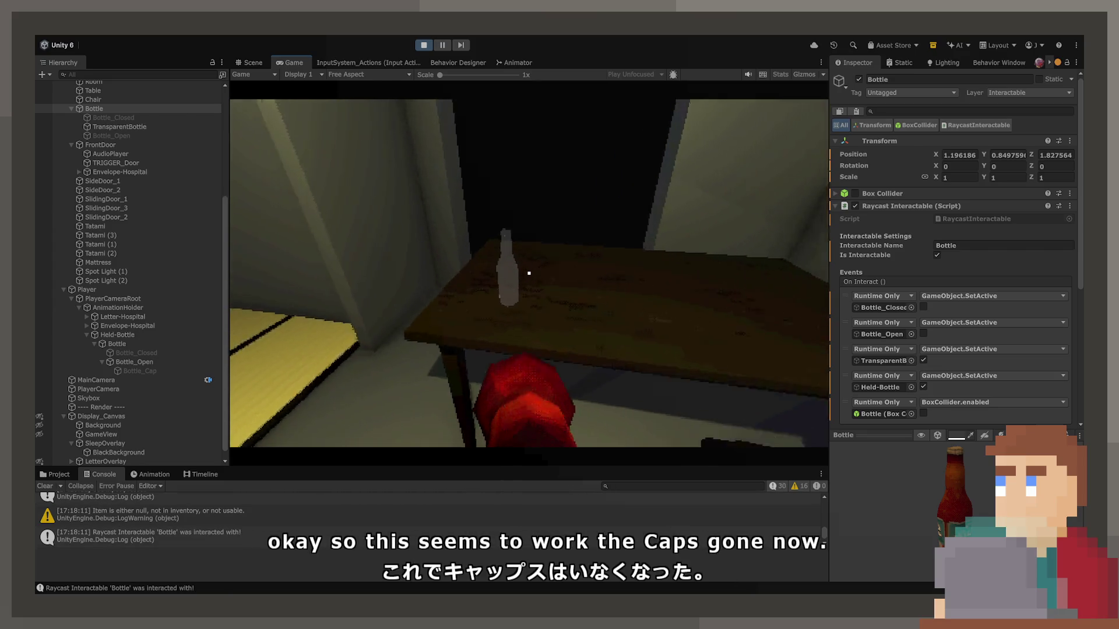
{"action": "key", "text": "e"}
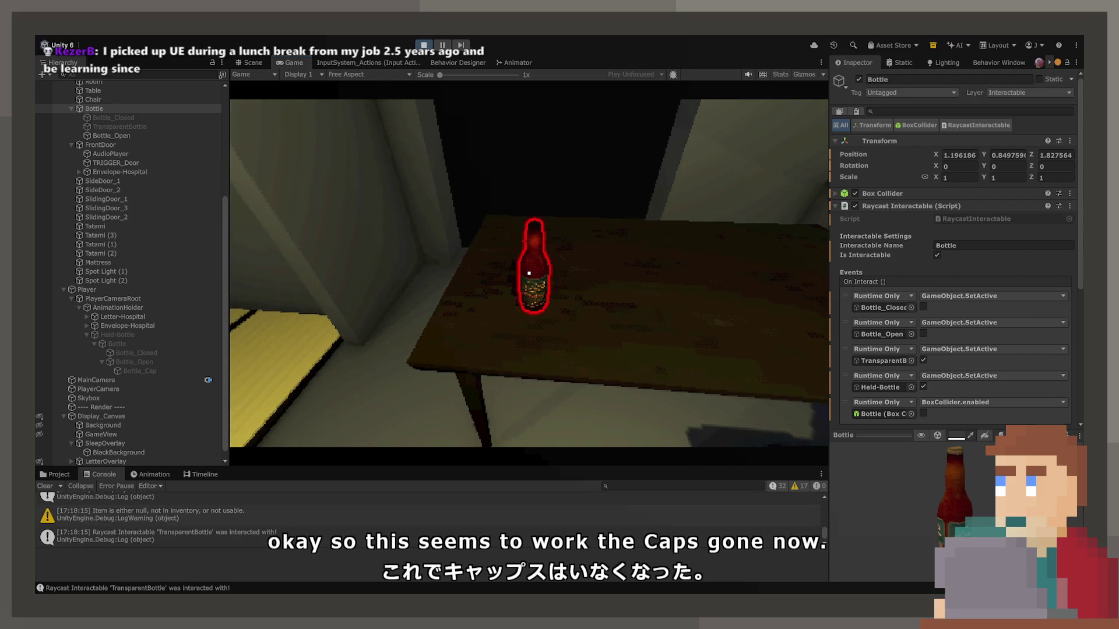
Step: Walk around the table, pick up the red bottle again, then inspect Held-Bottle and TransparentBottle
{"action": "key", "text": "w"}
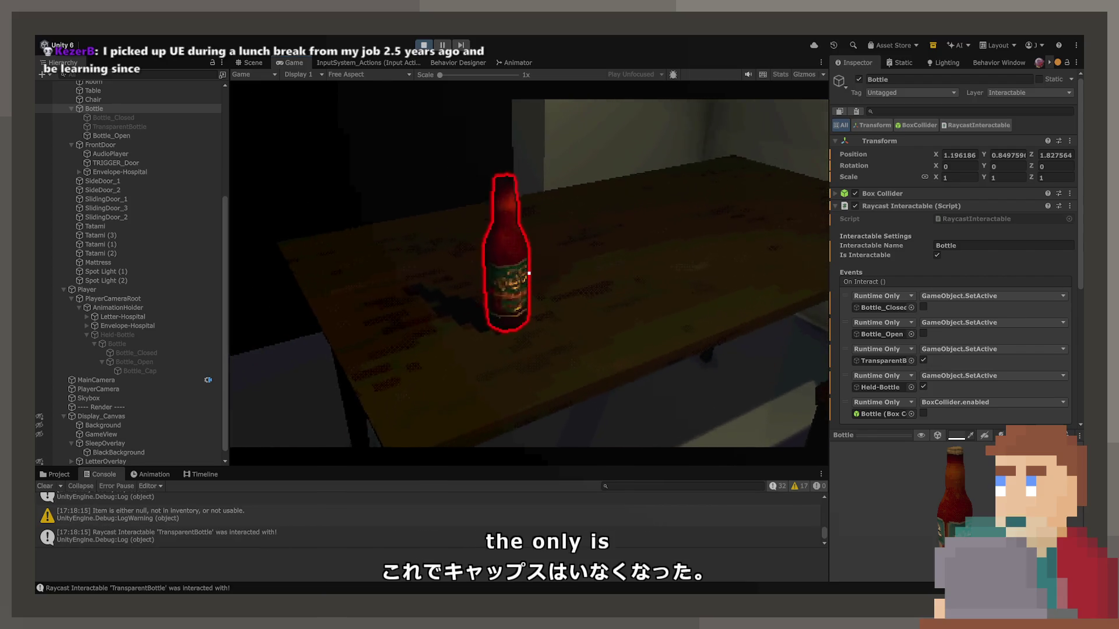
{"action": "key", "text": "s"}
{"action": "key", "text": "e"}
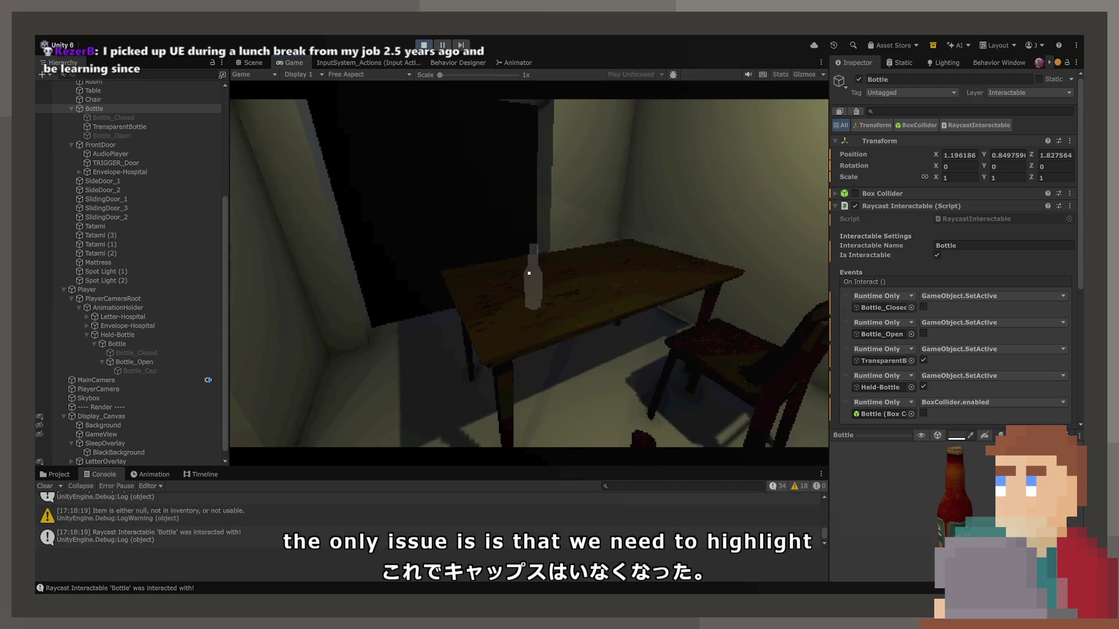
{"action": "key", "text": "w"}
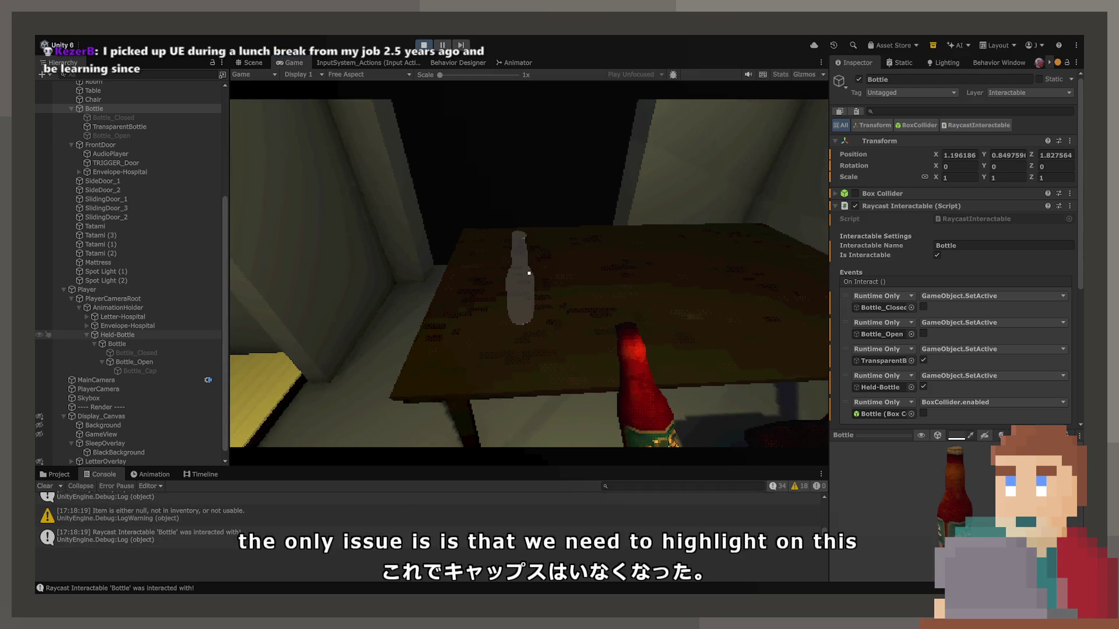
{"action": "left_click", "coordinate": [150, 333]}
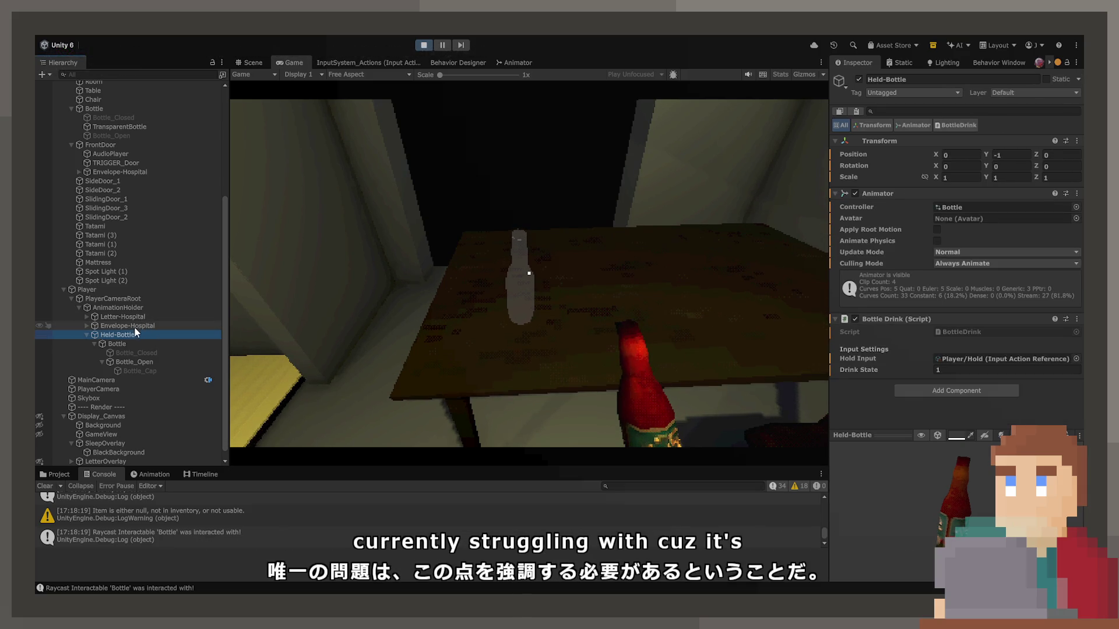
{"action": "left_click", "coordinate": [131, 126]}
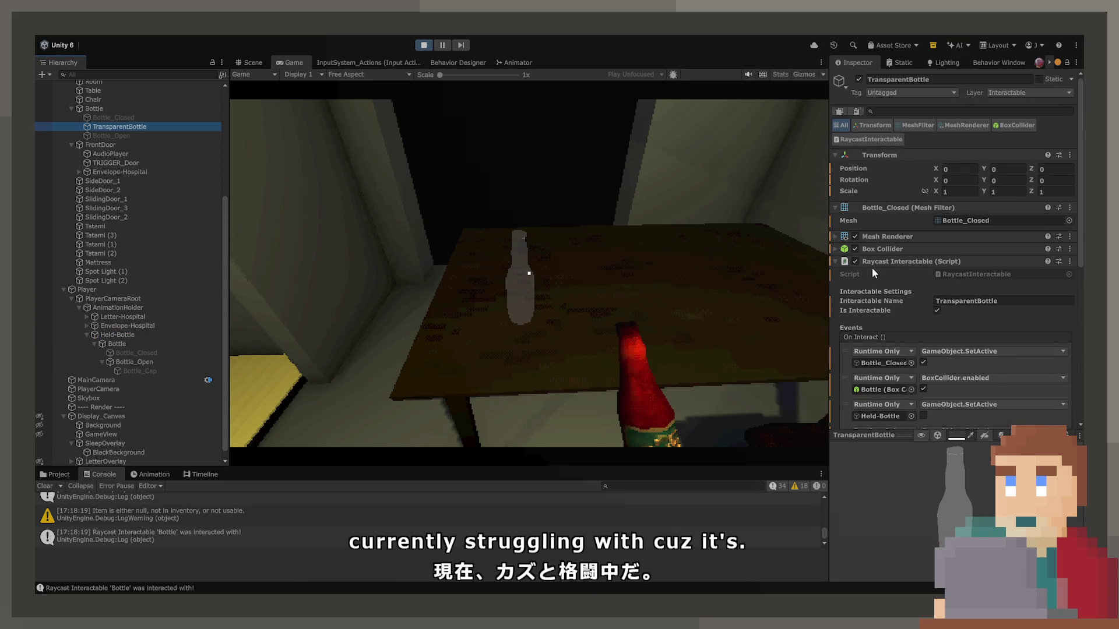
Step: Switch the bottle's Transparent material Surface Type to Opaque and back to Transparent, then stop playing
{"action": "left_click", "coordinate": [834, 237]}
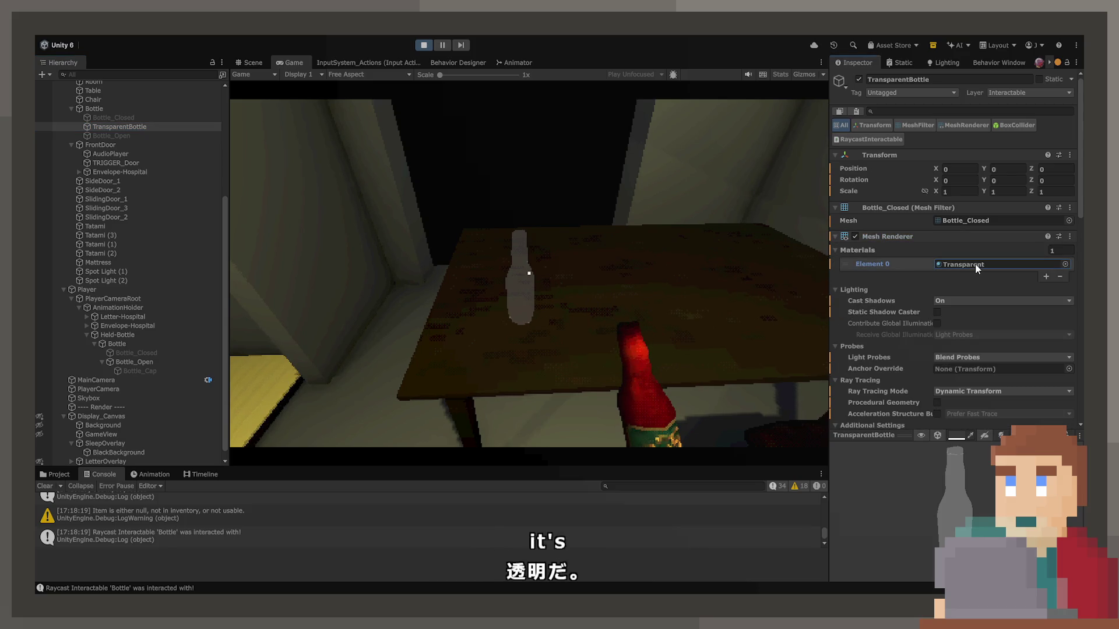
{"action": "double_click", "coordinate": [974, 263]}
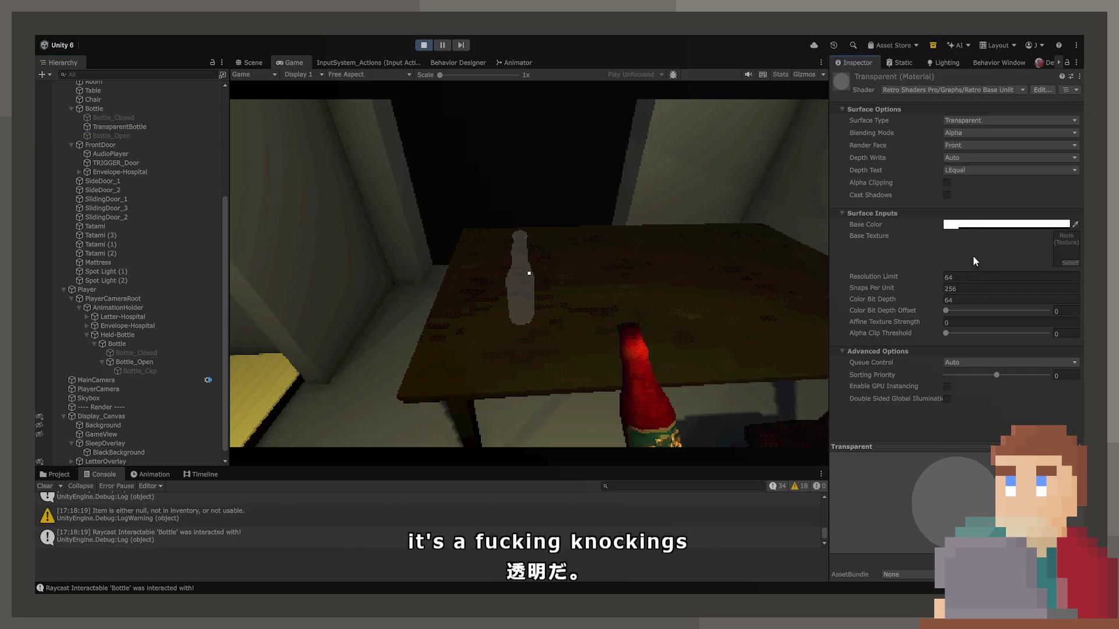
{"action": "left_click", "coordinate": [956, 121]}
{"action": "left_click", "coordinate": [962, 136]}
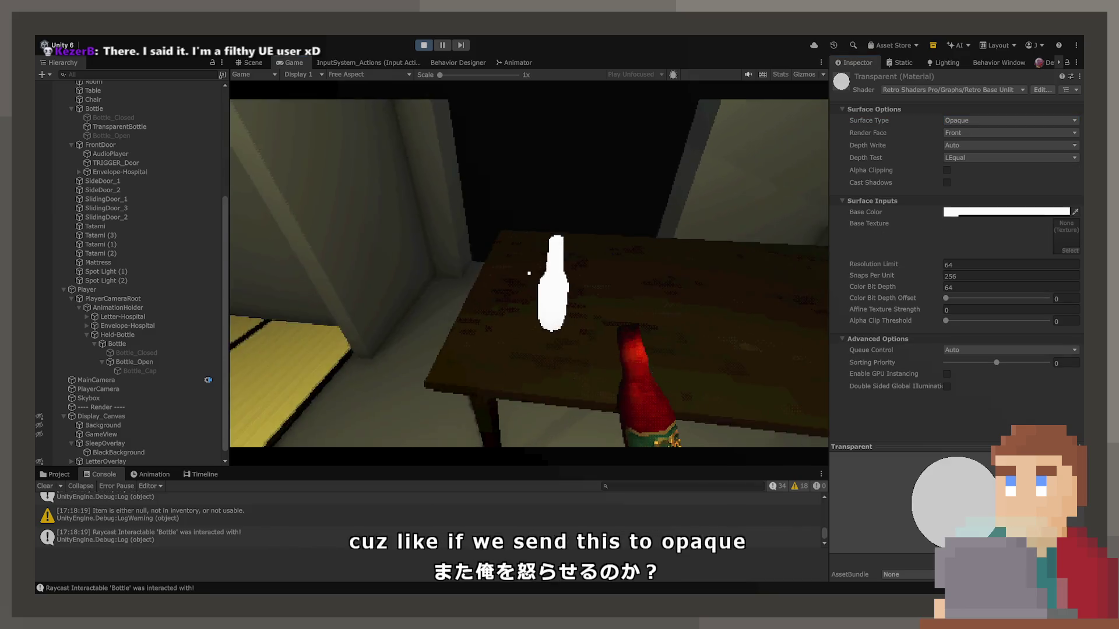
{"action": "left_click", "coordinate": [979, 121]}
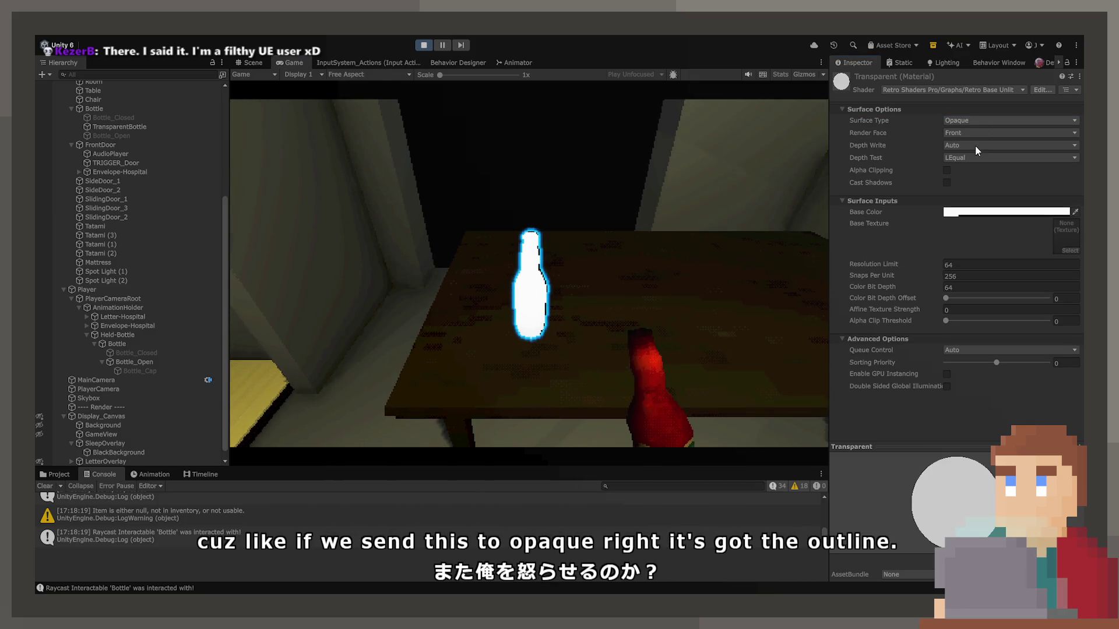
{"action": "left_click", "coordinate": [979, 133]}
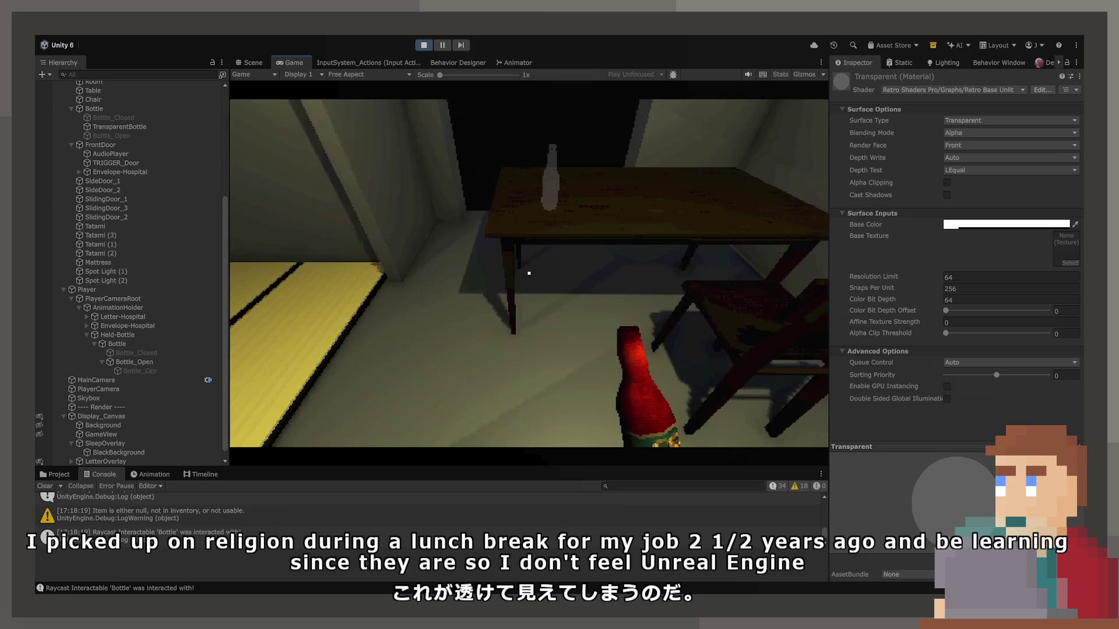
{"action": "key", "text": "w"}
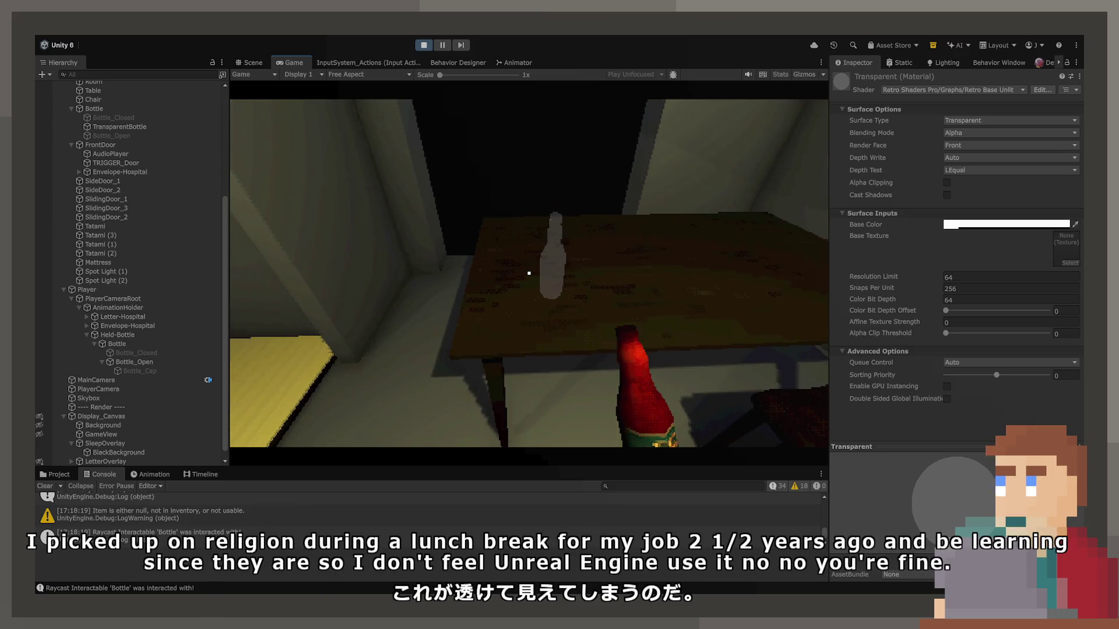
{"action": "left_click", "coordinate": [425, 44]}
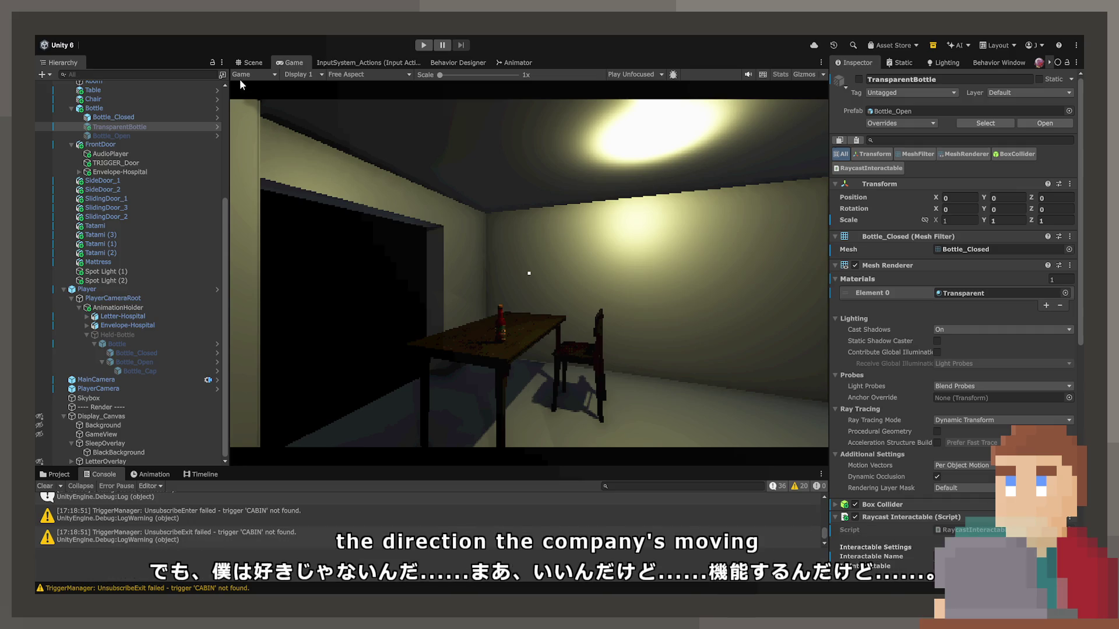
Step: In the Scene view, frame the Bottle and select its TransparentBottle child
{"action": "left_click", "coordinate": [244, 61]}
{"action": "left_click", "coordinate": [540, 285]}
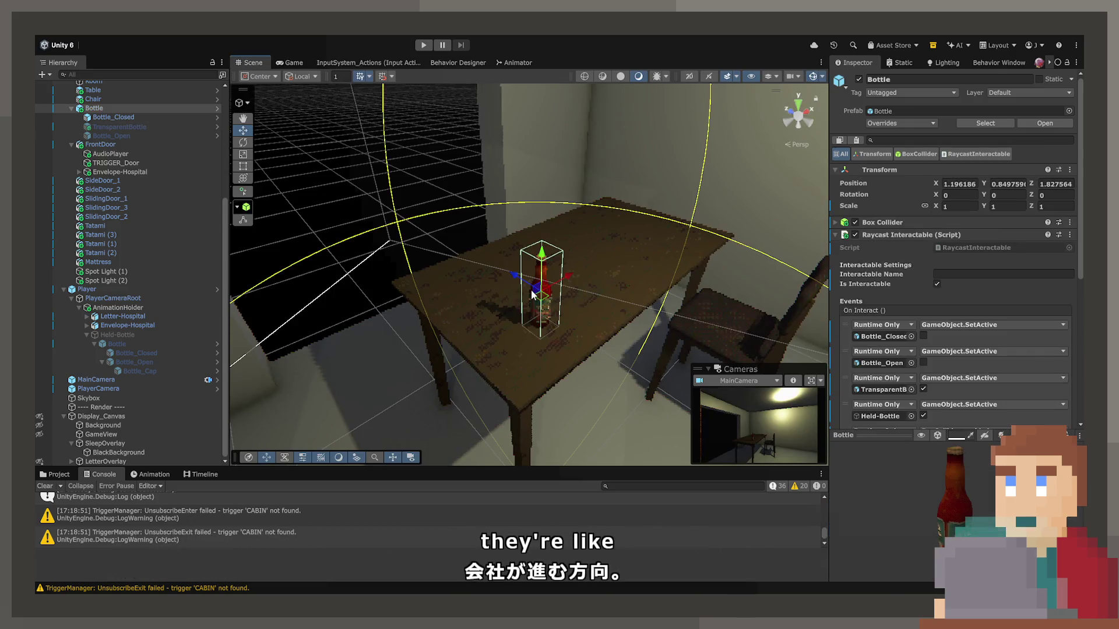
{"action": "key", "text": "f"}
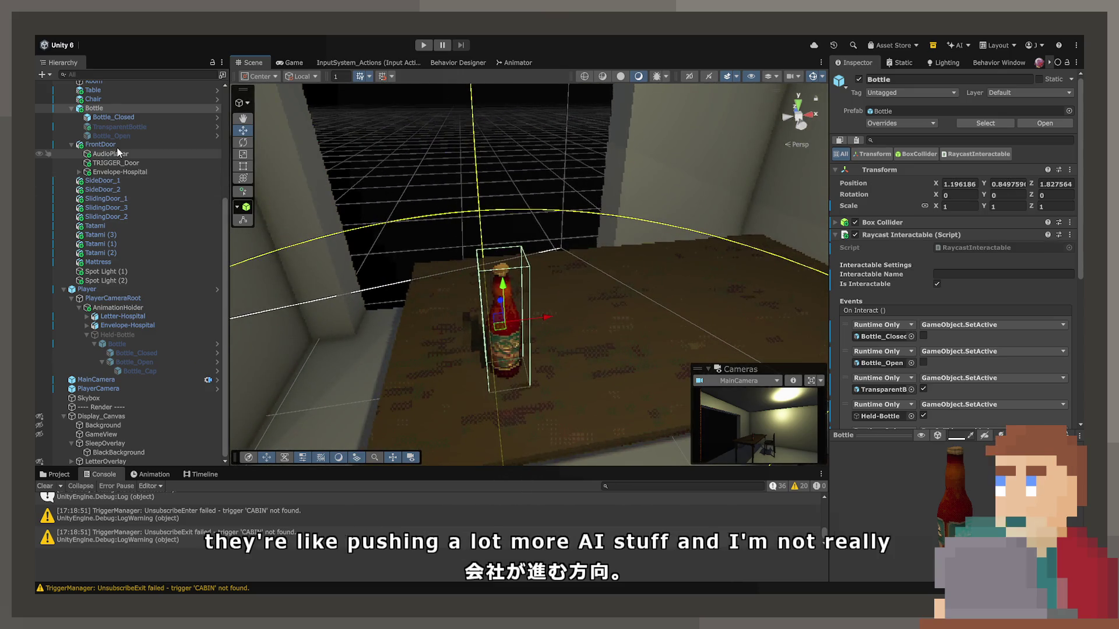
{"action": "left_click", "coordinate": [120, 127]}
Step: Open the Transparent material, show the Project assets, and start Play mode
{"action": "double_click", "coordinate": [950, 293]}
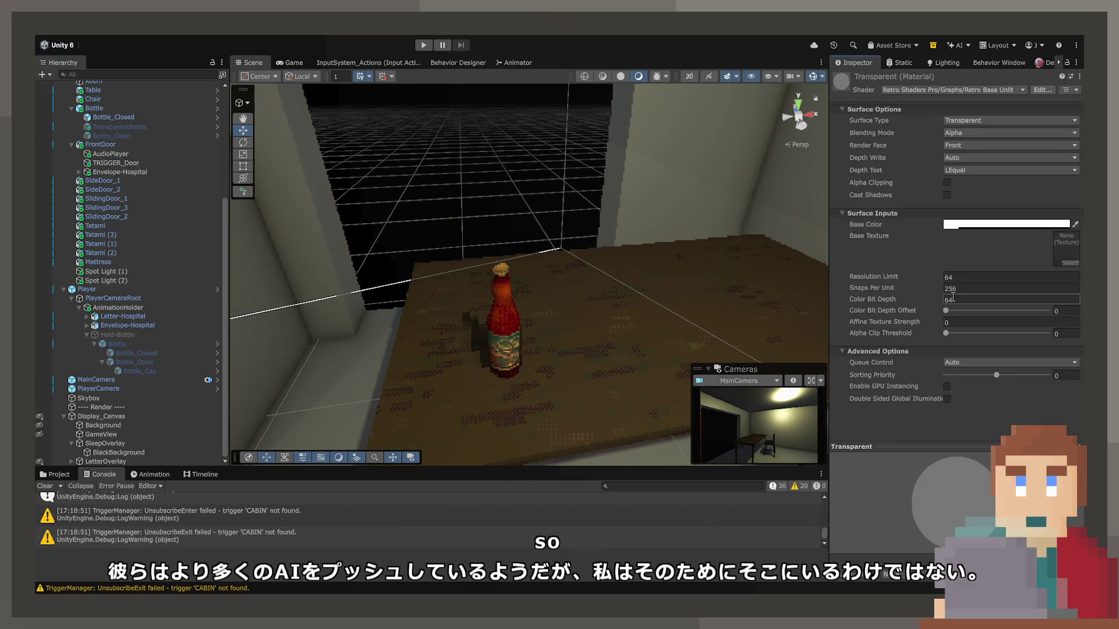
{"action": "left_click", "coordinate": [55, 474]}
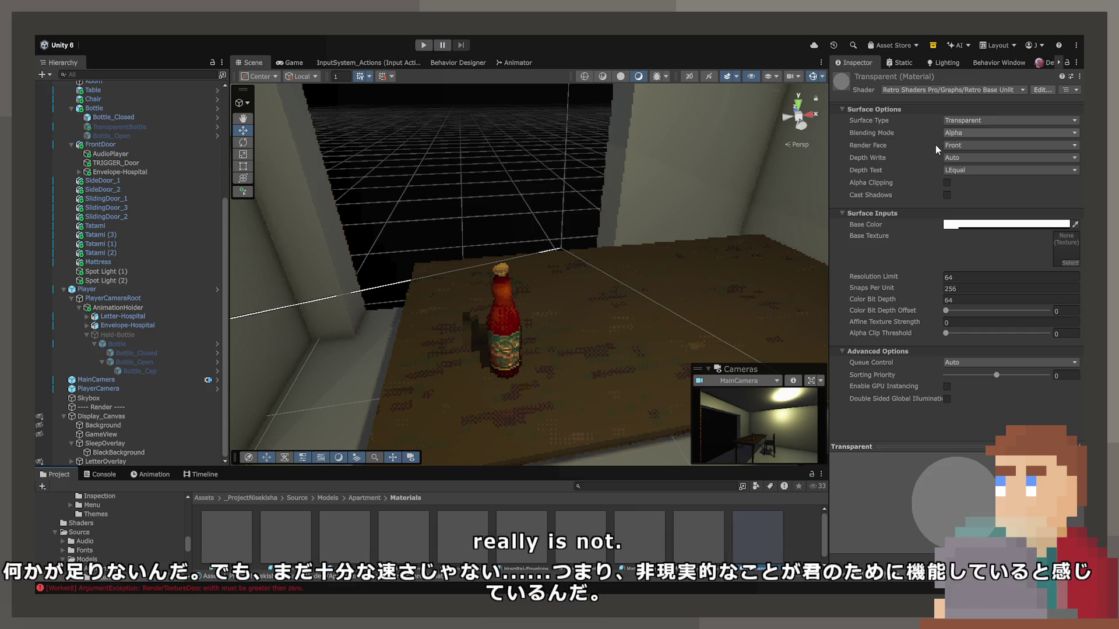
{"action": "left_click", "coordinate": [419, 48]}
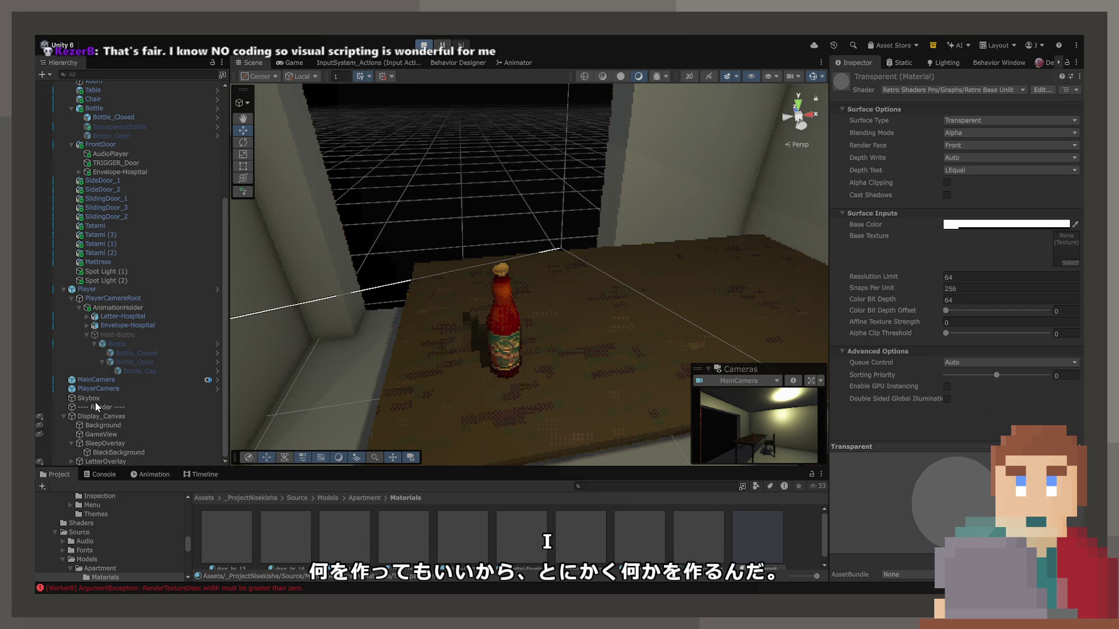
Step: Walk up to the bottle, try Premultiply blending, then revert to Alpha
{"action": "left_click", "coordinate": [289, 64]}
{"action": "key", "text": "w"}
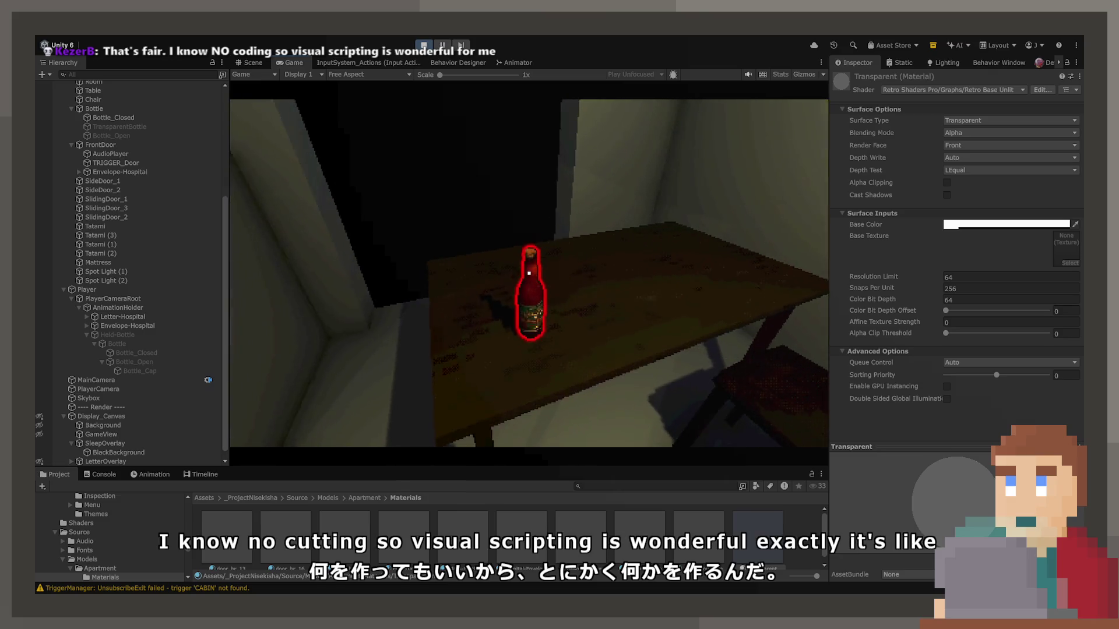
{"action": "left_click", "coordinate": [250, 61]}
{"action": "mouse_move", "coordinate": [560, 327]}
{"action": "left_mouse_down"}
{"action": "mouse_move", "coordinate": [487, 309]}
{"action": "mouse_move", "coordinate": [624, 303]}
{"action": "left_mouse_up"}
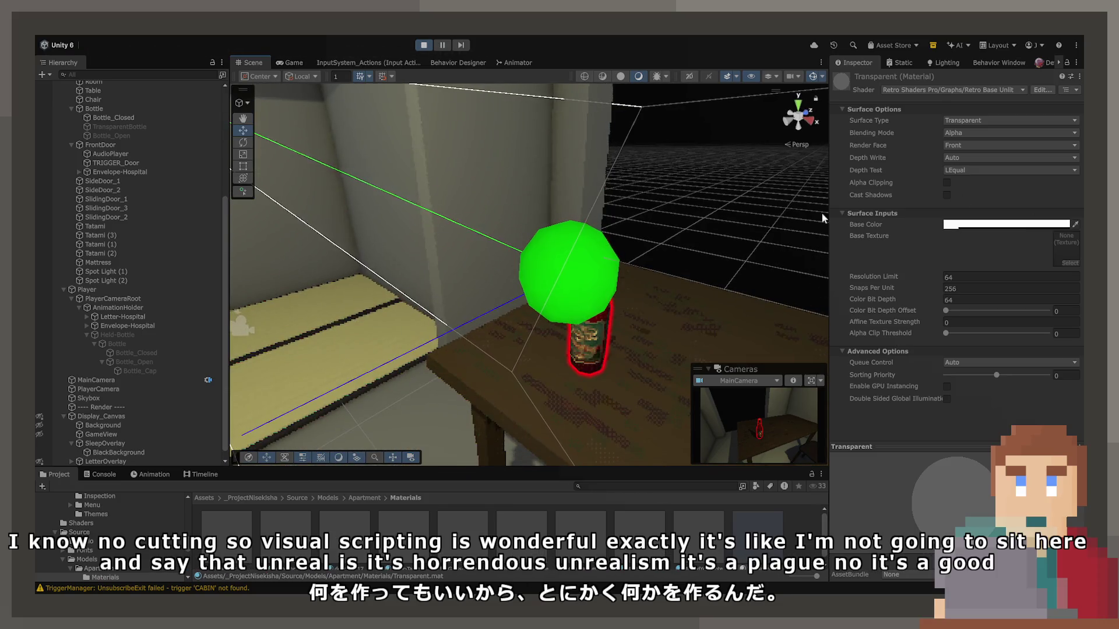
{"action": "left_click", "coordinate": [967, 133]}
{"action": "left_click", "coordinate": [968, 144]}
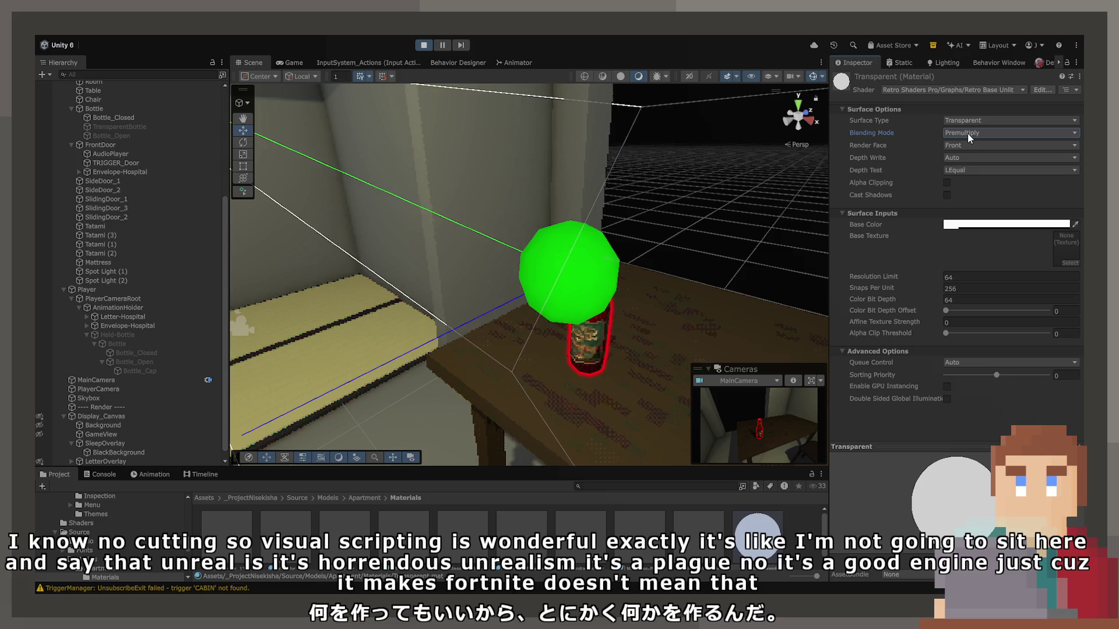
{"action": "key", "text": "ctrl+z"}
Step: Cycle blending through Premultiply, Additive and Multiply, settling on Additive and checking the game
{"action": "left_click", "coordinate": [292, 60]}
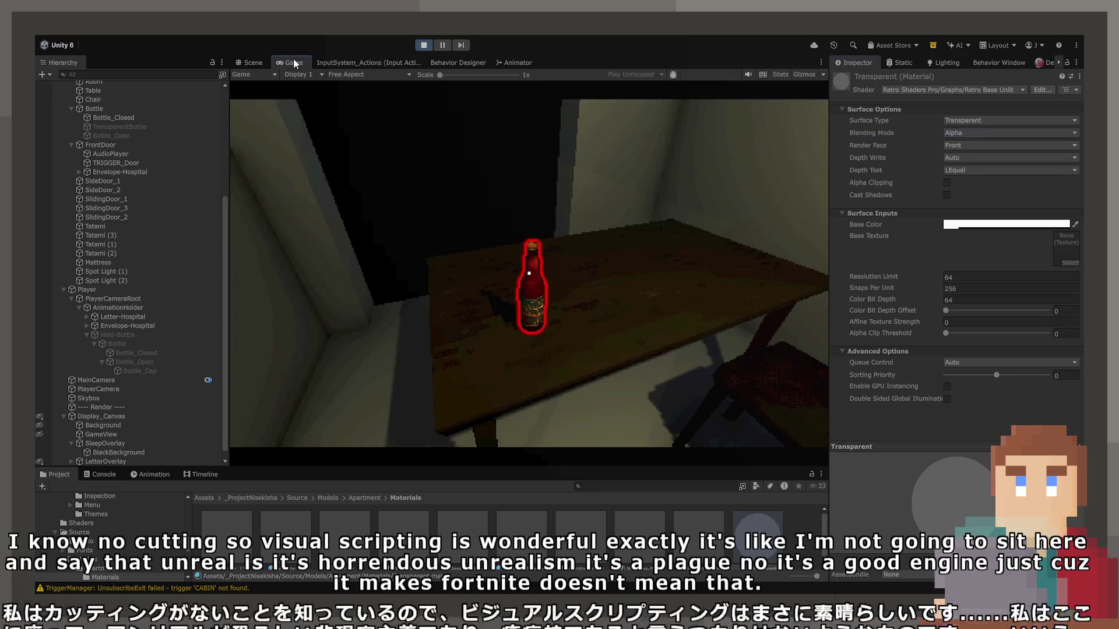
{"action": "left_click", "coordinate": [257, 63]}
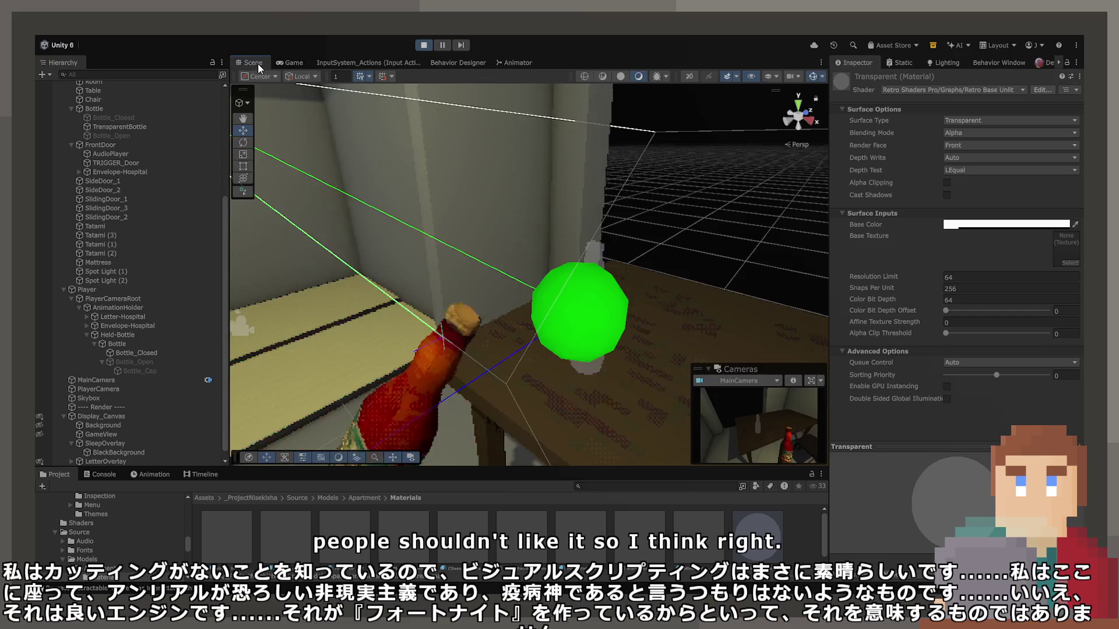
{"action": "key", "text": "ctrl+y"}
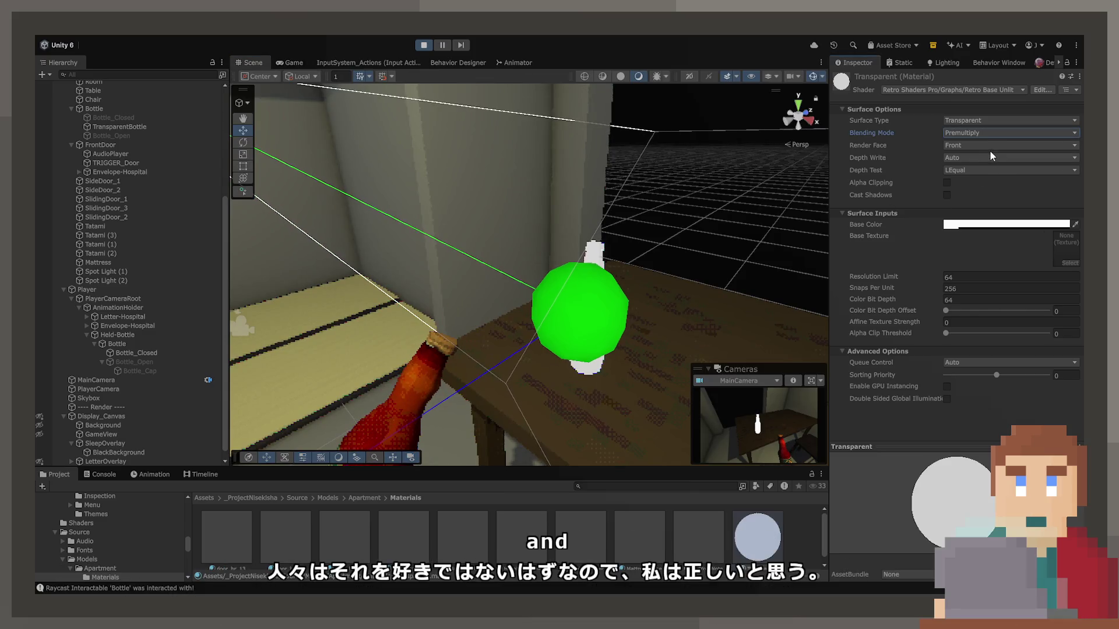
{"action": "key", "text": "ctrl+y"}
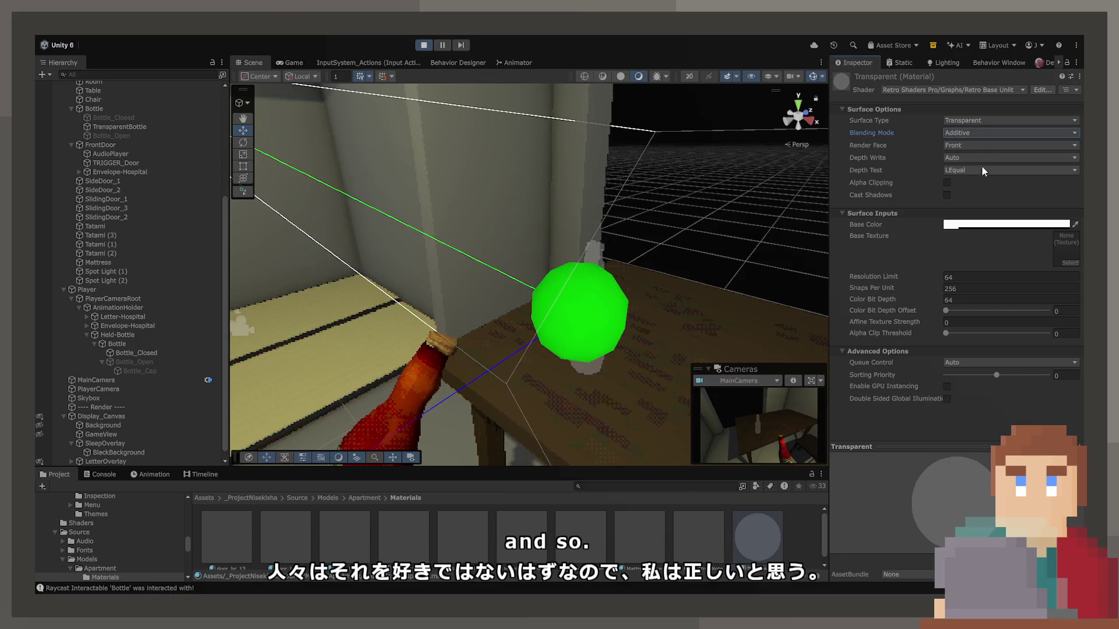
{"action": "key", "text": "ctrl+y"}
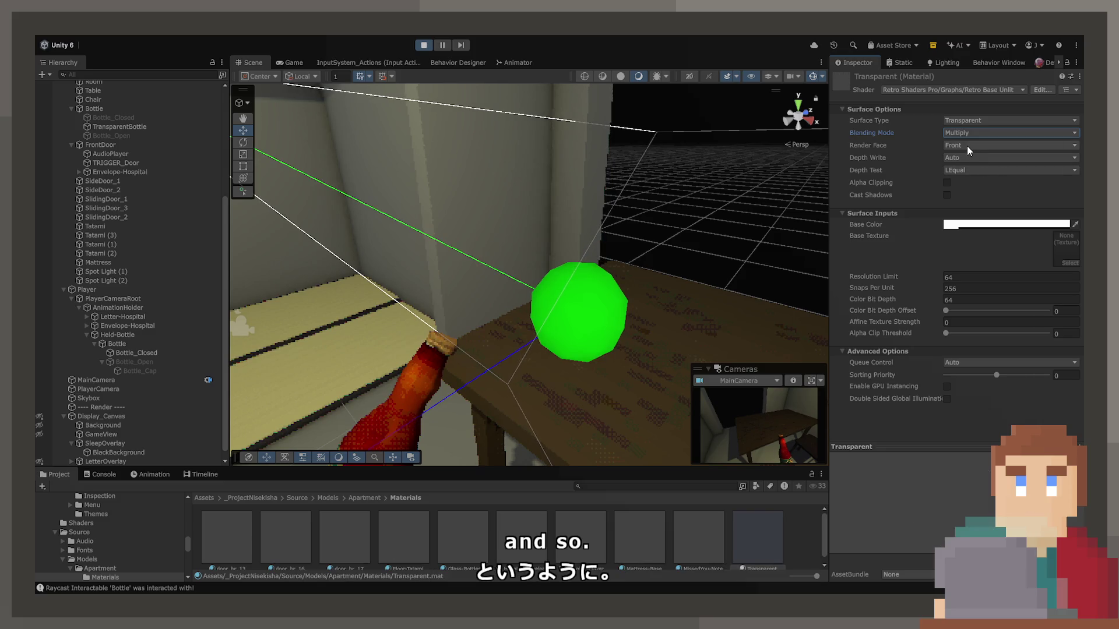
{"action": "key", "text": "ctrl+z"}
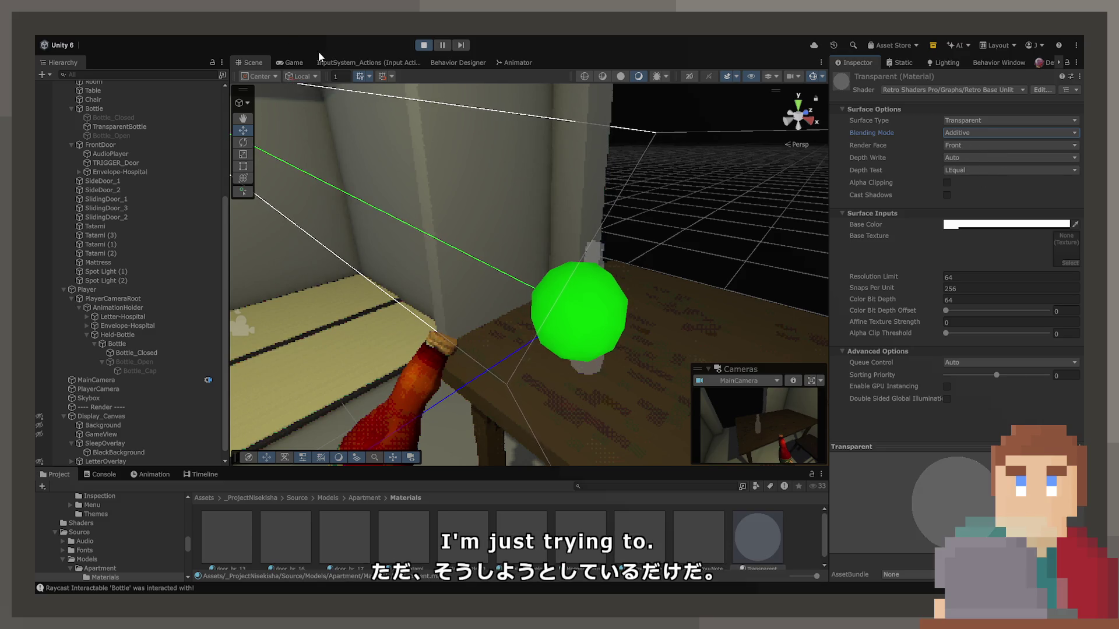
{"action": "left_click", "coordinate": [302, 59]}
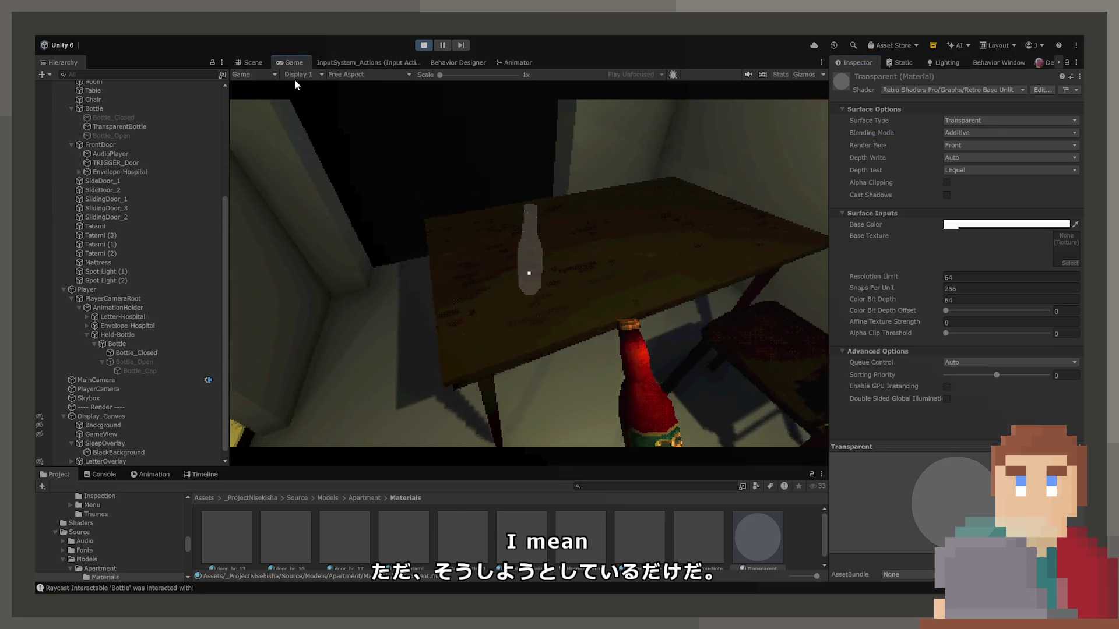
{"action": "left_click", "coordinate": [256, 62]}
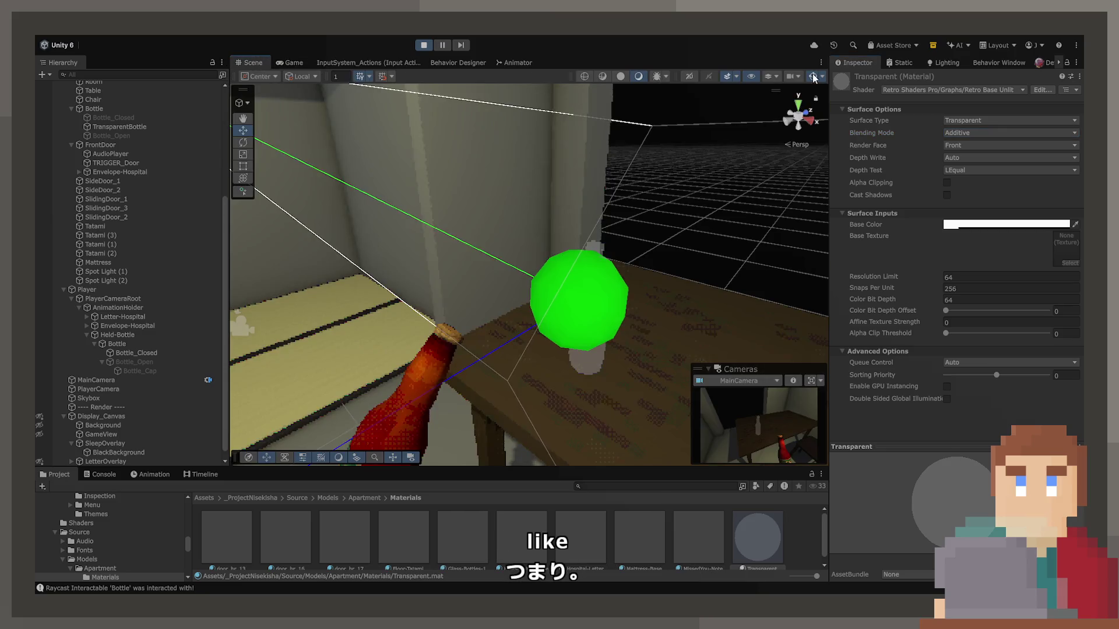
Step: Set the bottle material's Surface Type to Opaque and toggle Alpha Clipping on and off
{"action": "left_click", "coordinate": [953, 122]}
{"action": "left_click", "coordinate": [962, 131]}
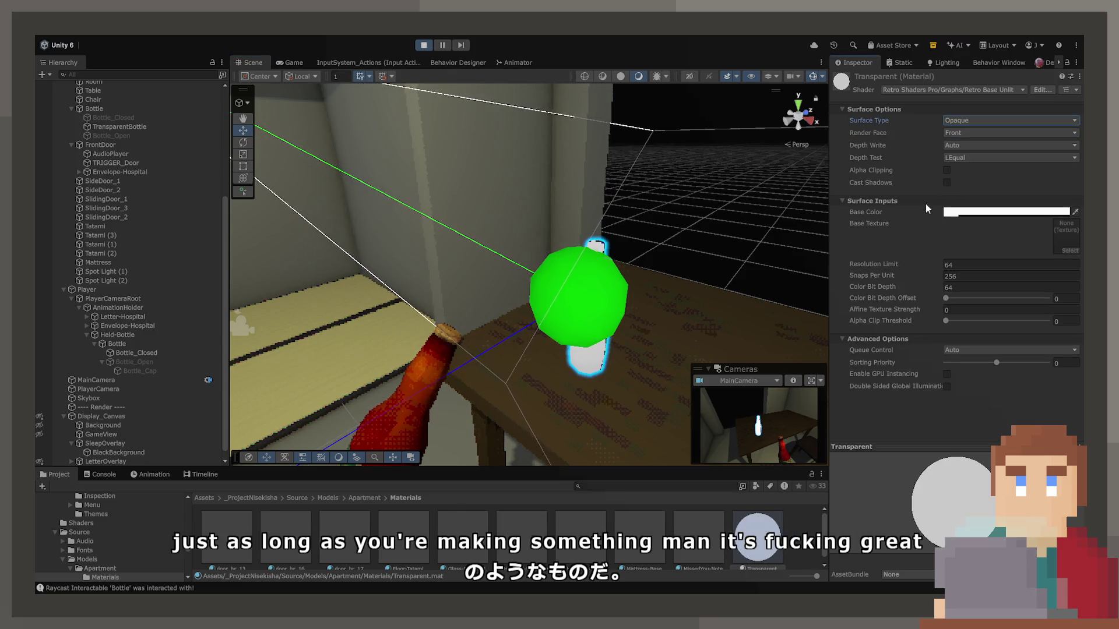
{"action": "left_click", "coordinate": [945, 169]}
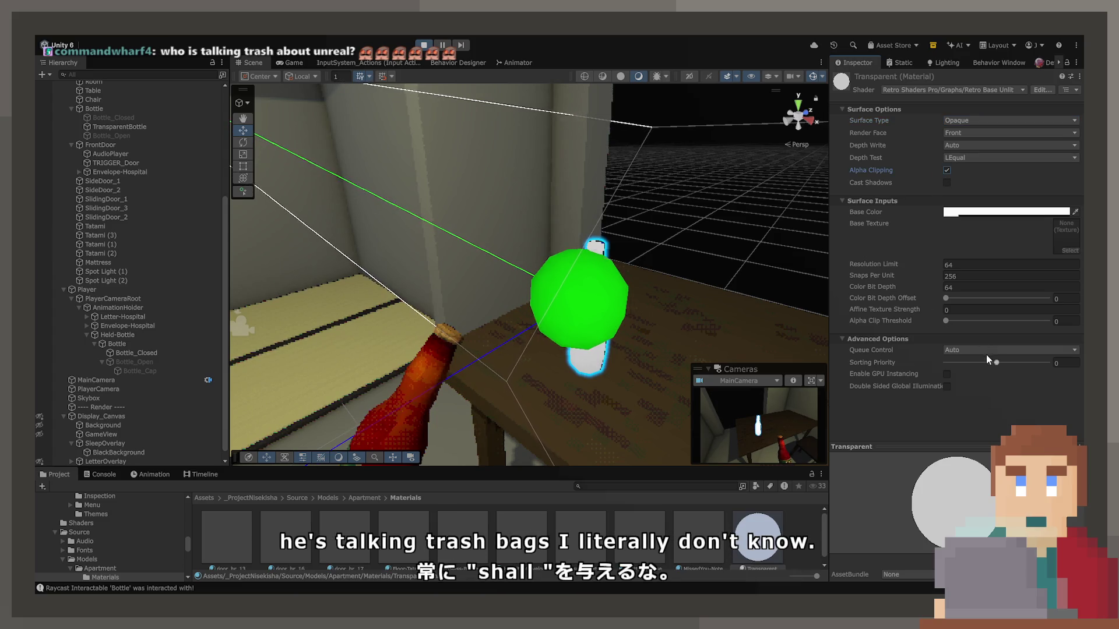
{"action": "left_click", "coordinate": [947, 170]}
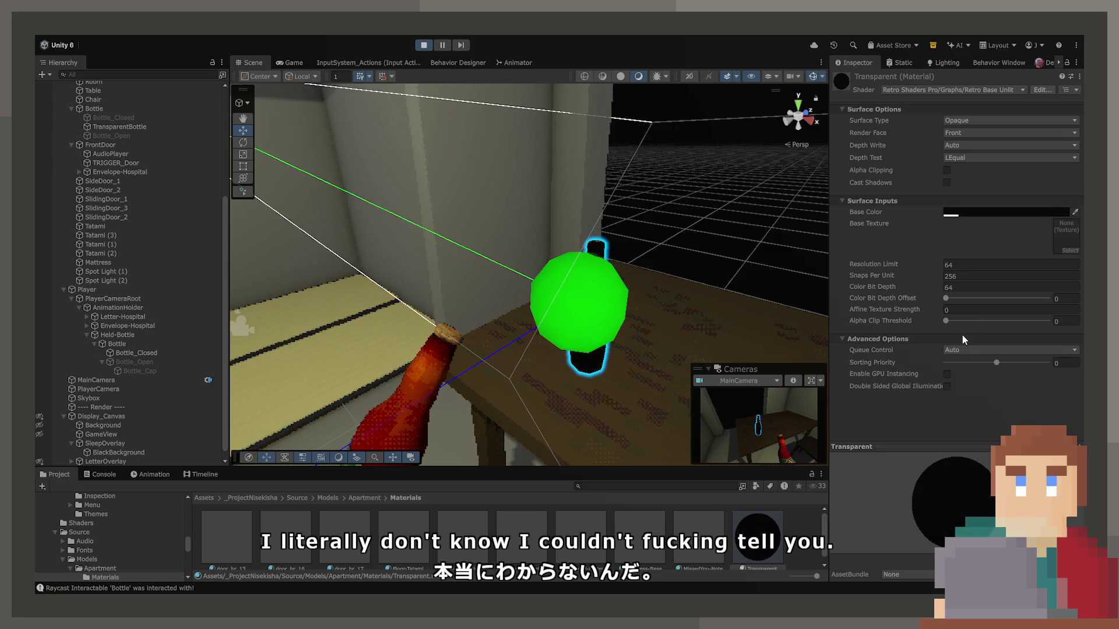
{"action": "left_click", "coordinate": [290, 62]}
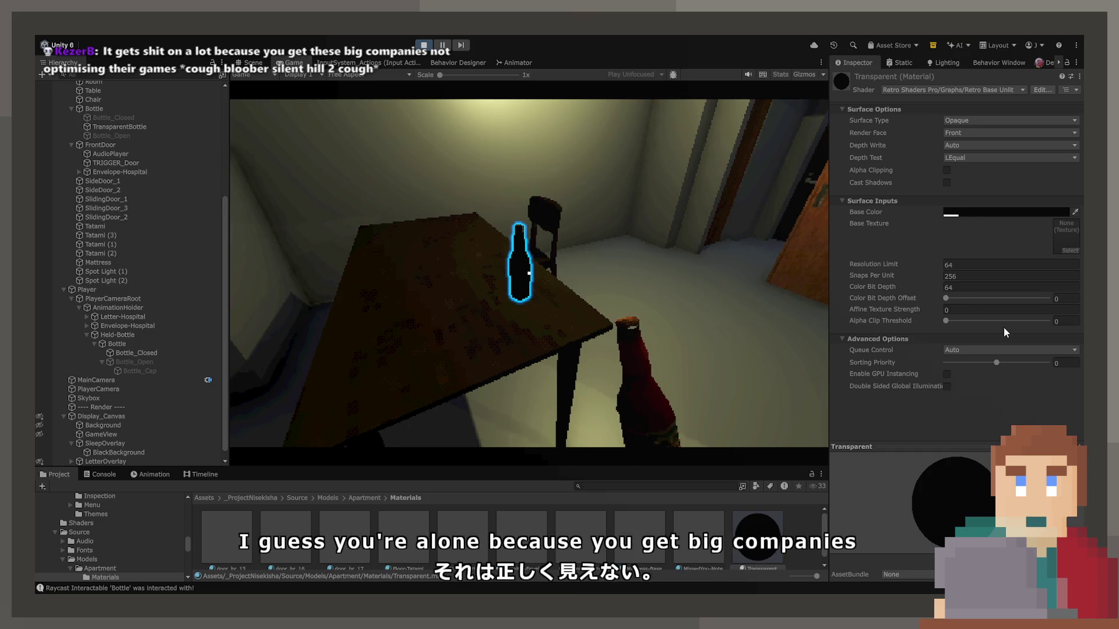
Step: Step the base colour through grey, black and grey, then stop play mode
{"action": "key", "text": "ctrl+z"}
{"action": "key", "text": "ctrl+z"}
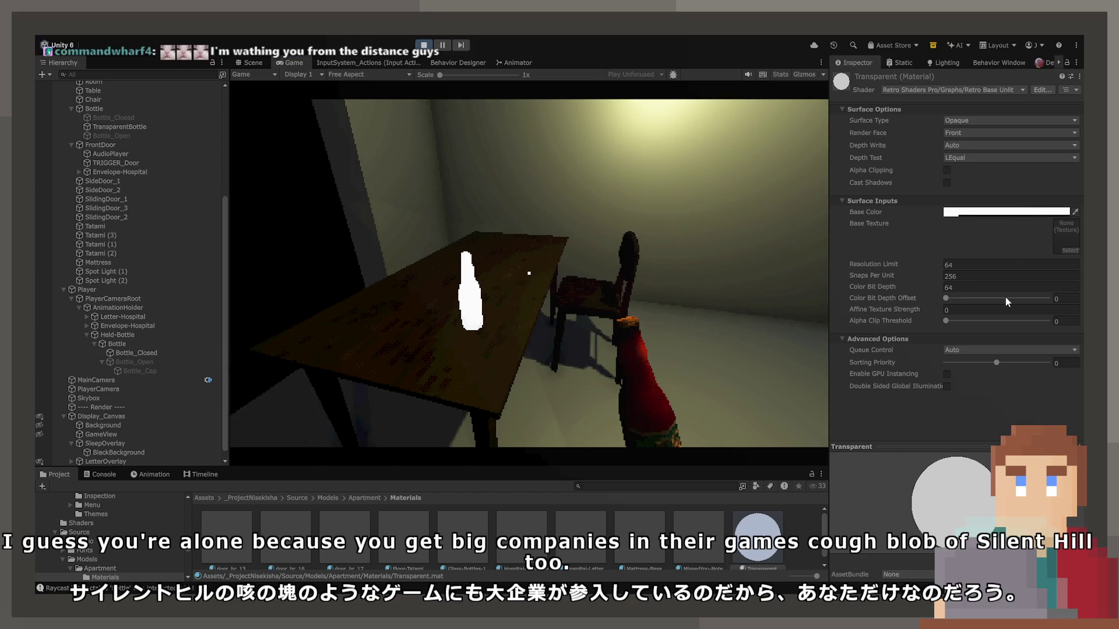
{"action": "key", "text": "ctrl+z"}
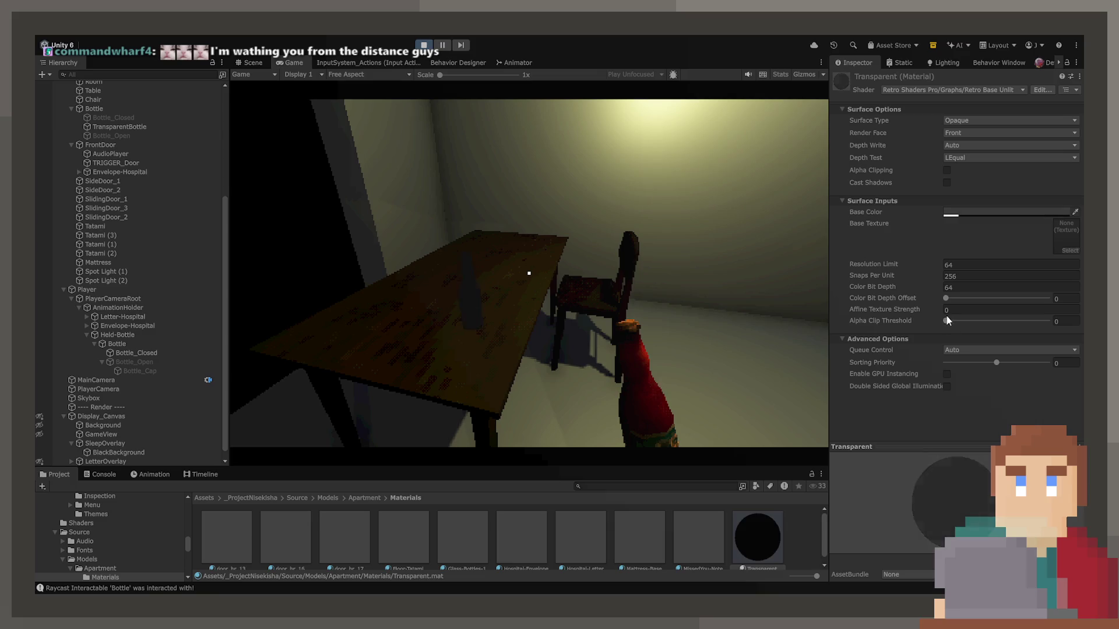
{"action": "key", "text": "ctrl+z"}
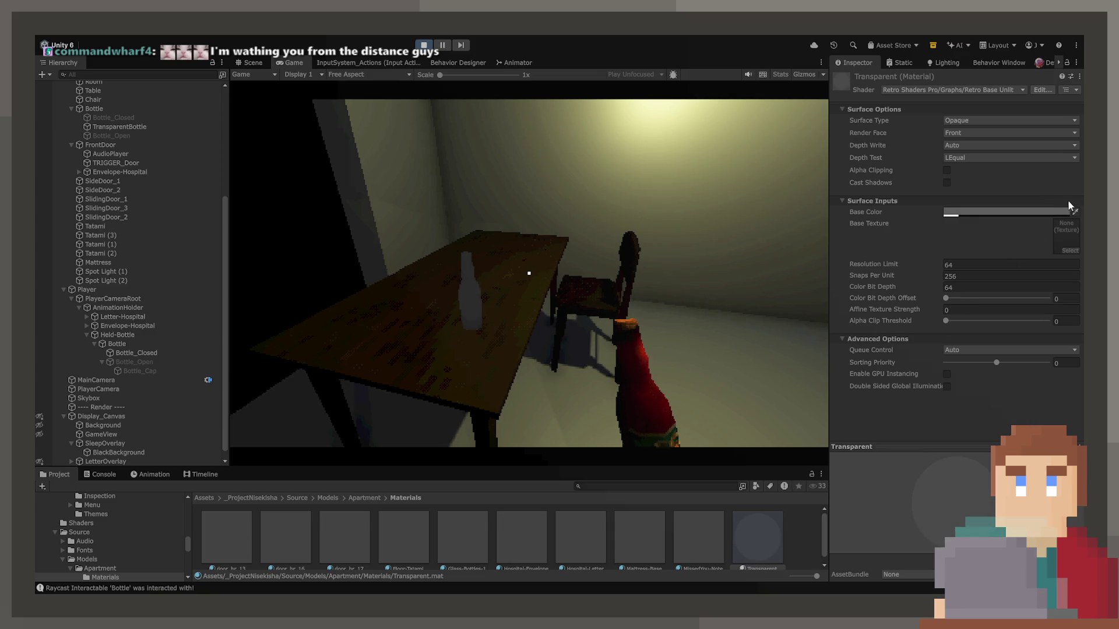
{"action": "left_click", "coordinate": [816, 259]}
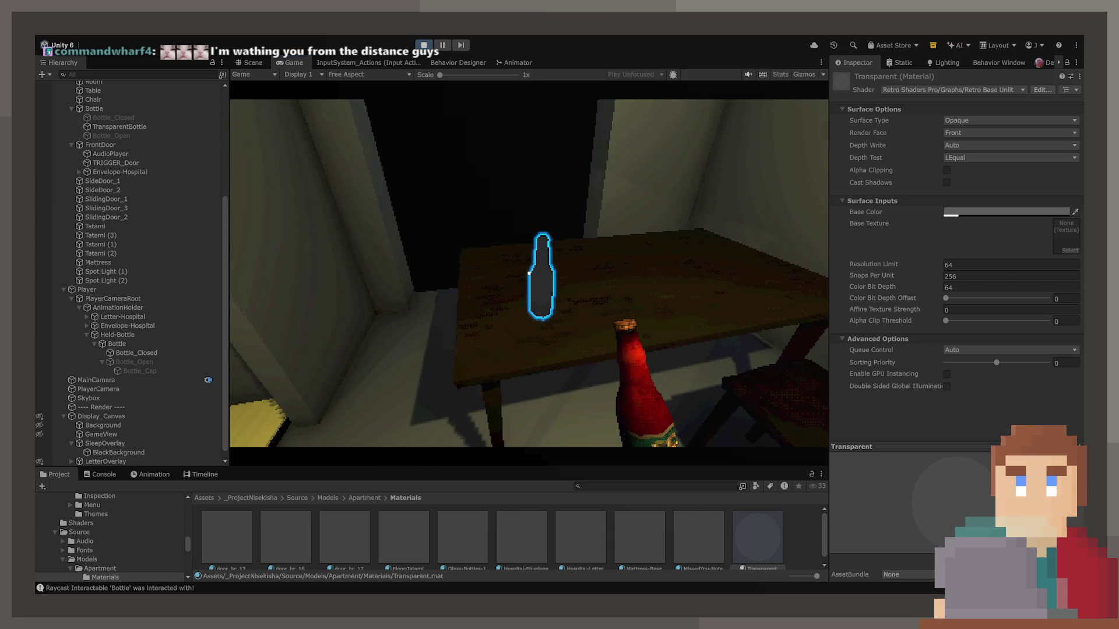
{"action": "left_click", "coordinate": [424, 45]}
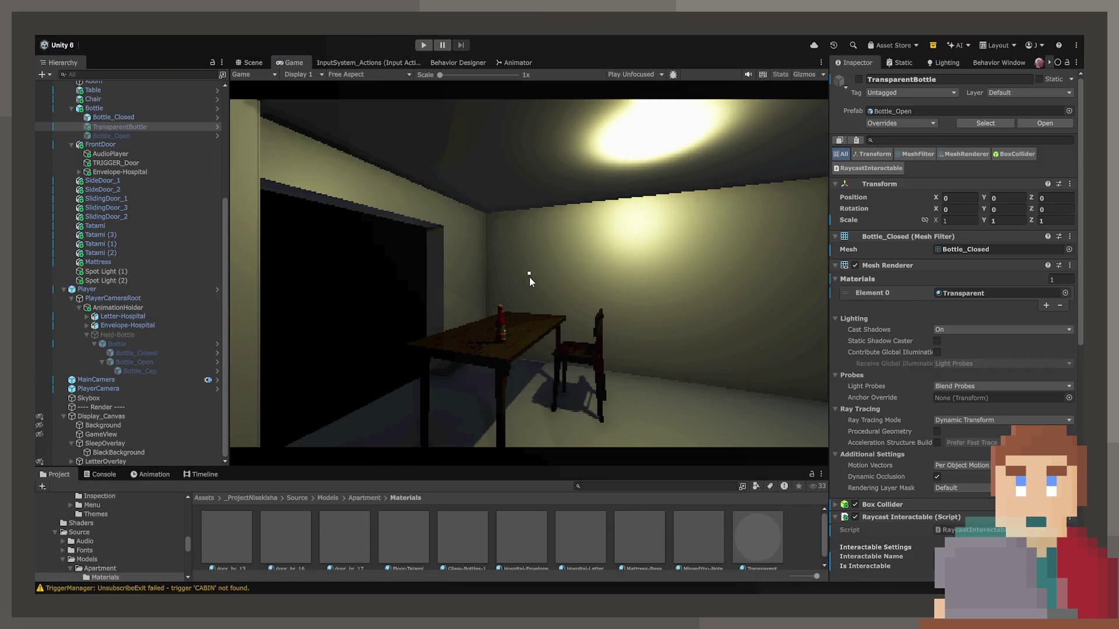
Step: Set the Transparent material's Surface Type to Transparent
{"action": "scroll", "coordinate": [677, 556], "scroll_direction": "down", "scroll_amount": 1}
{"action": "left_click", "coordinate": [758, 534]}
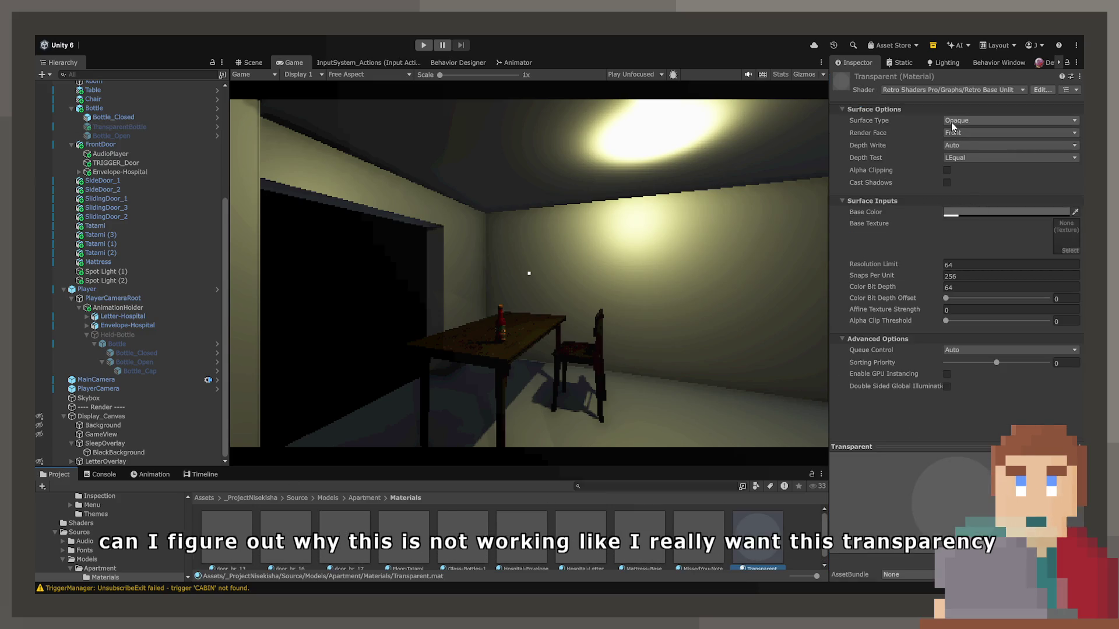
{"action": "left_click", "coordinate": [967, 144]}
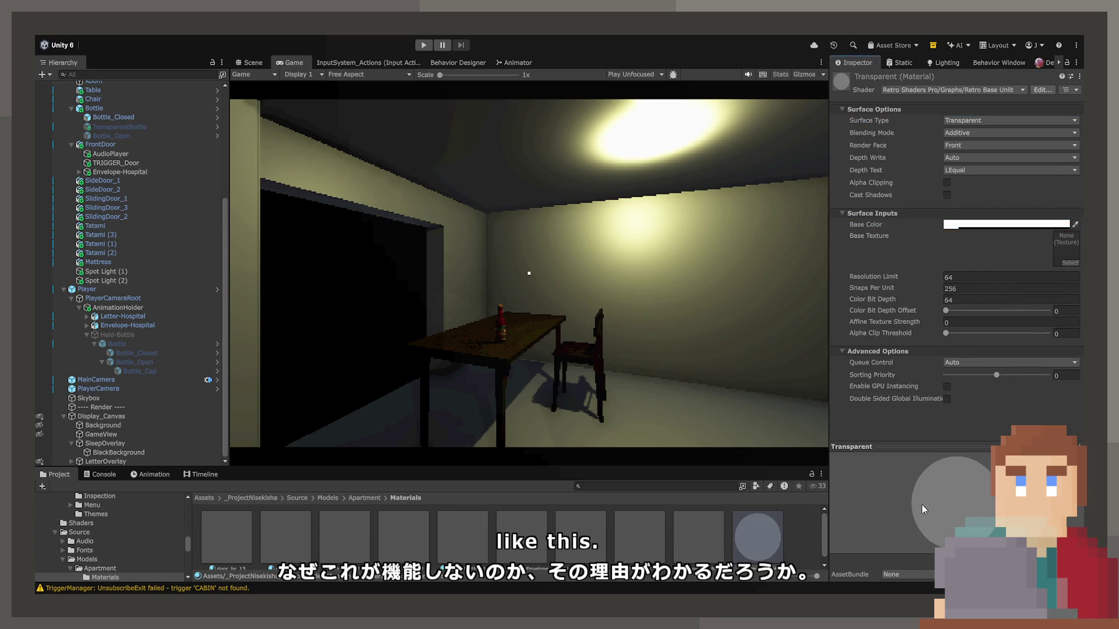
Step: Review the material settings and drag the Project panel splitter up to enlarge the browser
{"action": "scroll", "coordinate": [103, 556], "scroll_direction": "down", "scroll_amount": 5}
{"action": "scroll", "coordinate": [97, 556], "scroll_direction": "up", "scroll_amount": 3}
{"action": "scroll", "coordinate": [96, 556], "scroll_direction": "down", "scroll_amount": 5}
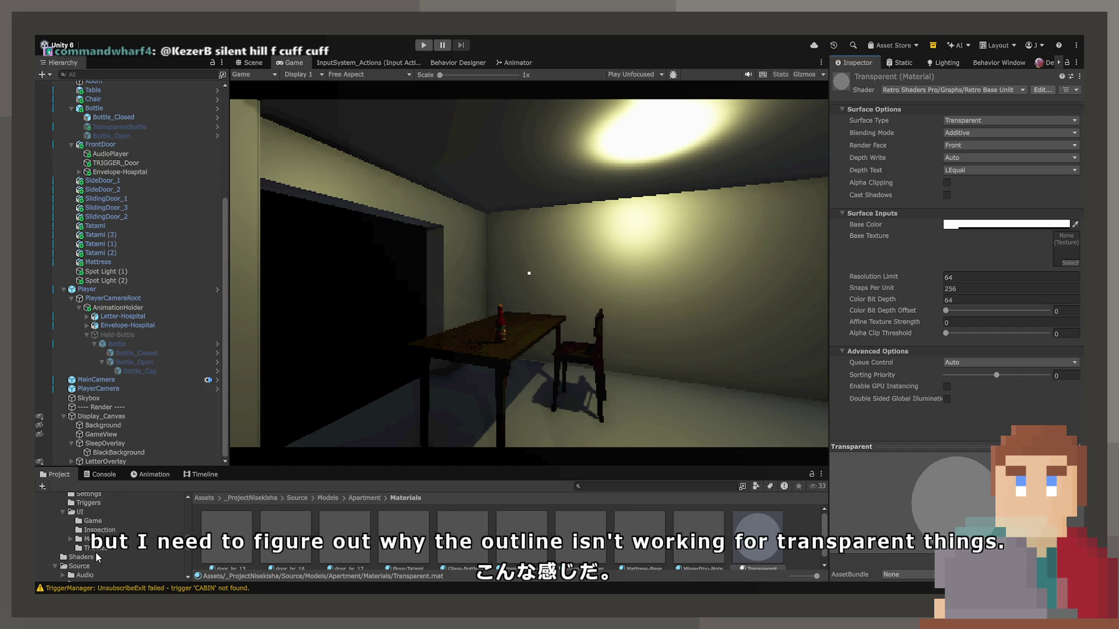
{"action": "scroll", "coordinate": [90, 554], "scroll_direction": "down", "scroll_amount": 5}
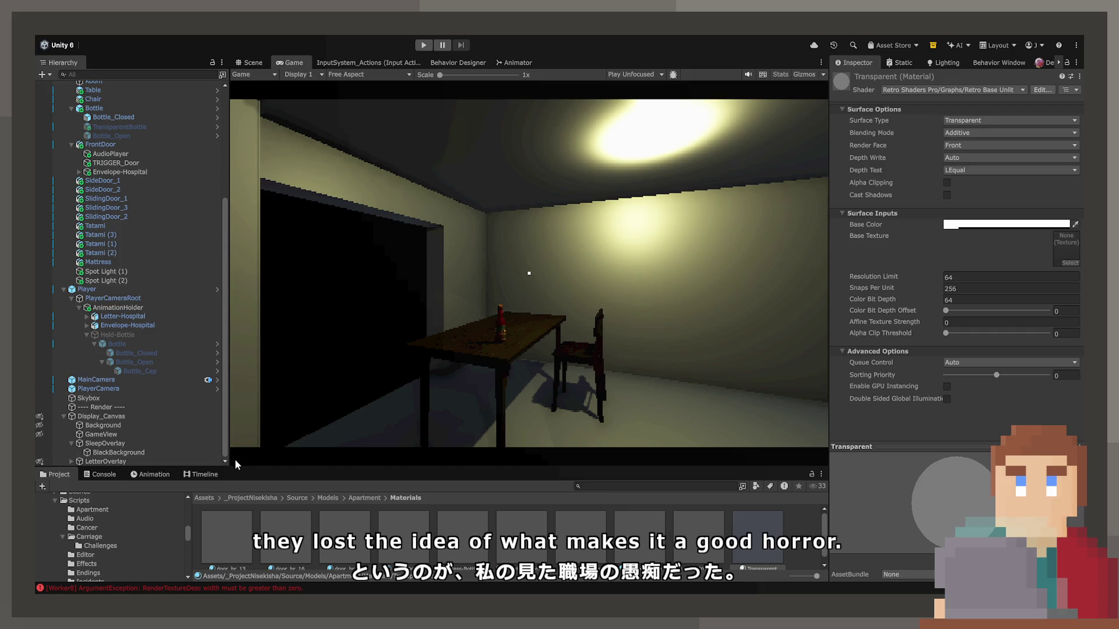
{"action": "left_click_drag", "start_coordinate": [233, 467], "coordinate": [229, 415]}
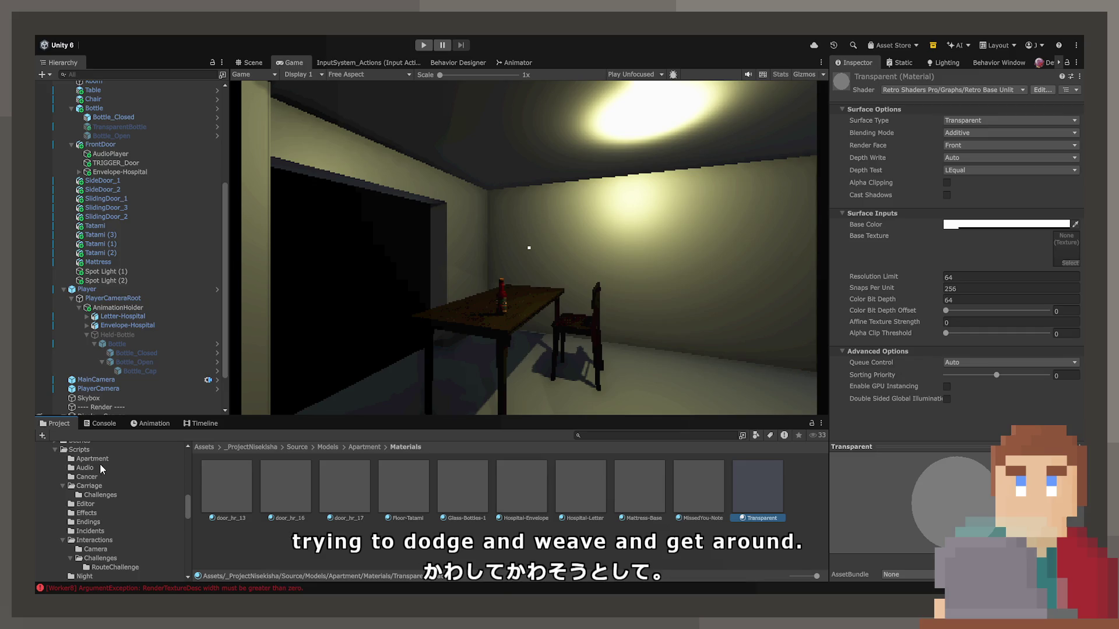
{"action": "scroll", "coordinate": [102, 534], "scroll_direction": "down", "scroll_amount": 5}
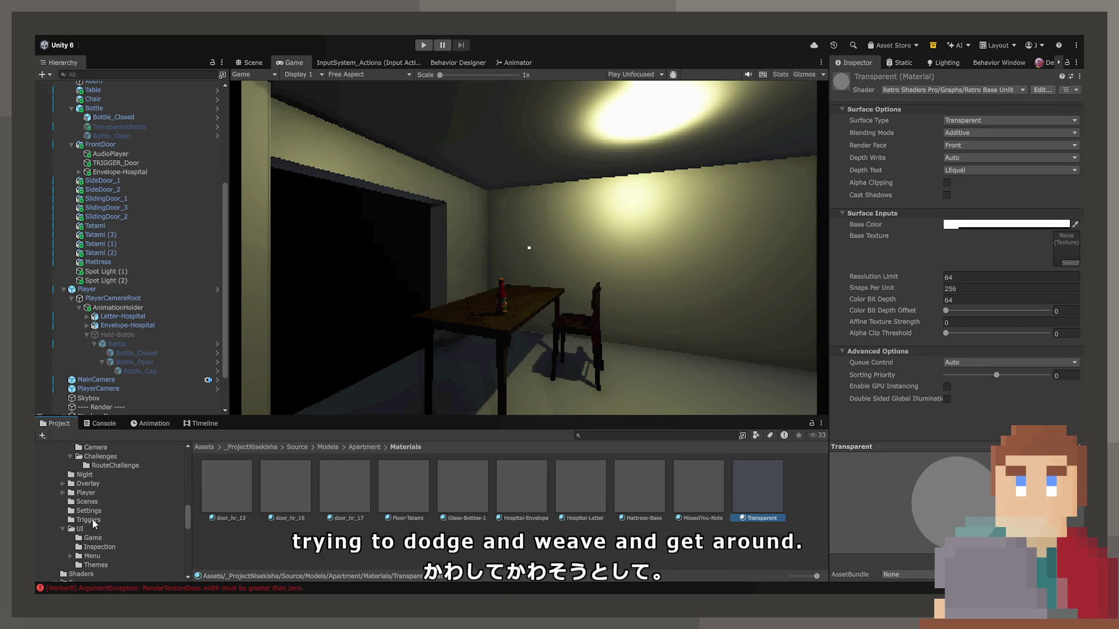
Step: Navigate the Project browser back to the Assets root folder
{"action": "left_click", "coordinate": [90, 511]}
{"action": "scroll", "coordinate": [92, 516], "scroll_direction": "up", "scroll_amount": 10}
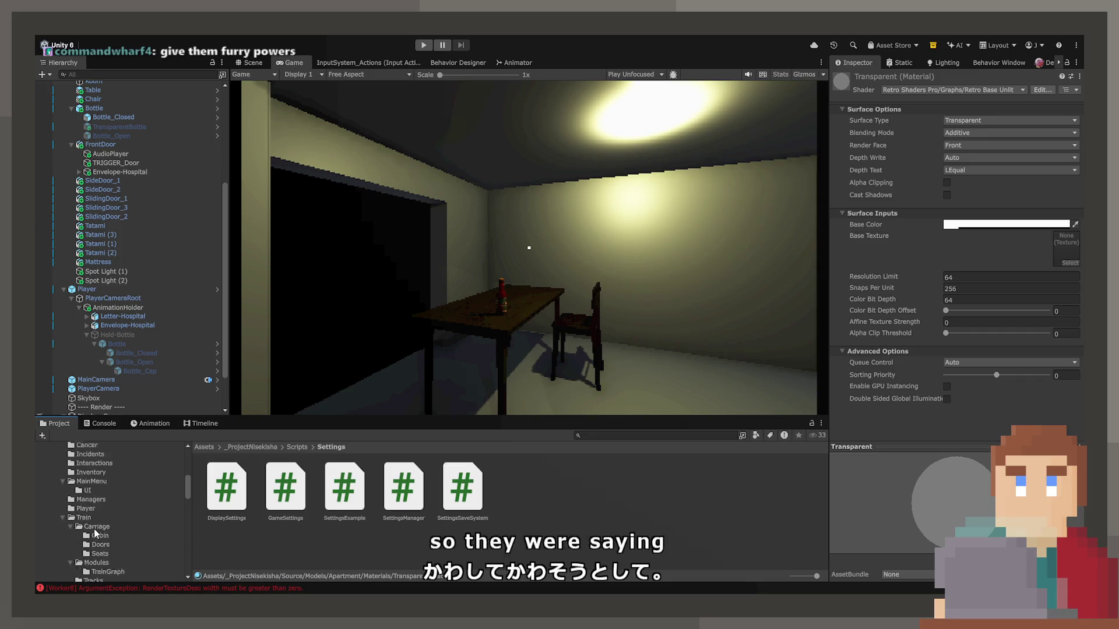
{"action": "scroll", "coordinate": [94, 530], "scroll_direction": "up", "scroll_amount": 10}
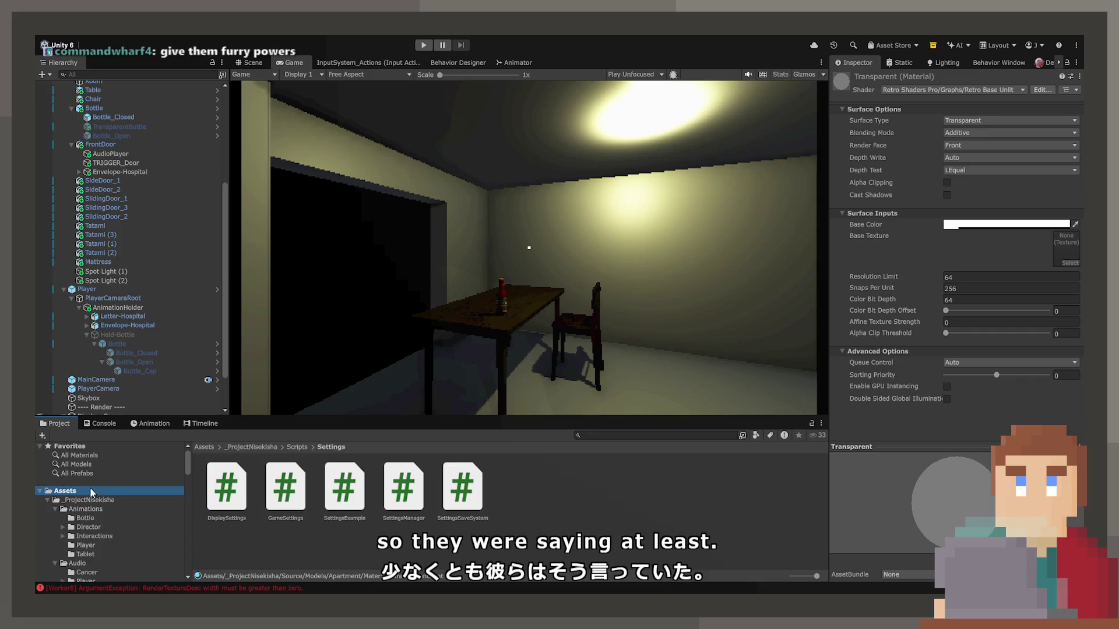
{"action": "left_click", "coordinate": [98, 509]}
{"action": "left_click", "coordinate": [90, 500]}
{"action": "scroll", "coordinate": [525, 519], "scroll_direction": "down", "scroll_amount": 1}
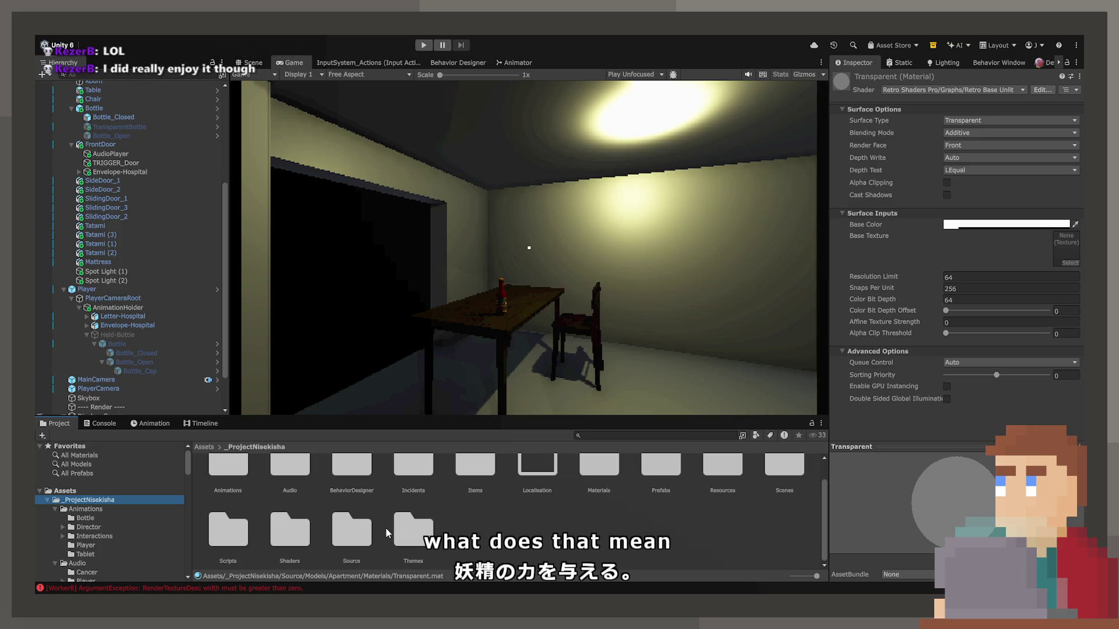
{"action": "left_click", "coordinate": [114, 494]}
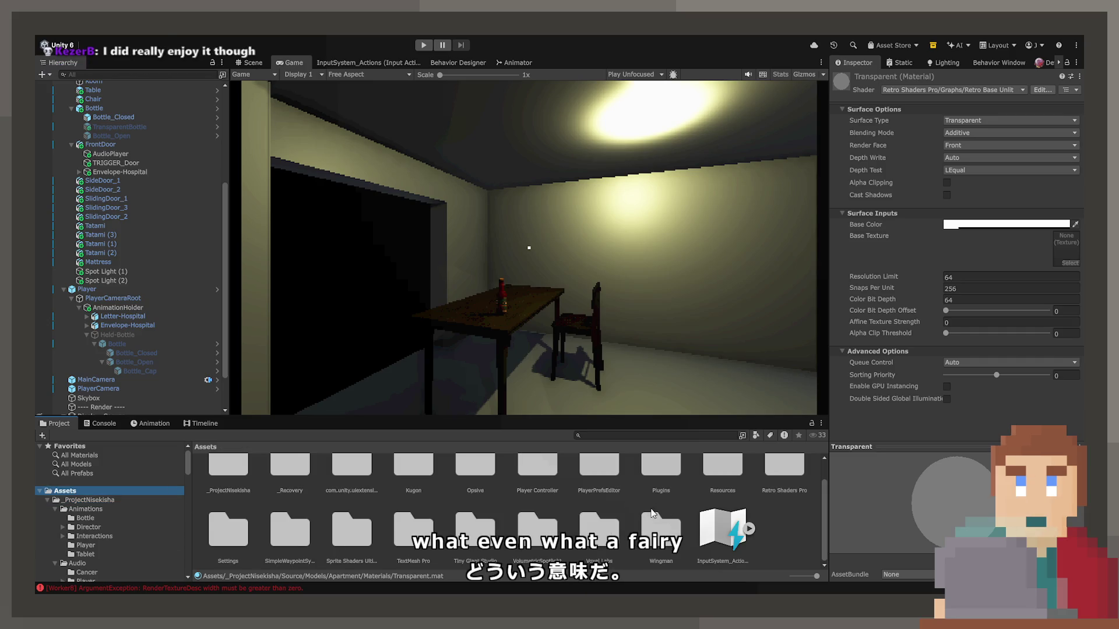
Step: Open Settings > Outlines to show the Soft and Wide Outline Settings, then start Play mode
{"action": "double_click", "coordinate": [239, 536]}
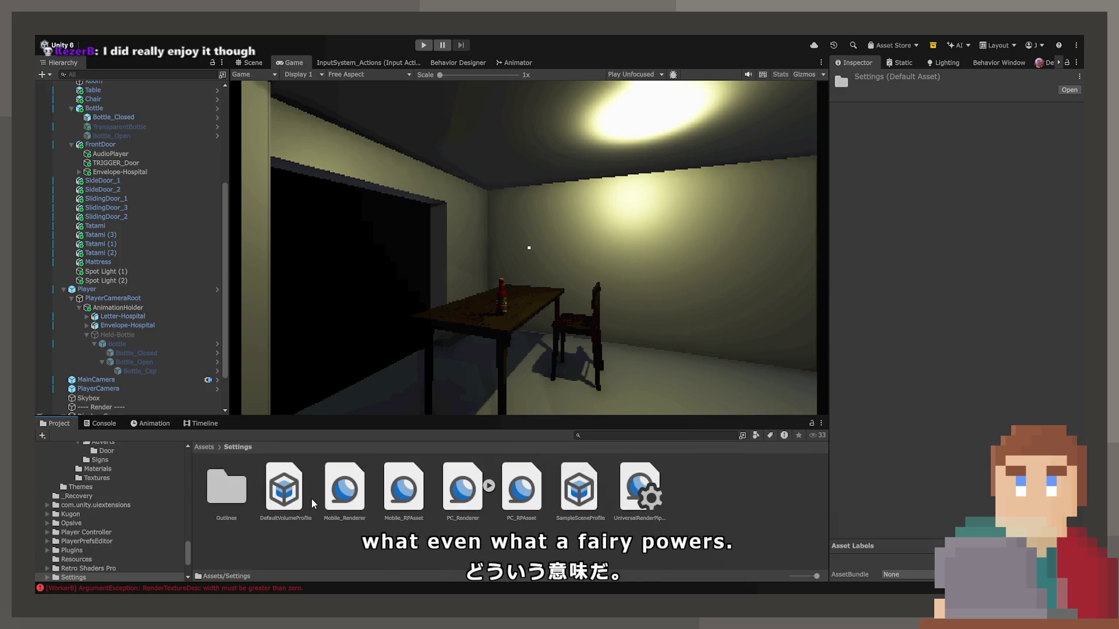
{"action": "left_click", "coordinate": [344, 487]}
{"action": "left_click", "coordinate": [521, 487]}
{"action": "double_click", "coordinate": [243, 496]}
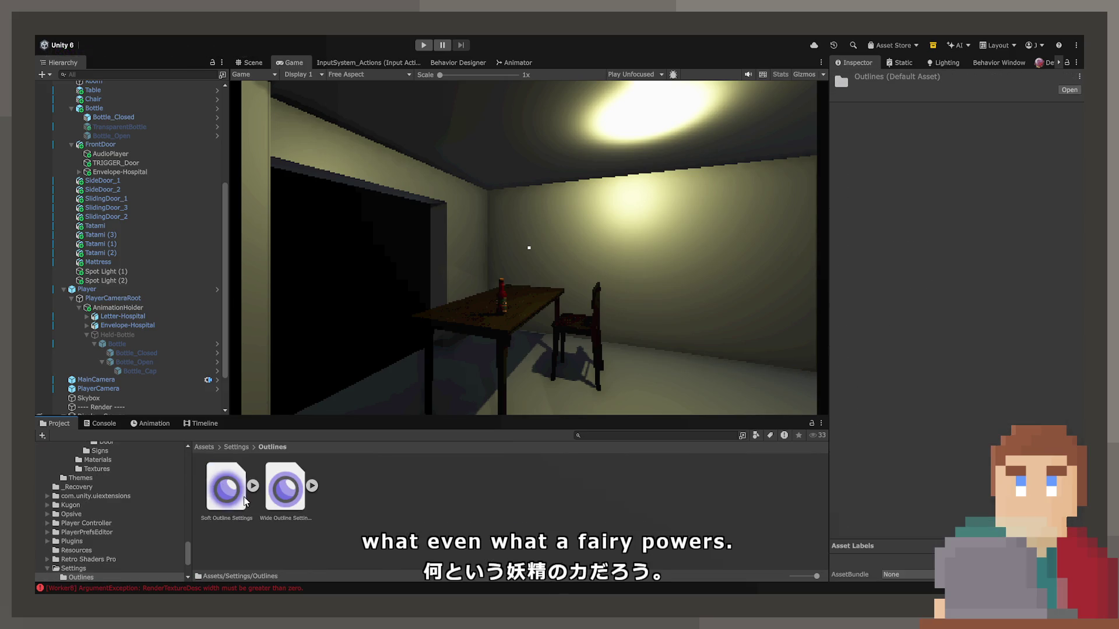
{"action": "left_click", "coordinate": [423, 46]}
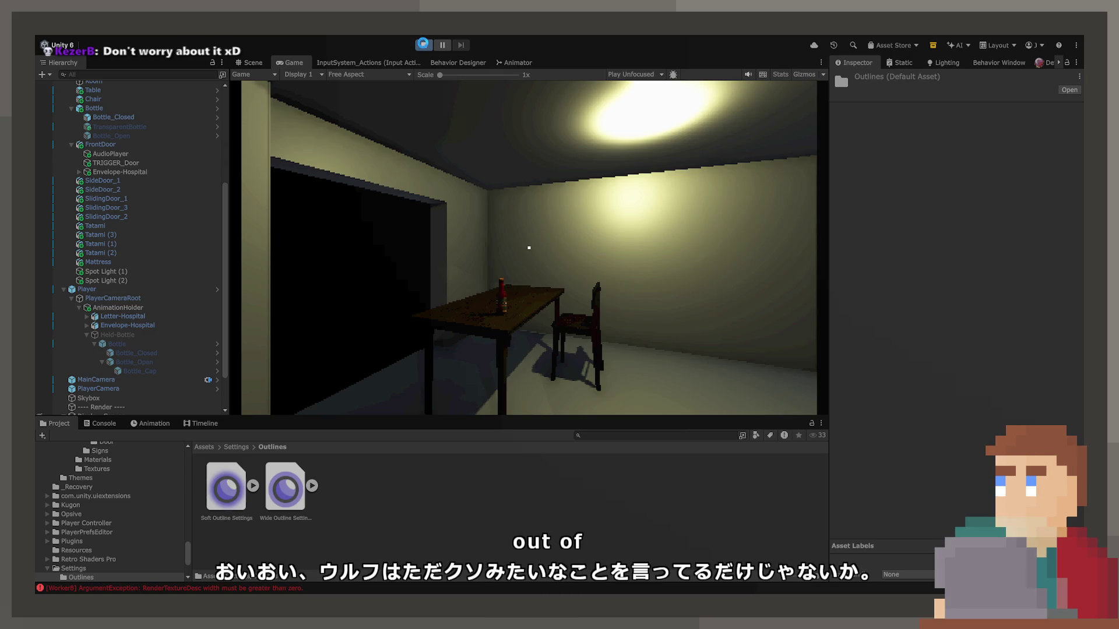
{"action": "left_click", "coordinate": [423, 46]}
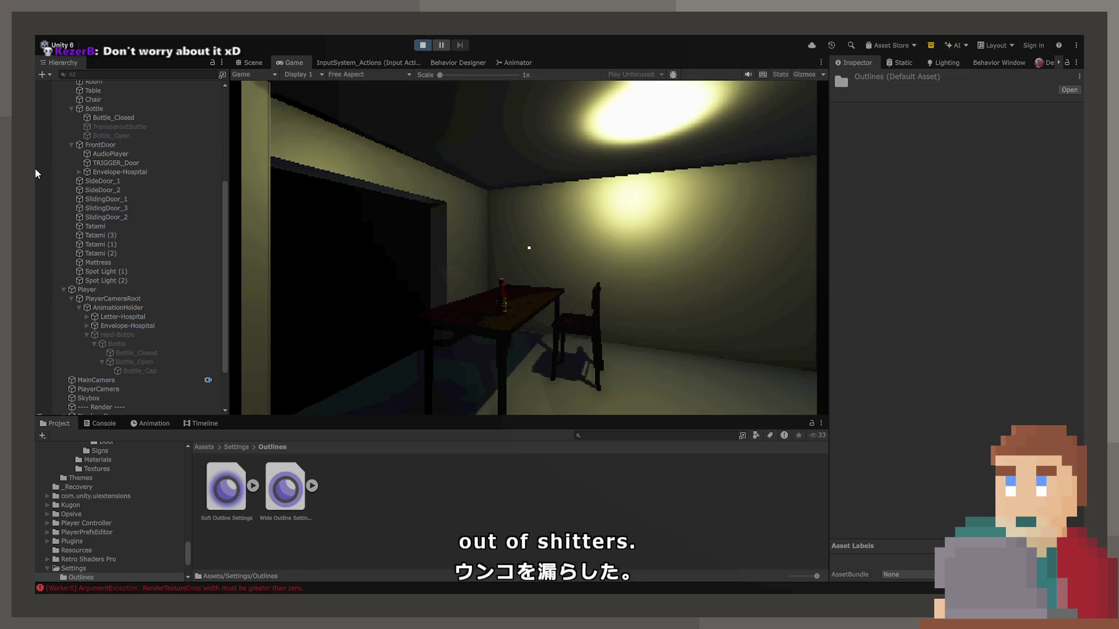
Step: In the running game, walk to the table and pick up the bottle
{"action": "left_click", "coordinate": [354, 312]}
{"action": "key", "text": "w"}
{"action": "key", "text": "e"}
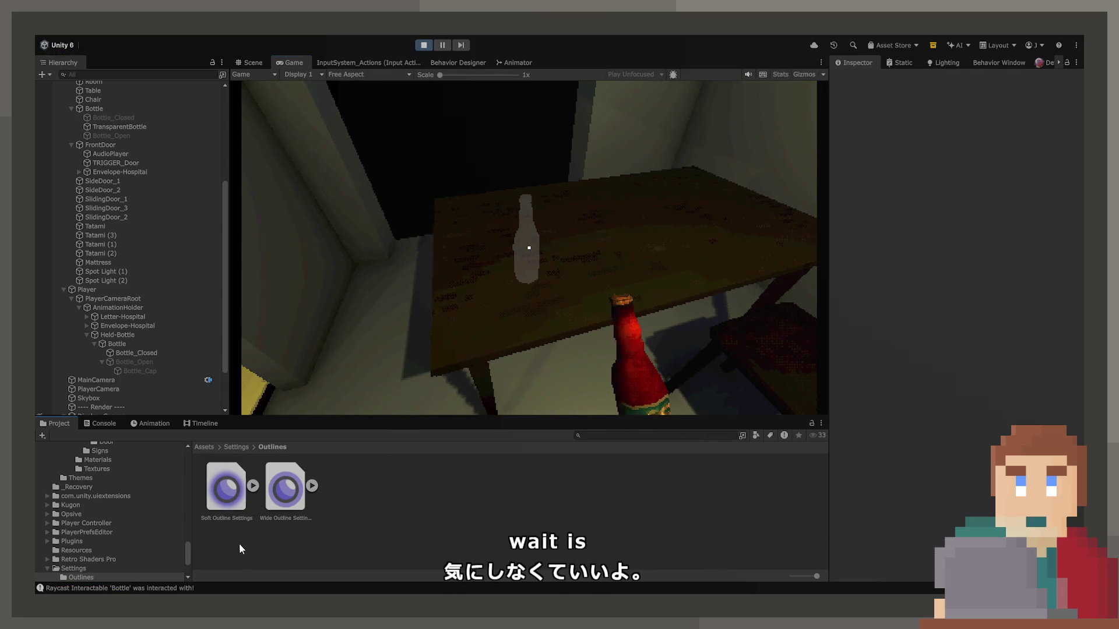
Step: In Soft Outline Settings, try the Box method, return to Dilate, and adjust Blend and resolution scaling
{"action": "left_click", "coordinate": [221, 517]}
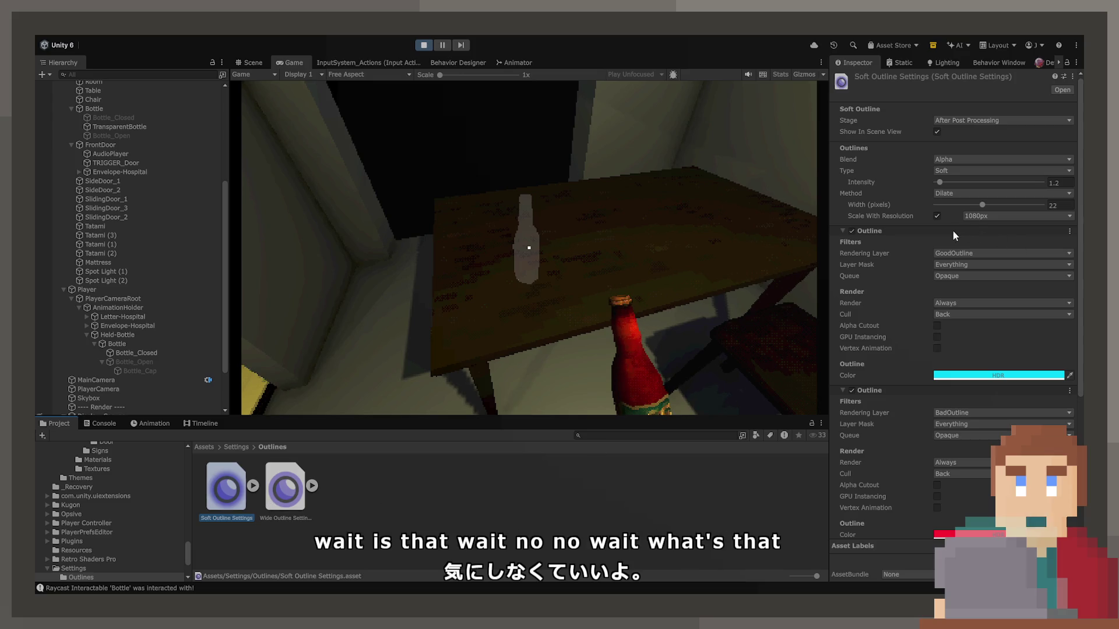
{"action": "left_click", "coordinate": [944, 195]}
{"action": "left_click", "coordinate": [943, 197]}
{"action": "left_click", "coordinate": [964, 192]}
{"action": "left_click", "coordinate": [962, 185]}
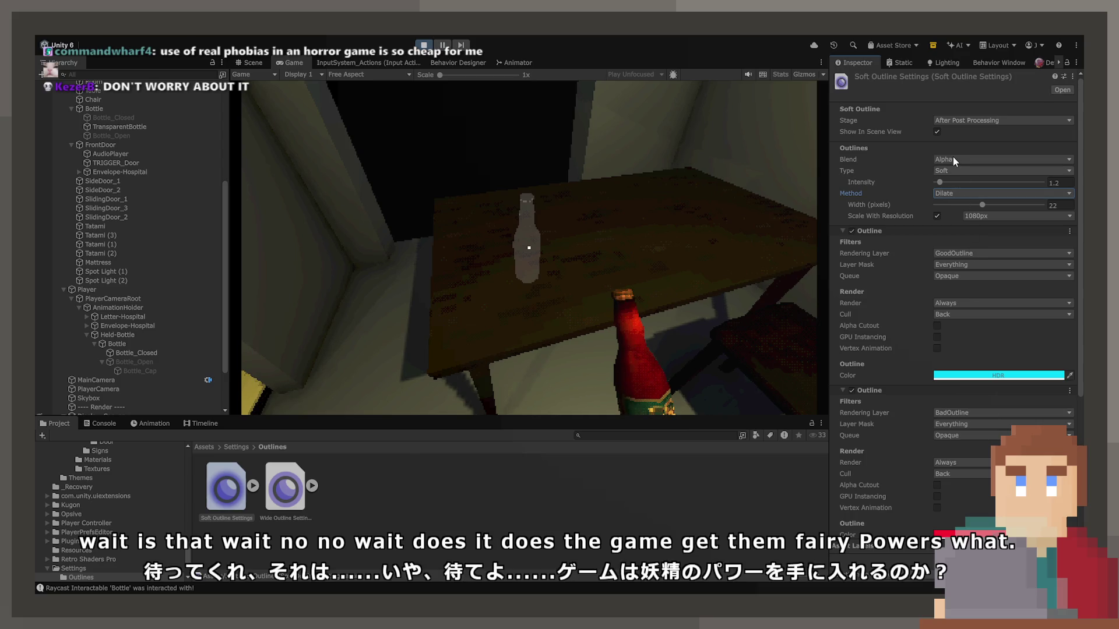
{"action": "key", "text": "shift+Tab"}
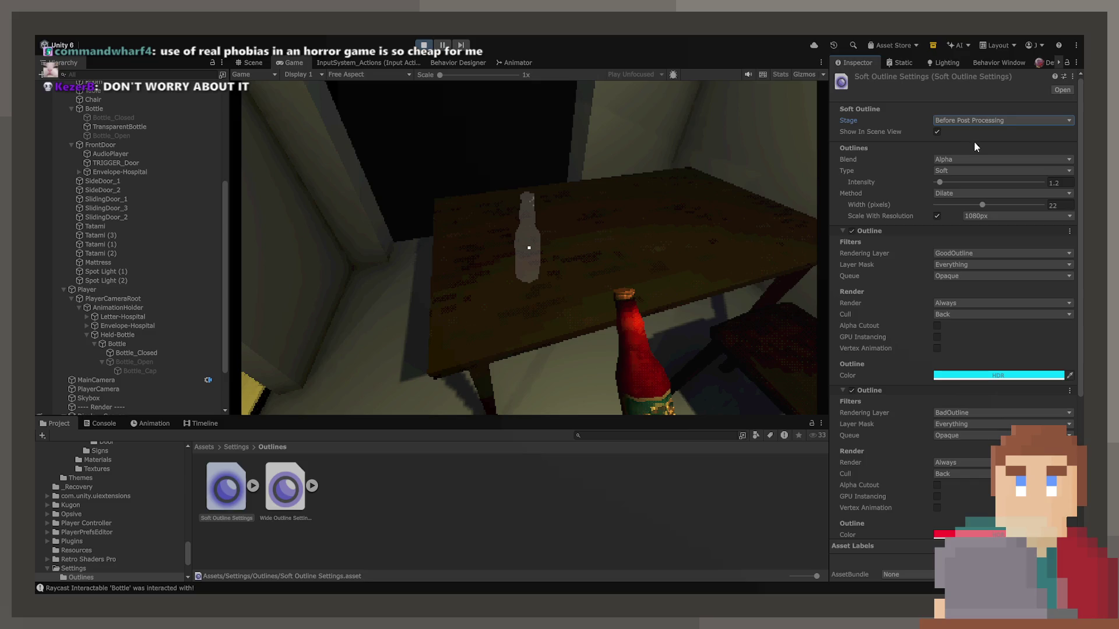
{"action": "key", "text": "Up"}
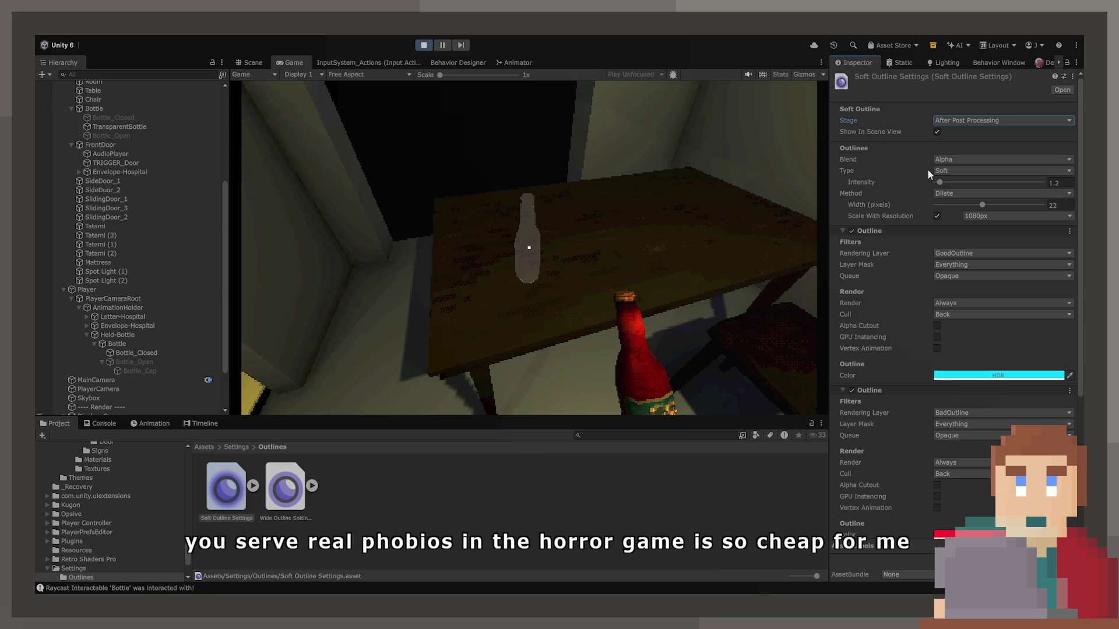
{"action": "left_click", "coordinate": [937, 216]}
{"action": "left_click", "coordinate": [937, 216]}
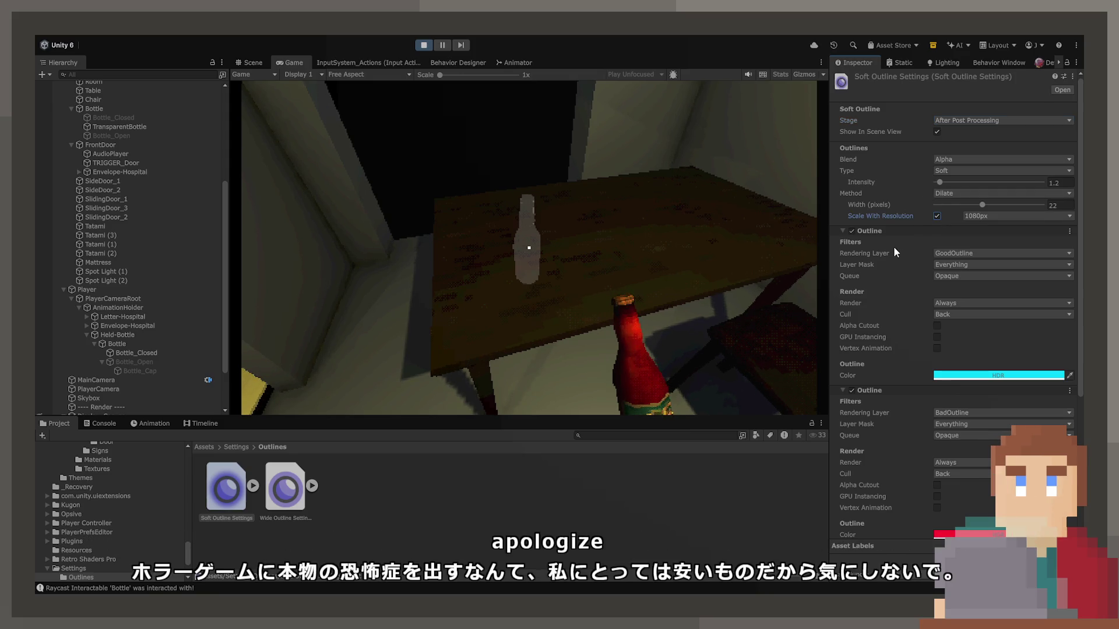
Step: Set both outlines' Queue to Opaque + Transparent and stop the game
{"action": "scroll", "coordinate": [893, 246], "scroll_direction": "down", "scroll_amount": 2}
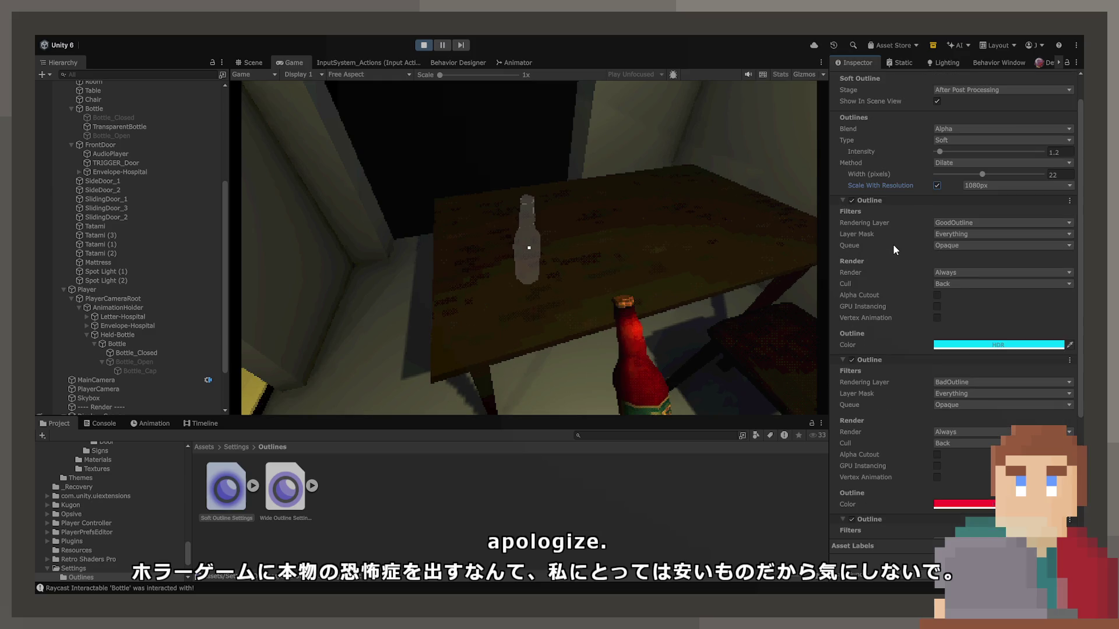
{"action": "left_click", "coordinate": [960, 278]}
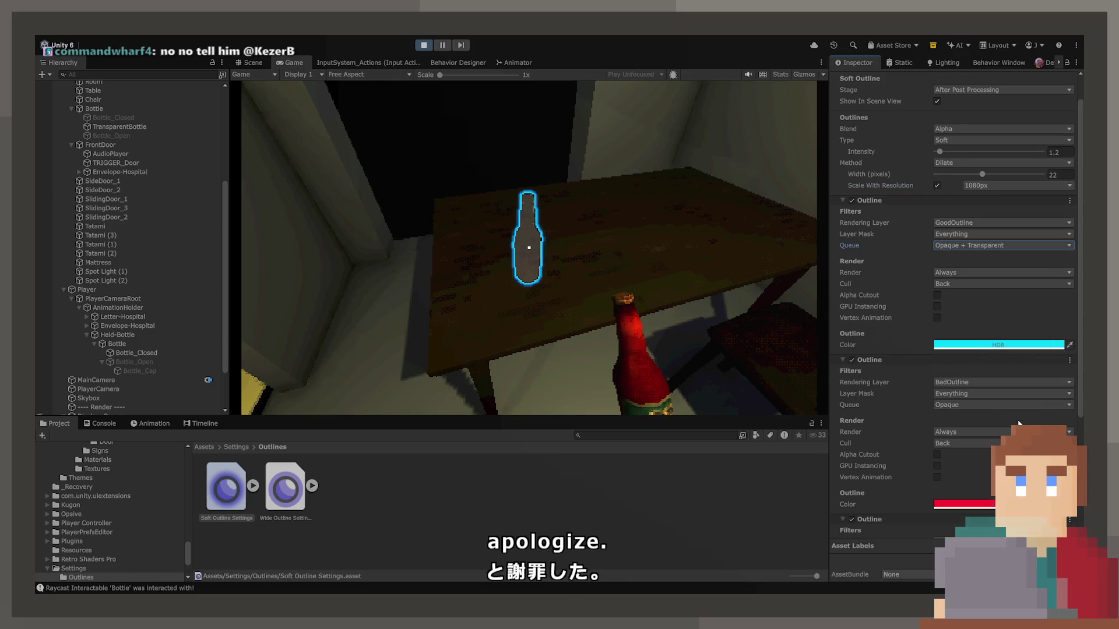
{"action": "left_click", "coordinate": [977, 407]}
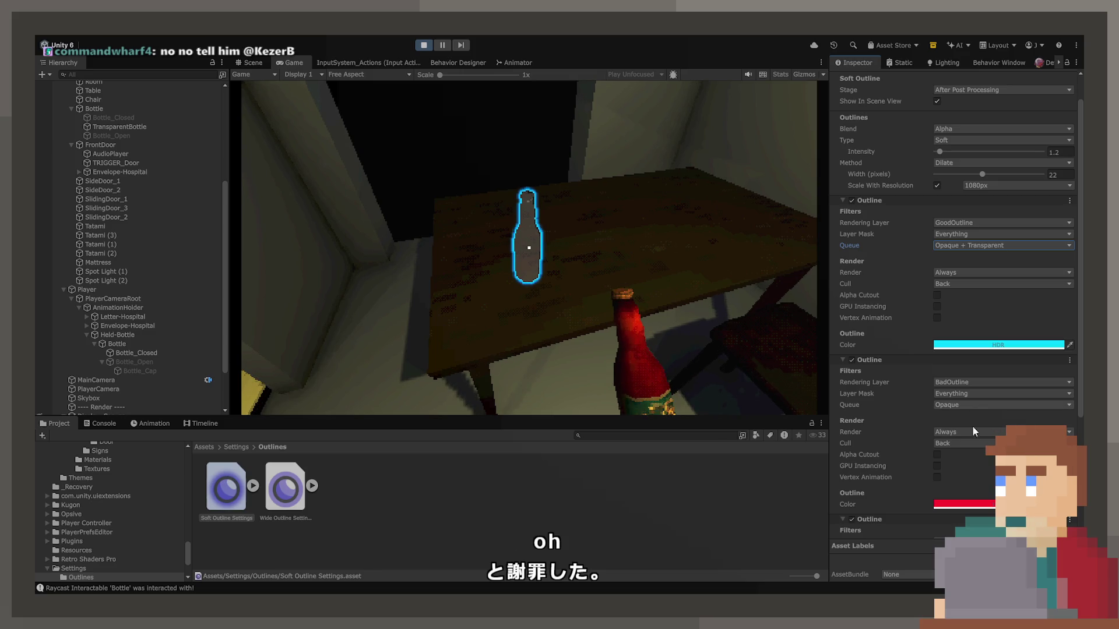
{"action": "left_click", "coordinate": [963, 428]}
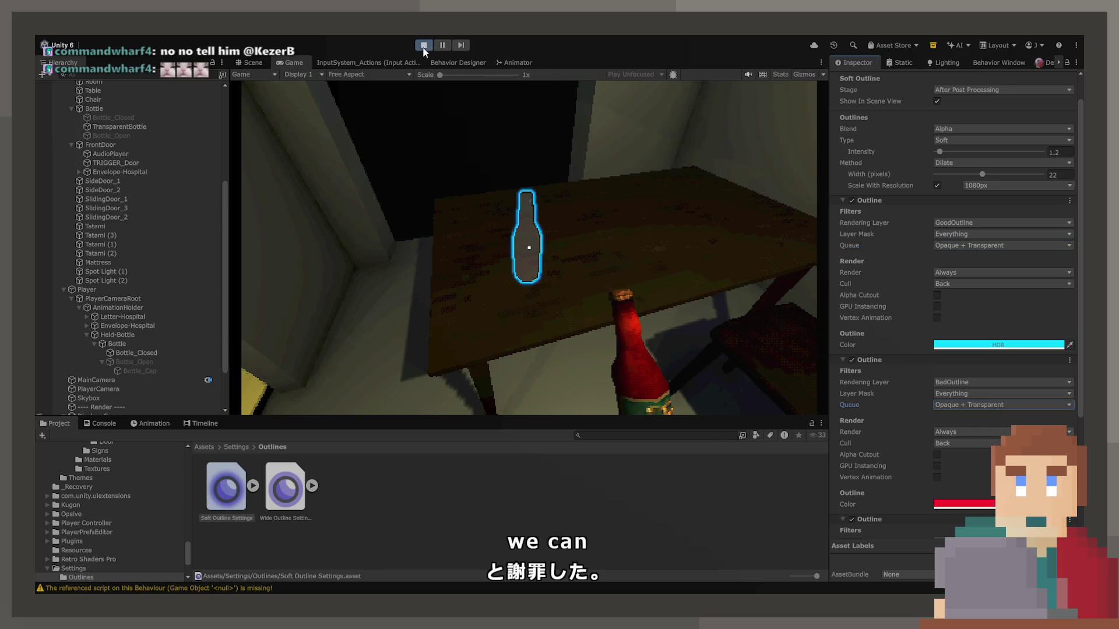
{"action": "left_click", "coordinate": [424, 47]}
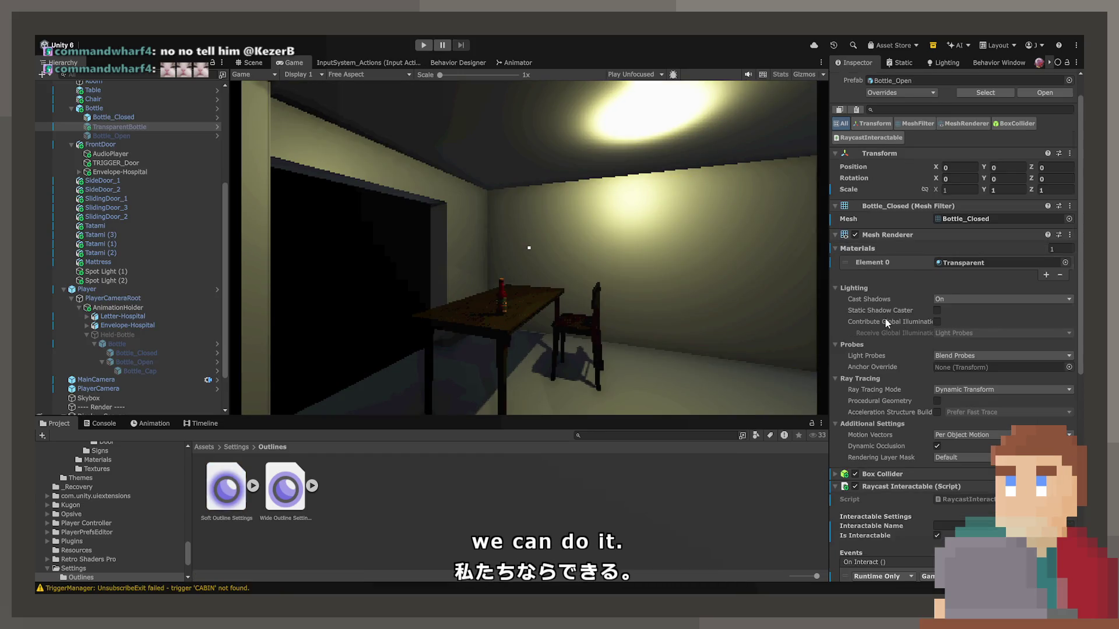
Step: Set Wide Outline Settings' Queue to Opaque + Transparent, show GoodOutline, then play and approach the table
{"action": "left_click", "coordinate": [229, 484]}
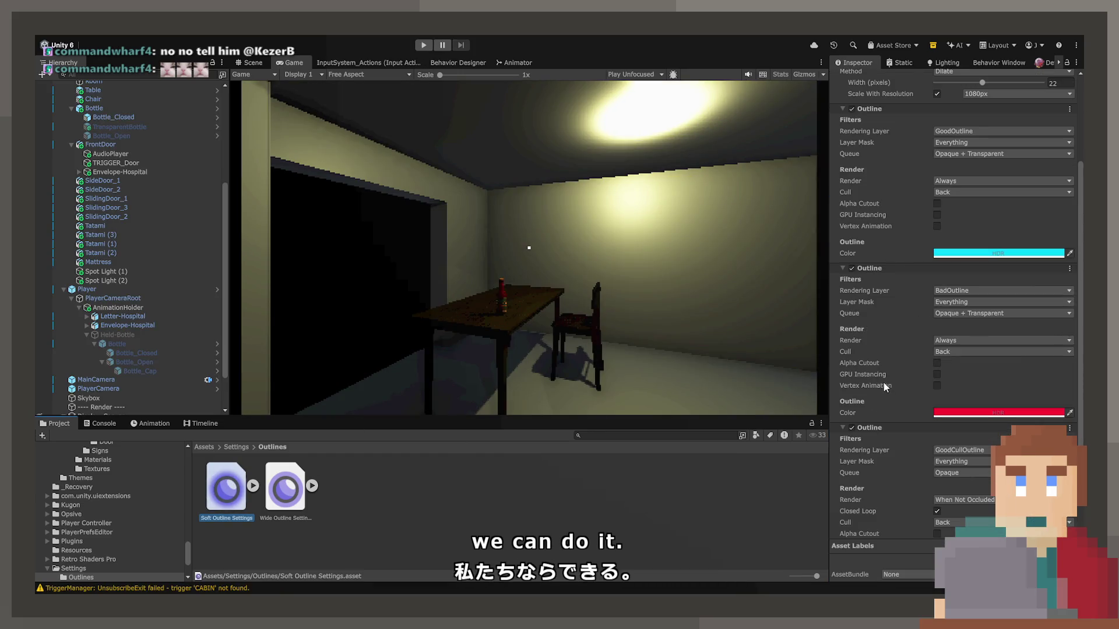
{"action": "key", "text": "Right"}
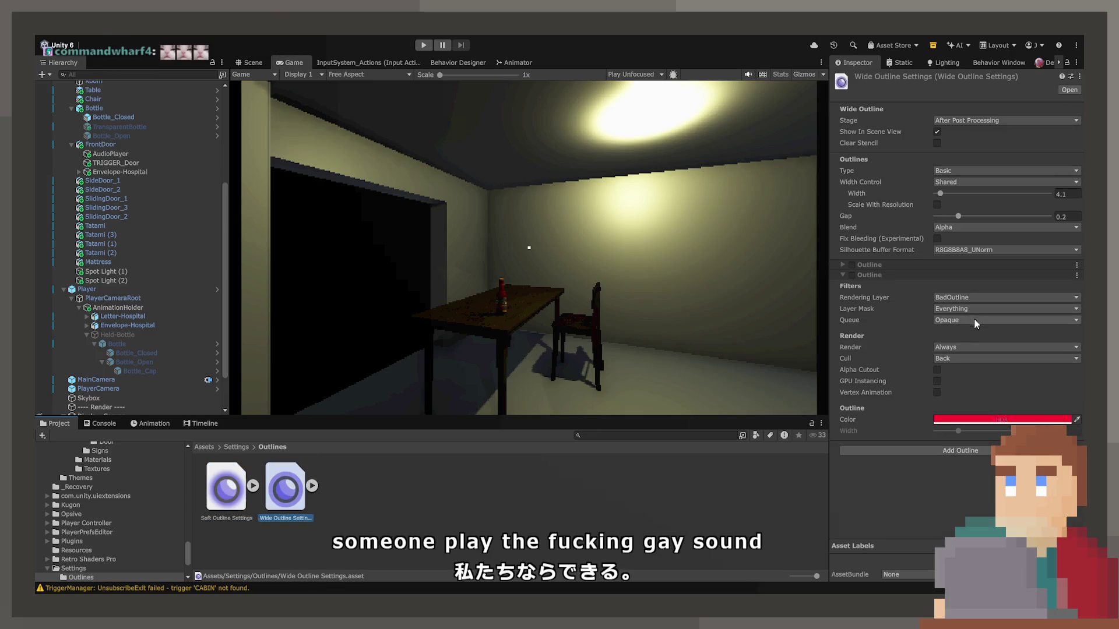
{"action": "left_click", "coordinate": [963, 360]}
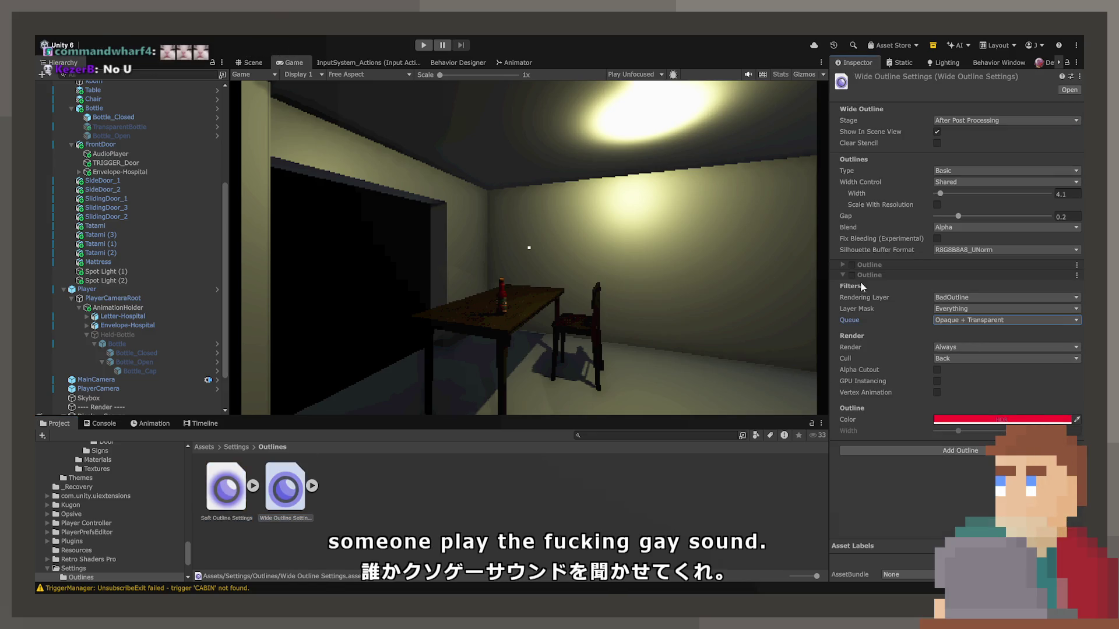
{"action": "left_click", "coordinate": [848, 266]}
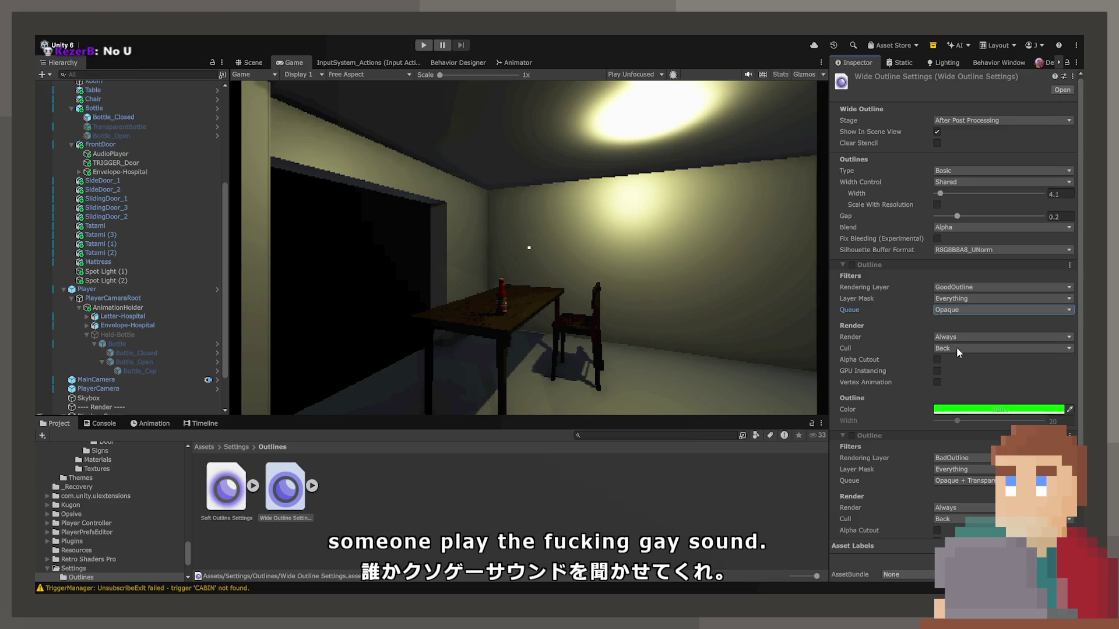
{"action": "left_click", "coordinate": [424, 45]}
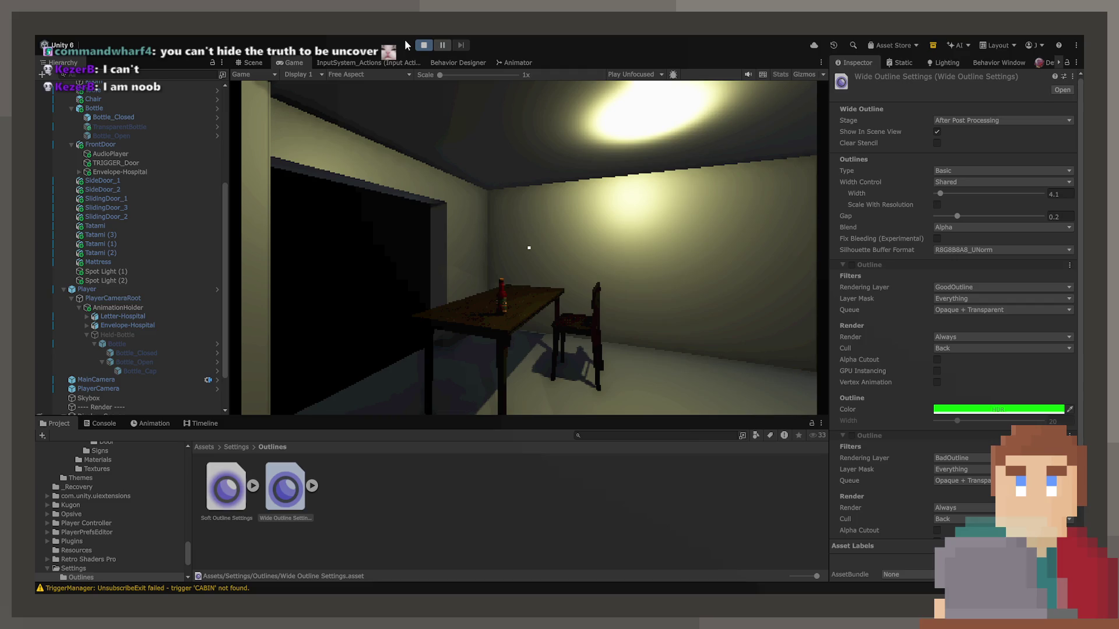
{"action": "key", "text": "w"}
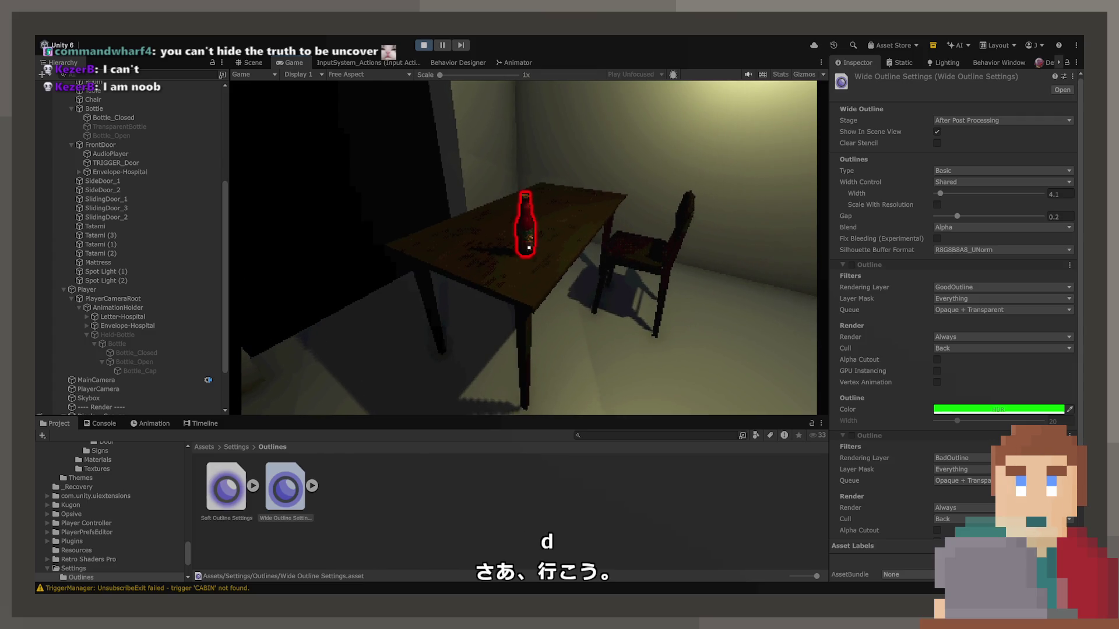
Step: Pick up the outlined bottle, open it, set it back on the table, and stop the game
{"action": "key", "text": "e"}
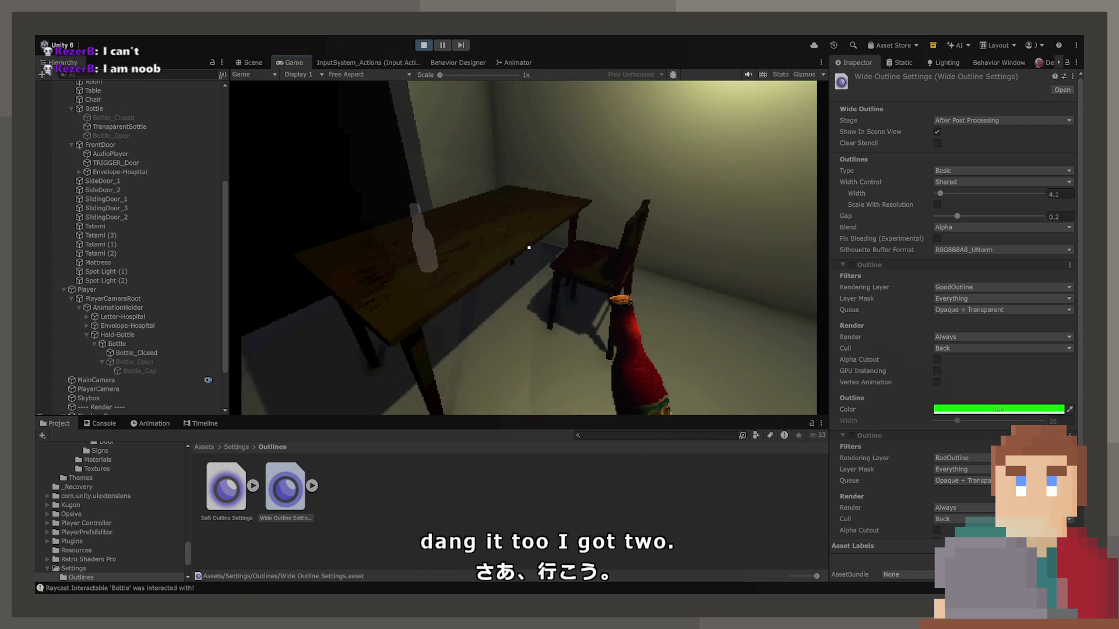
{"action": "left_click", "coordinate": [528, 248]}
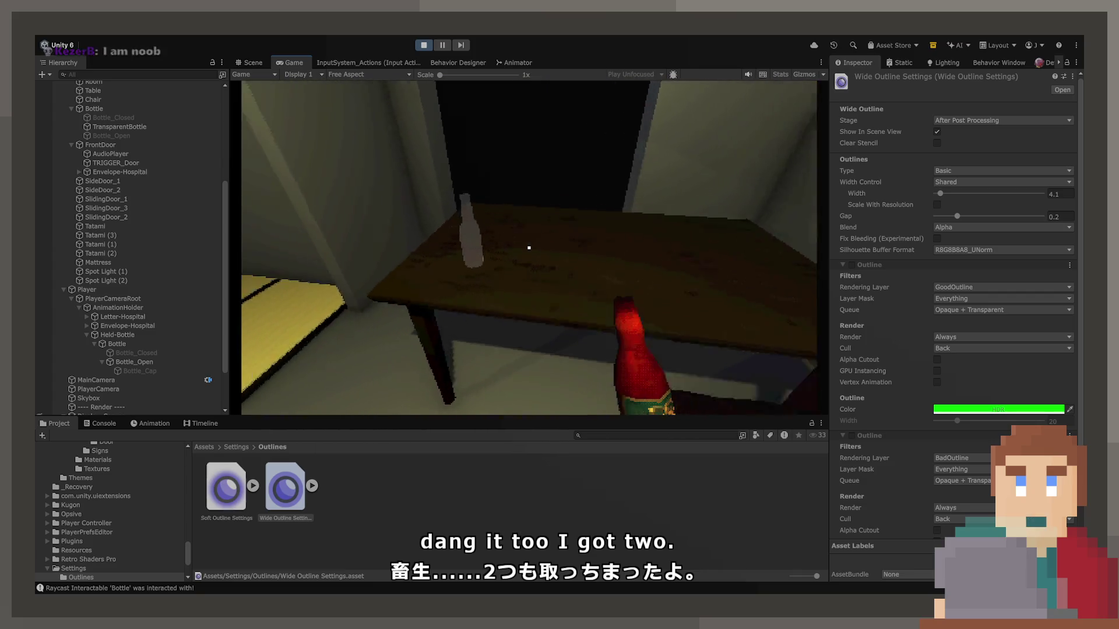
{"action": "key", "text": "e"}
{"action": "key", "text": "e"}
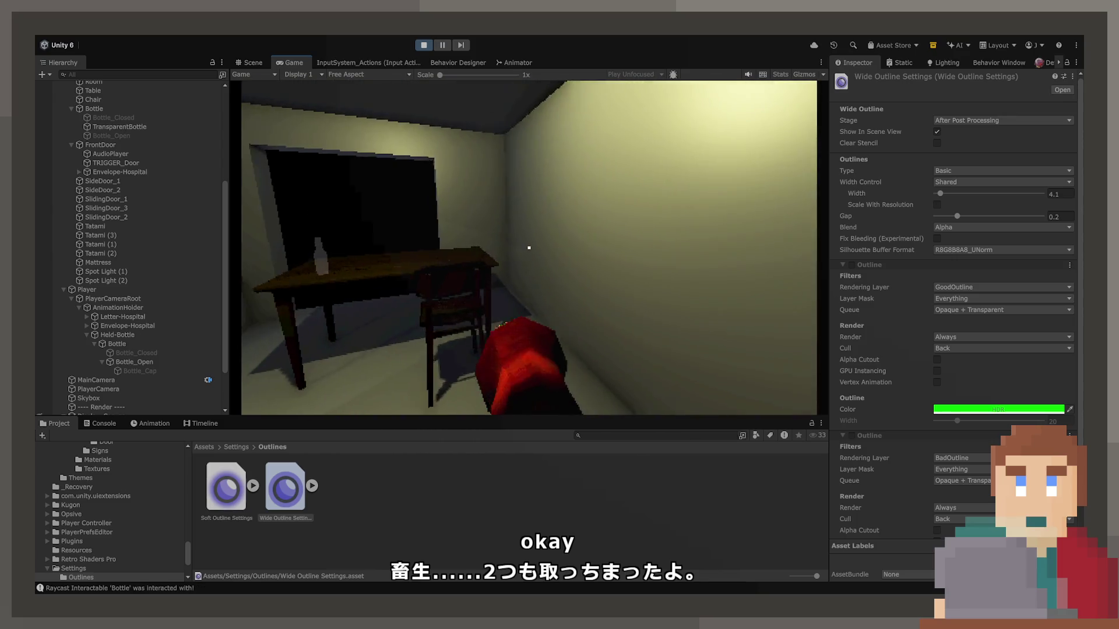
{"action": "key", "text": "e"}
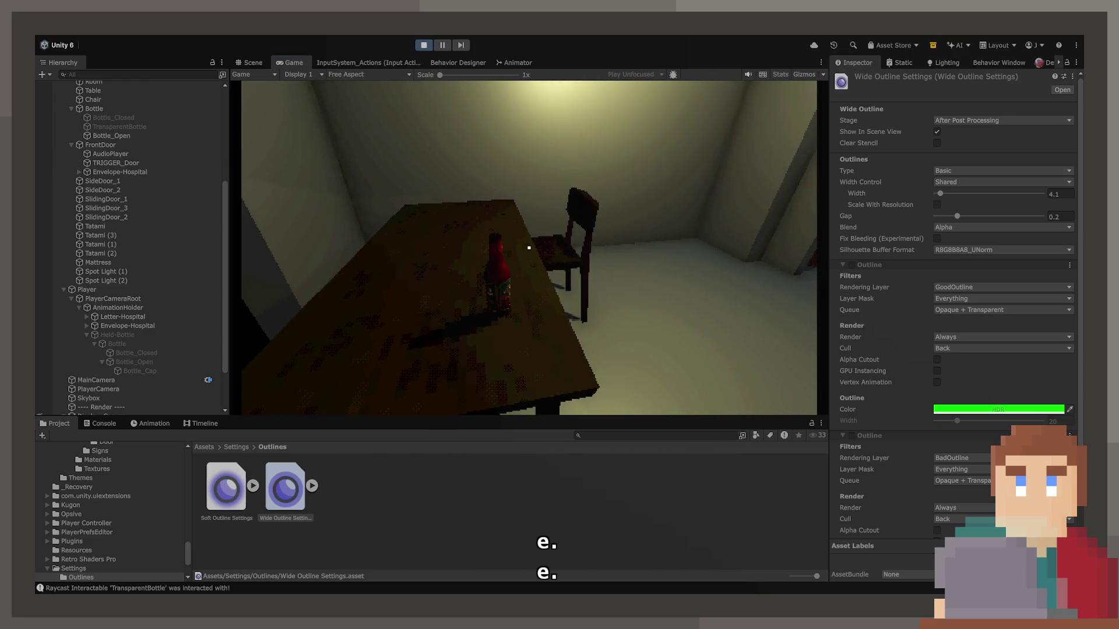
{"action": "left_click", "coordinate": [424, 47]}
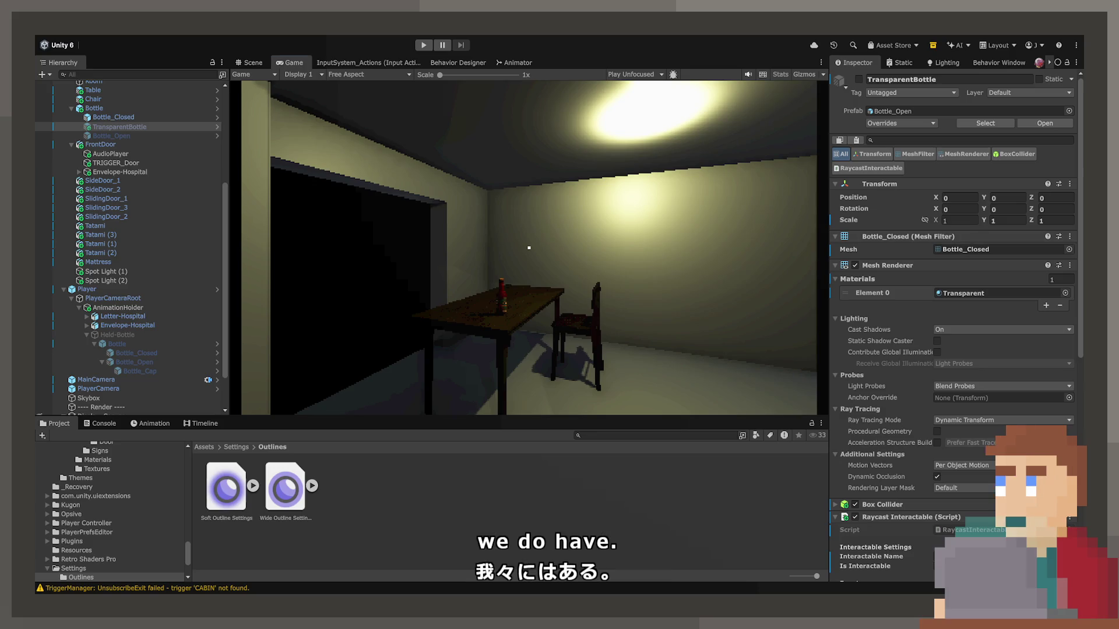
Step: Select the table and set its wood_mx_4 material's Resolution Limit to 128
{"action": "left_click", "coordinate": [259, 58]}
{"action": "mouse_move", "coordinate": [524, 245]}
{"action": "left_mouse_down"}
{"action": "mouse_move", "coordinate": [599, 236]}
{"action": "mouse_move", "coordinate": [819, 270]}
{"action": "mouse_move", "coordinate": [787, 270]}
{"action": "mouse_move", "coordinate": [790, 281]}
{"action": "mouse_move", "coordinate": [700, 272]}
{"action": "mouse_move", "coordinate": [420, 231]}
{"action": "left_mouse_up"}
{"action": "scroll", "coordinate": [820, 271], "scroll_direction": "up", "scroll_amount": 10}
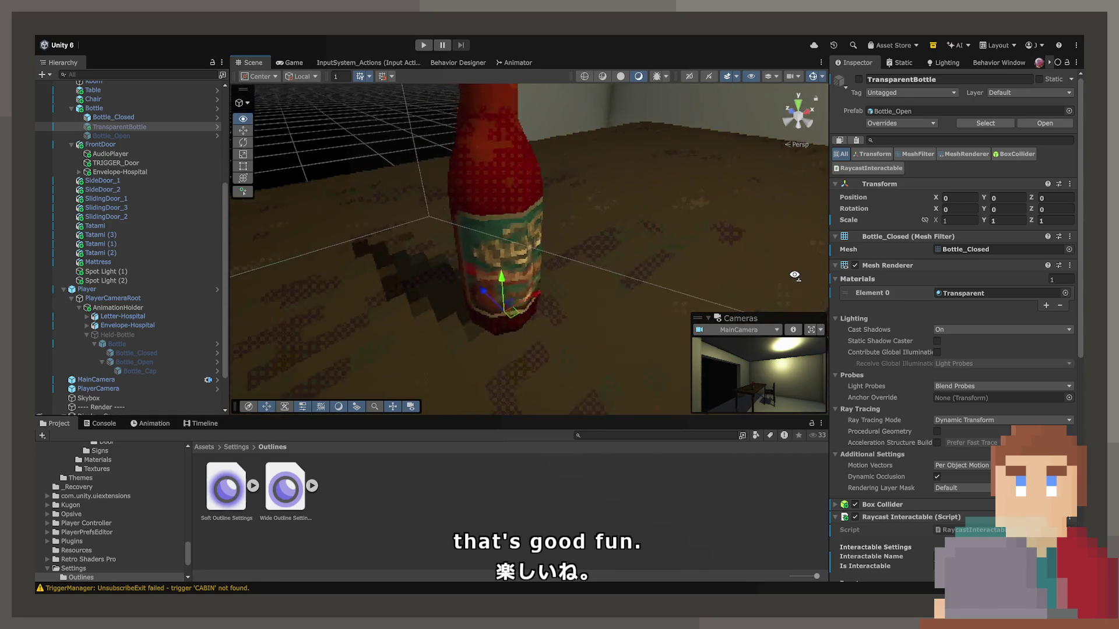
{"action": "scroll", "coordinate": [790, 285], "scroll_direction": "down", "scroll_amount": 10}
{"action": "left_click", "coordinate": [487, 247]}
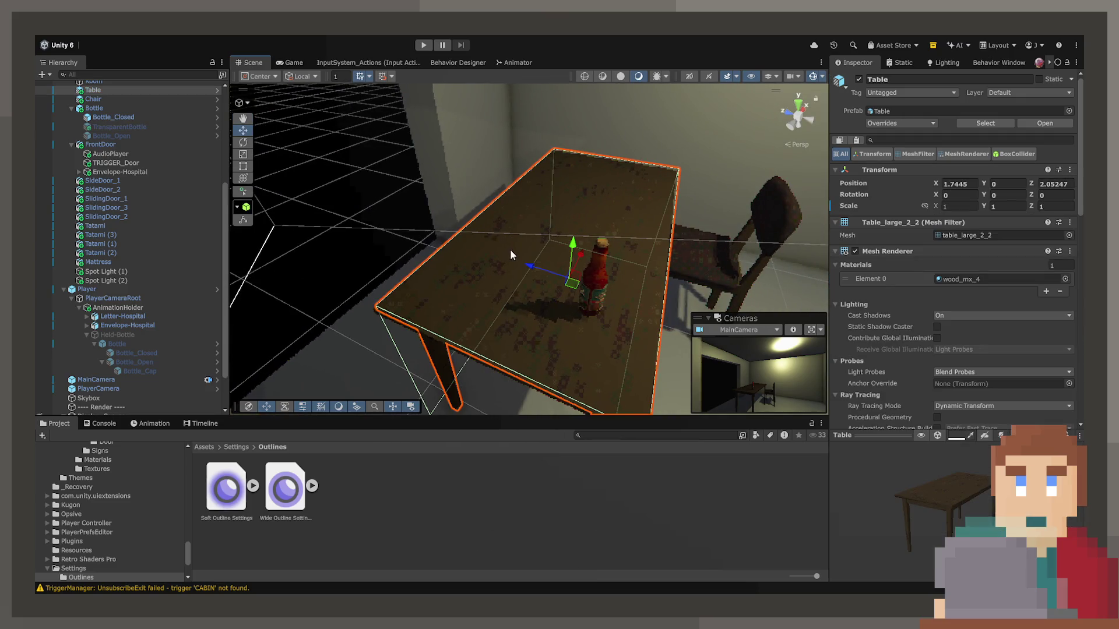
{"action": "double_click", "coordinate": [956, 281]}
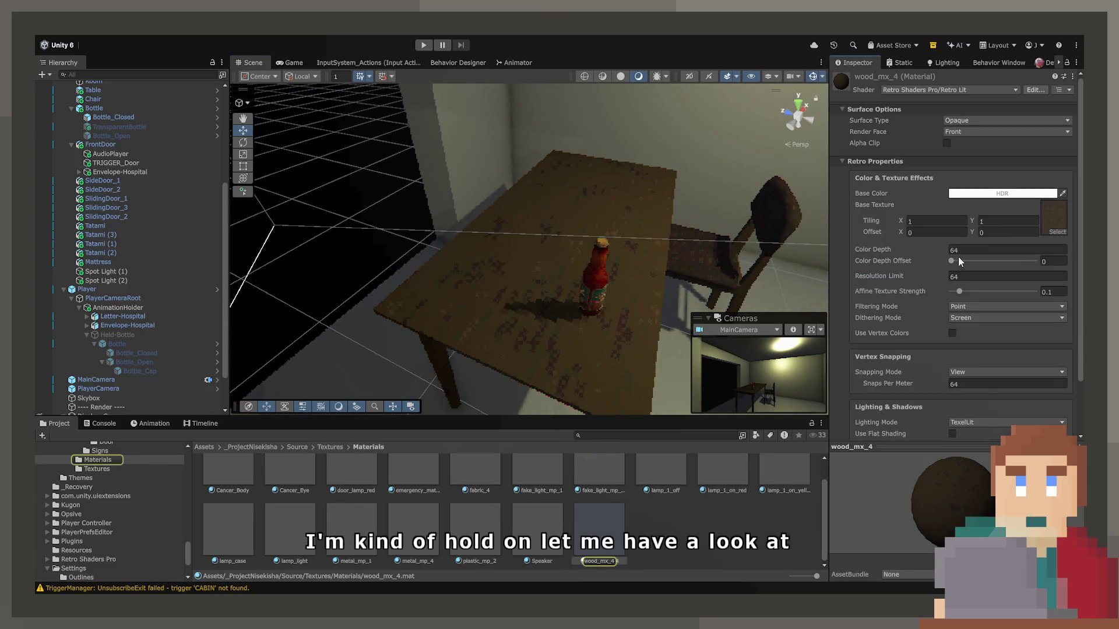
{"action": "left_click", "coordinate": [959, 278]}
{"action": "type", "text": "128"}
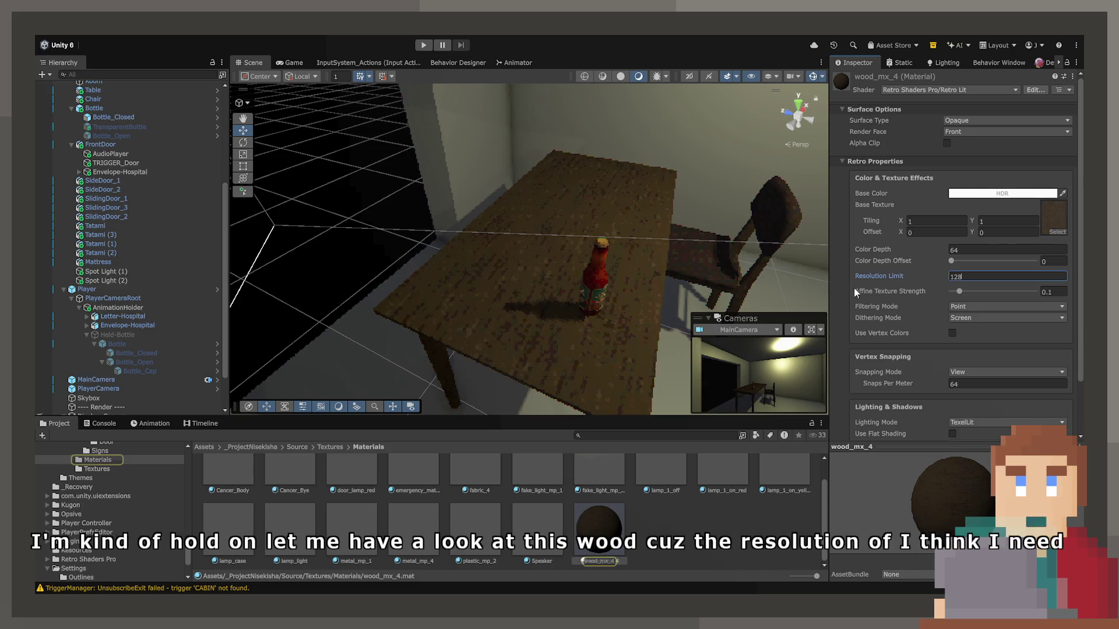
{"action": "key", "text": "Return"}
Step: Select the chair and set the fabric_4 material's Resolution Limit to 128
{"action": "mouse_move", "coordinate": [606, 286]}
{"action": "left_mouse_down"}
{"action": "mouse_move", "coordinate": [572, 293]}
{"action": "mouse_move", "coordinate": [549, 267]}
{"action": "mouse_move", "coordinate": [575, 264]}
{"action": "left_mouse_up"}
{"action": "left_click", "coordinate": [596, 255]}
{"action": "left_click", "coordinate": [598, 258]}
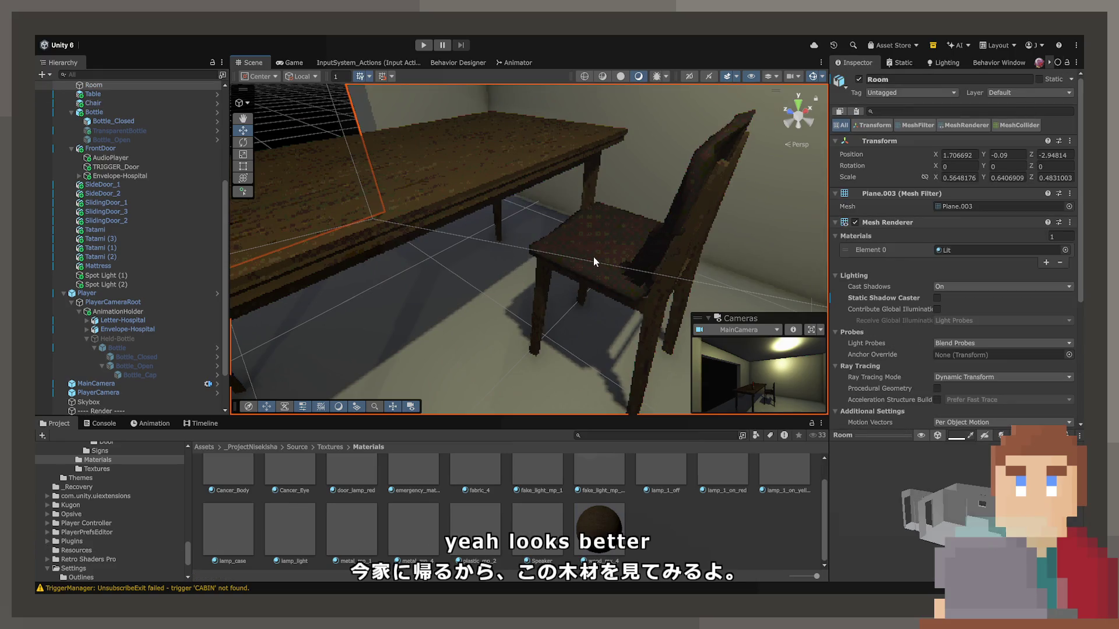
{"action": "left_click", "coordinate": [471, 488]}
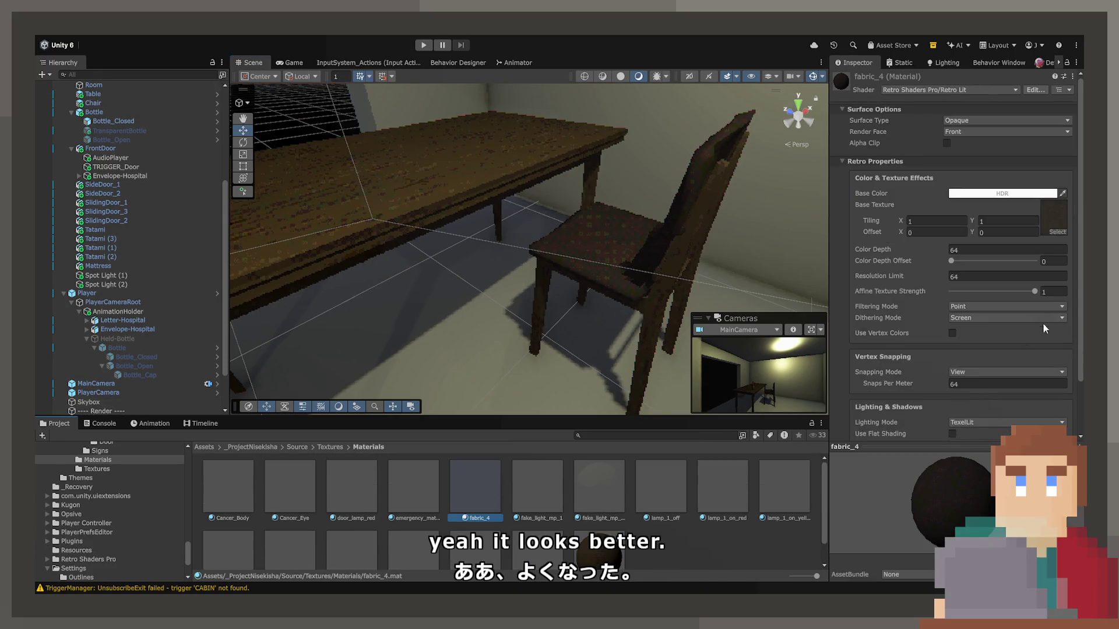
{"action": "type", "text": "128"}
{"action": "key", "text": "Return"}
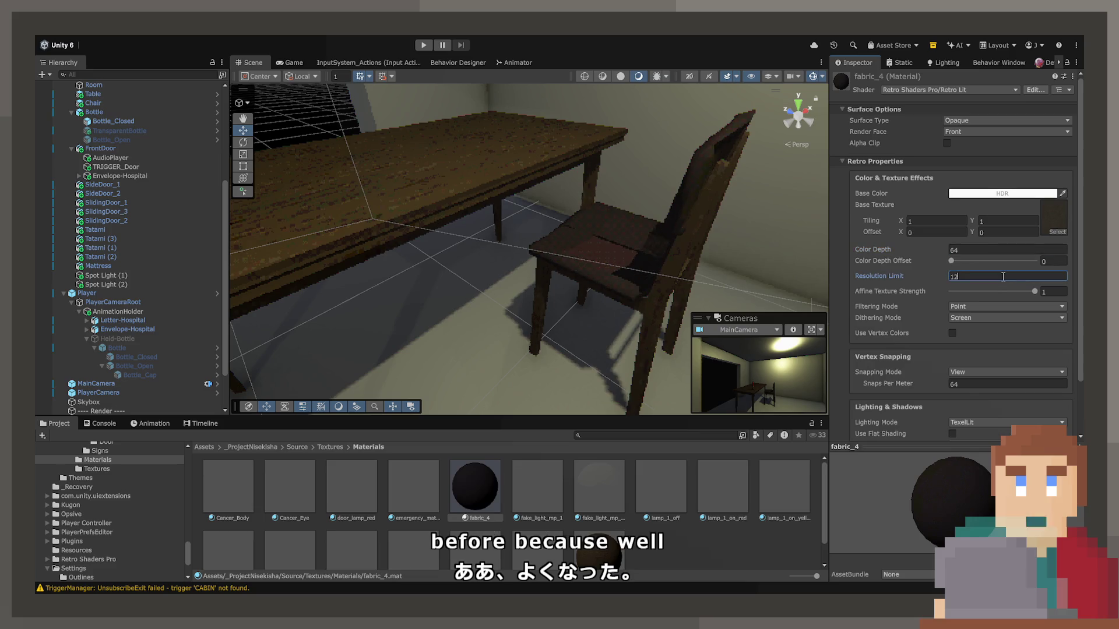
Step: Orbit the scene to inspect the sharper bottle, table and chair textures, then return to BottleDrink.cs
{"action": "left_click_drag", "start_coordinate": [635, 279], "coordinate": [553, 236]}
{"action": "scroll", "coordinate": [552, 236], "scroll_direction": "up", "scroll_amount": 10}
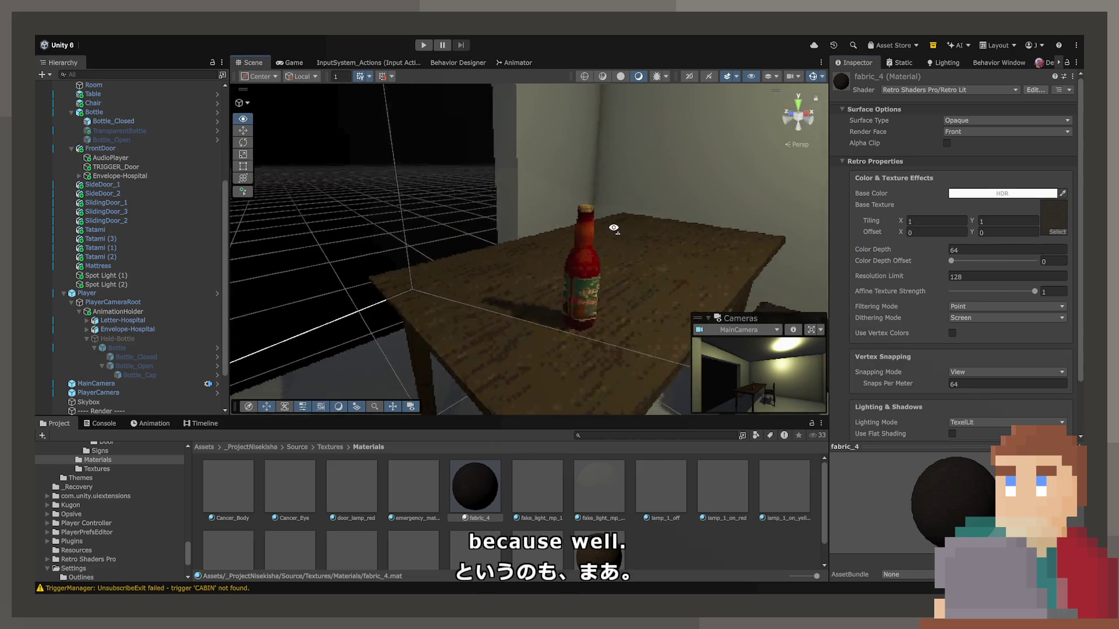
{"action": "left_click_drag", "start_coordinate": [622, 247], "coordinate": [582, 262]}
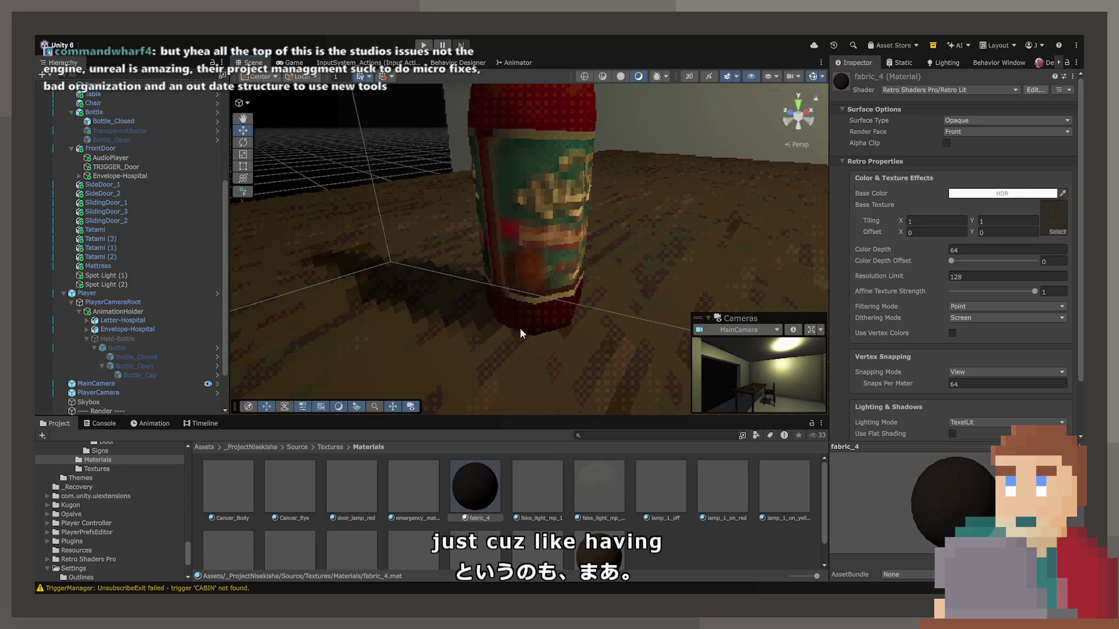
{"action": "scroll", "coordinate": [563, 273], "scroll_direction": "down", "scroll_amount": 10}
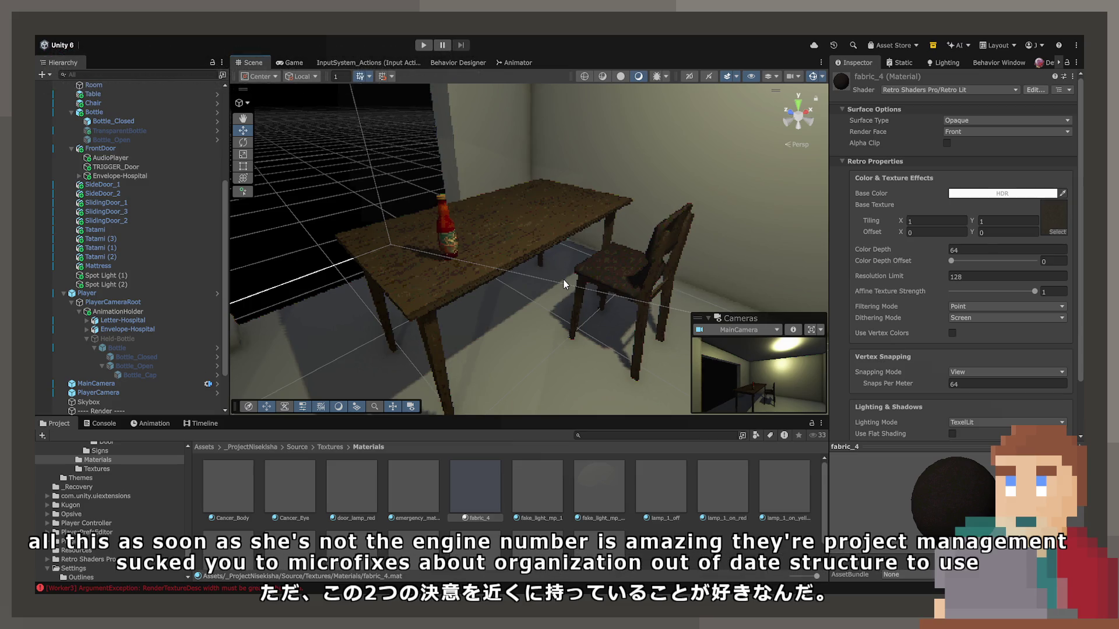
{"action": "mouse_move", "coordinate": [567, 282]}
{"action": "left_mouse_down"}
{"action": "mouse_move", "coordinate": [612, 297]}
{"action": "mouse_move", "coordinate": [575, 280]}
{"action": "mouse_move", "coordinate": [517, 280]}
{"action": "mouse_move", "coordinate": [590, 298]}
{"action": "mouse_move", "coordinate": [900, 289]}
{"action": "mouse_move", "coordinate": [870, 289]}
{"action": "left_mouse_up"}
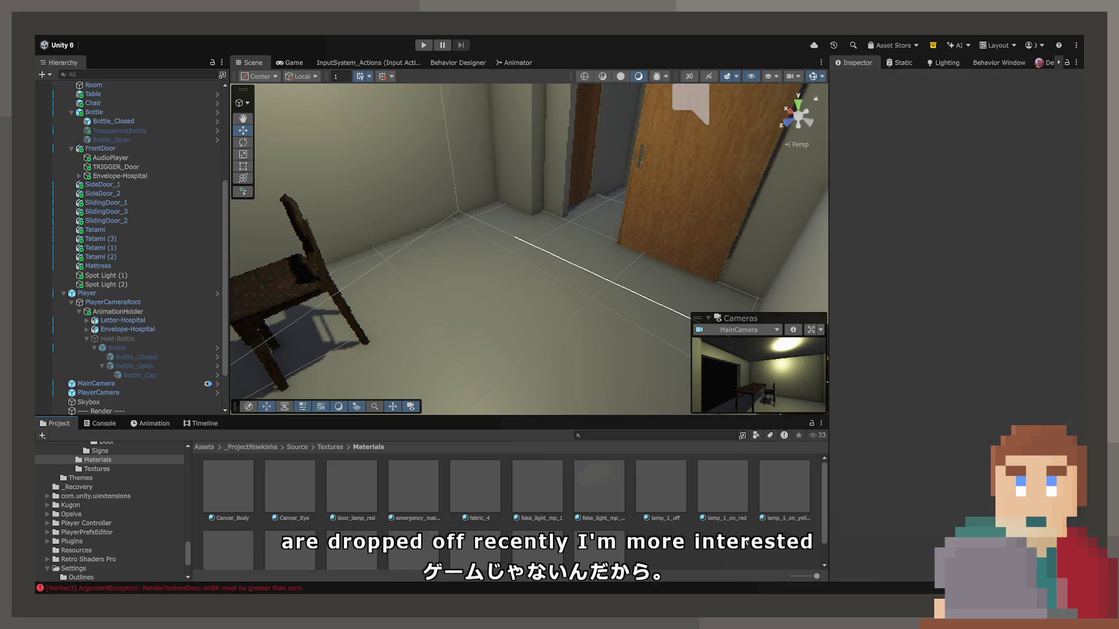
{"action": "left_click", "coordinate": [441, 272]}
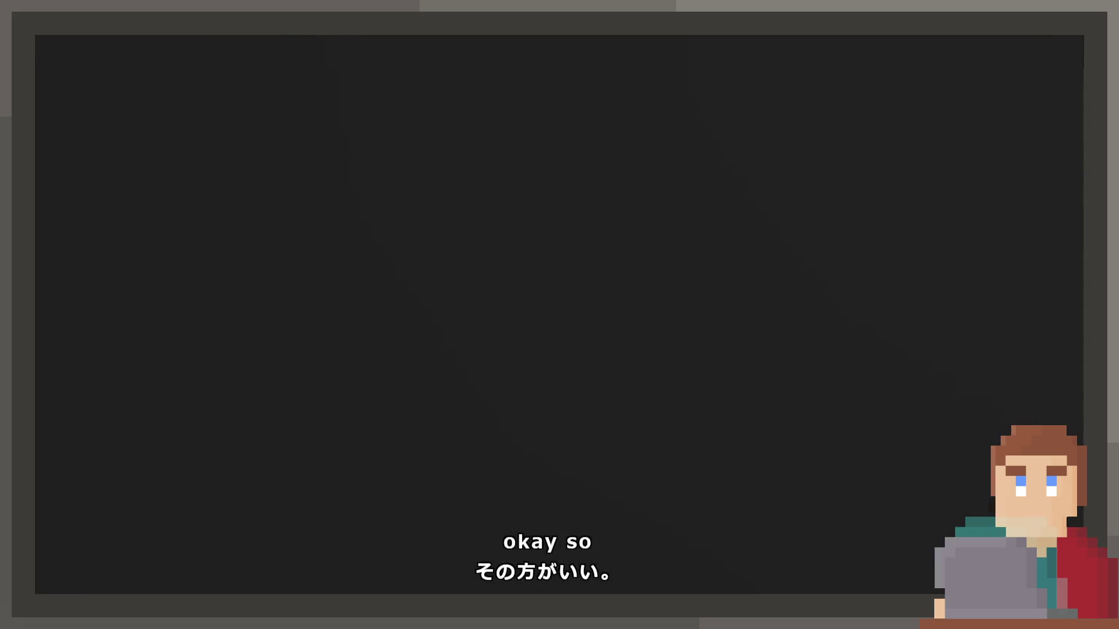
{"action": "left_click", "coordinate": [242, 39]}
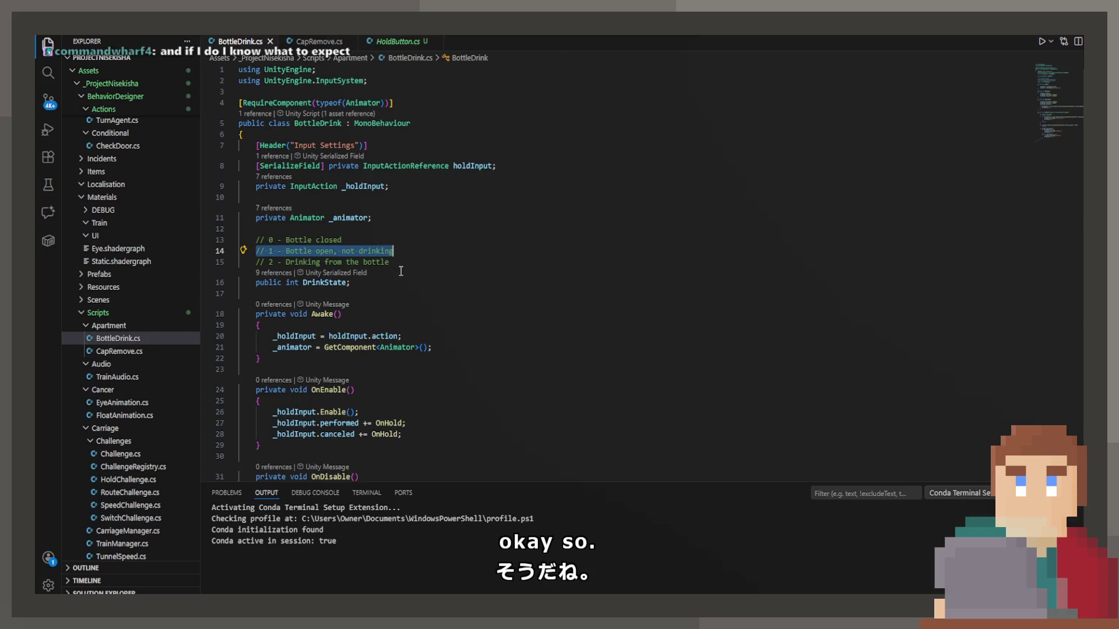
Step: Scroll BottleDrink.cs down to OnDisable and place the cursor after the DrinkState reset
{"action": "scroll", "coordinate": [413, 288], "scroll_direction": "down", "scroll_amount": 3}
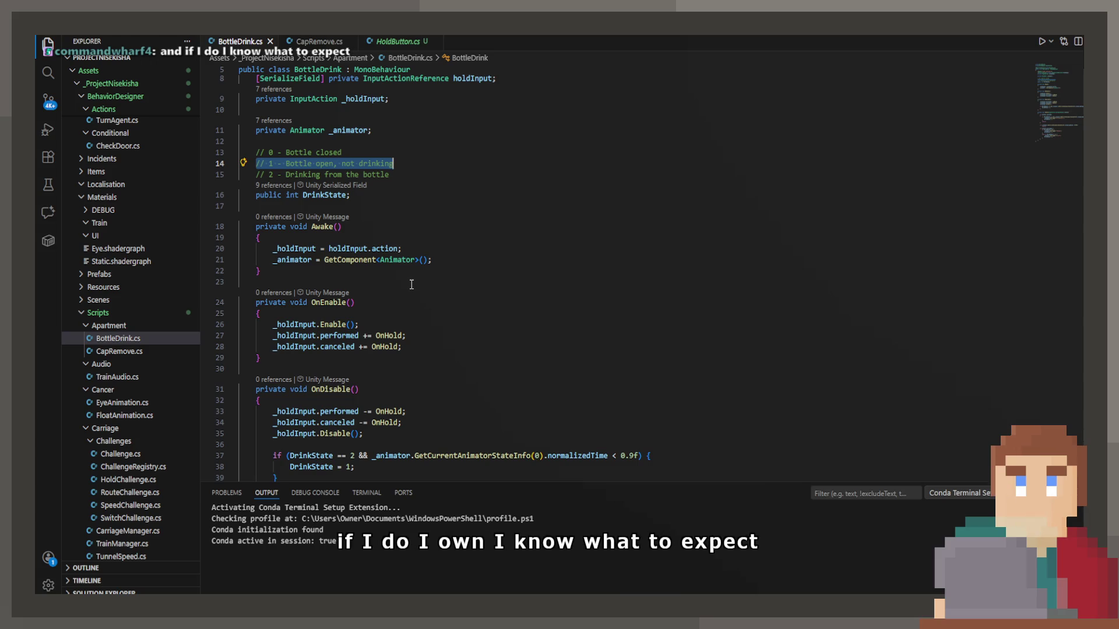
{"action": "scroll", "coordinate": [410, 283], "scroll_direction": "down", "scroll_amount": 4}
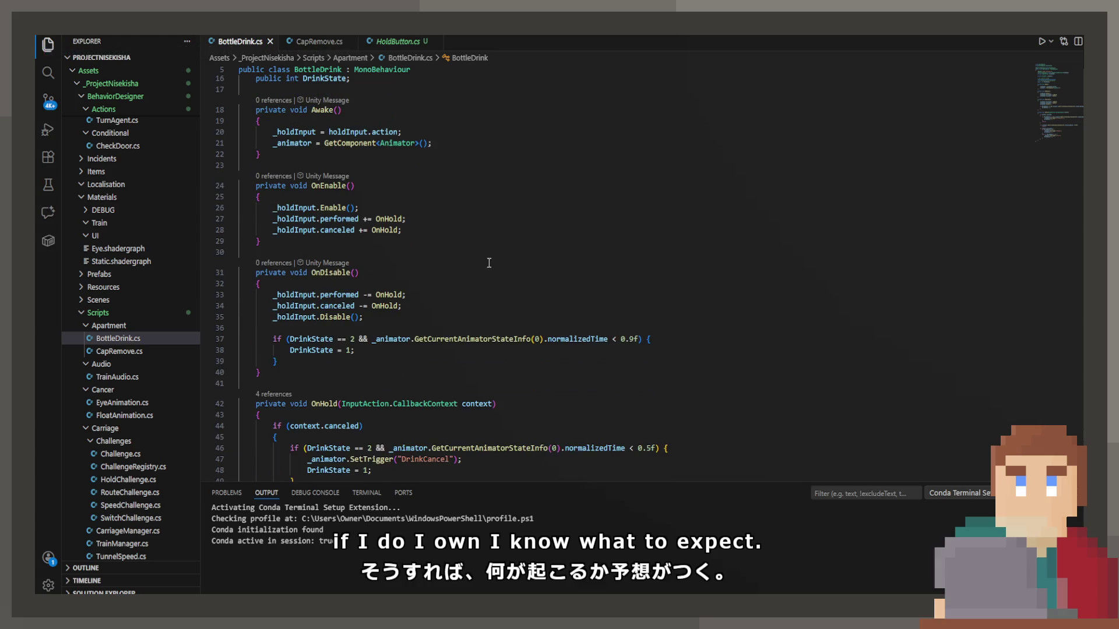
{"action": "left_click", "coordinate": [450, 351]}
Step: Add an else-if branch in OnDisable for DrinkState == 2 && normalizedTime >= 0.9f
{"action": "key", "text": "Down"}
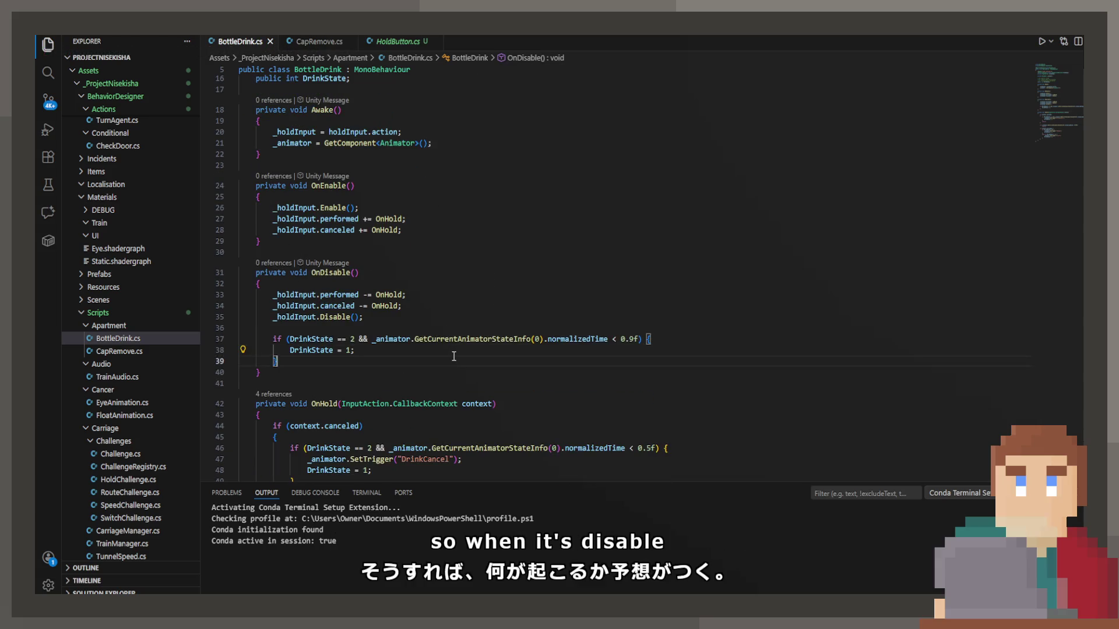
{"action": "key", "text": "Return"}
{"action": "type", "text": "UriForm"}
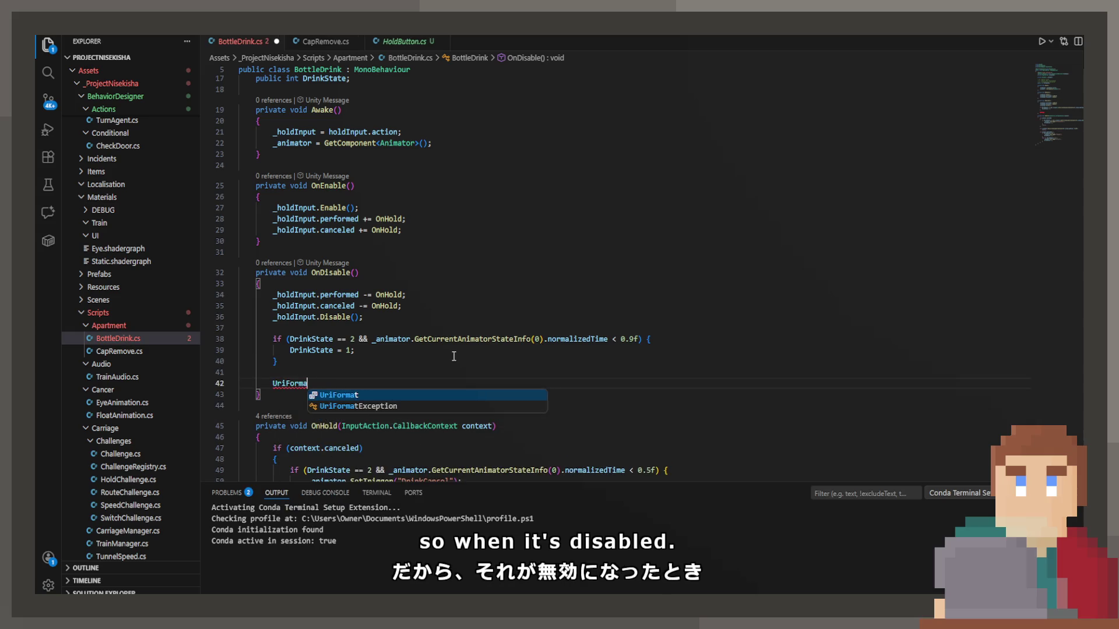
{"action": "key", "text": "ctrl+BackSpace"}
{"action": "scroll", "coordinate": [454, 356], "scroll_direction": "down", "scroll_amount": 2}
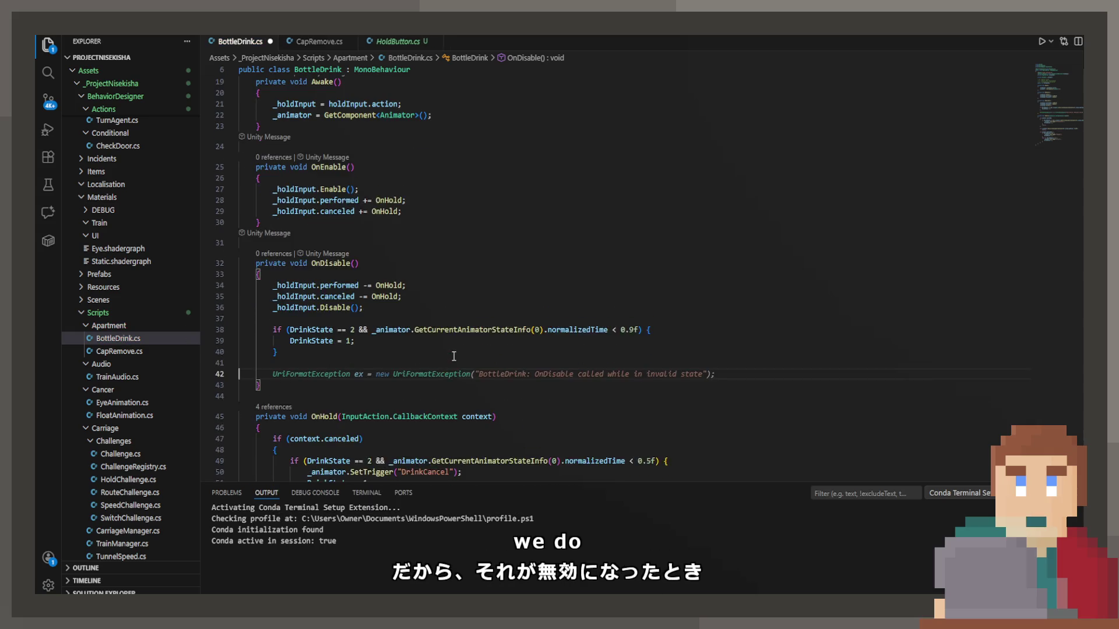
{"action": "key", "text": "BackSpace"}
{"action": "scroll", "coordinate": [454, 356], "scroll_direction": "down", "scroll_amount": 2}
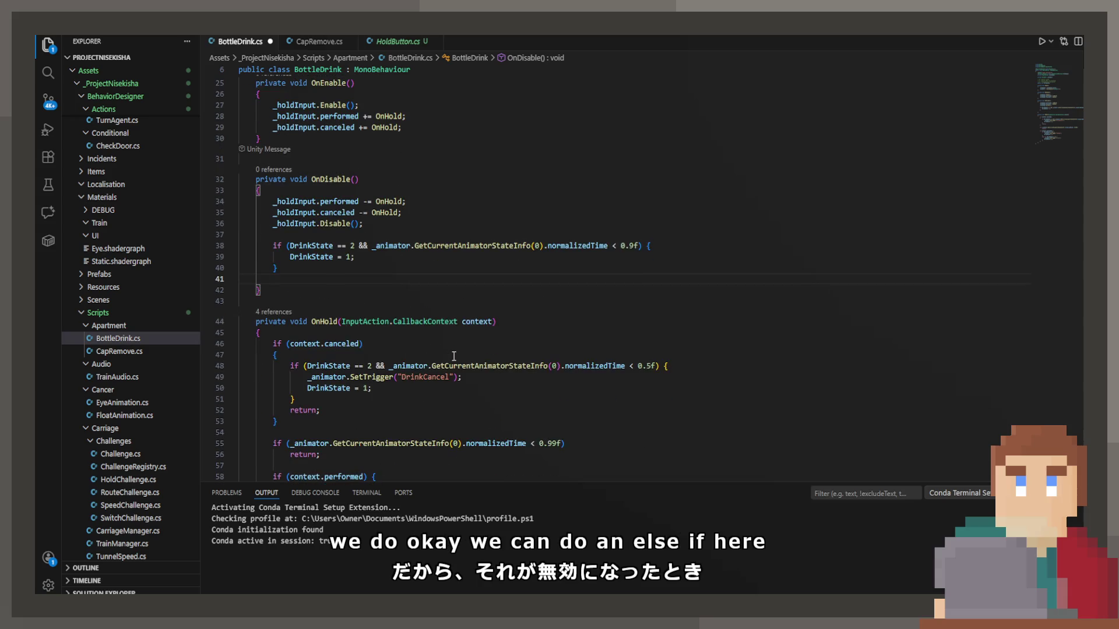
{"action": "scroll", "coordinate": [793, 340], "scroll_direction": "down", "scroll_amount": 2}
{"action": "type", "text": "else."}
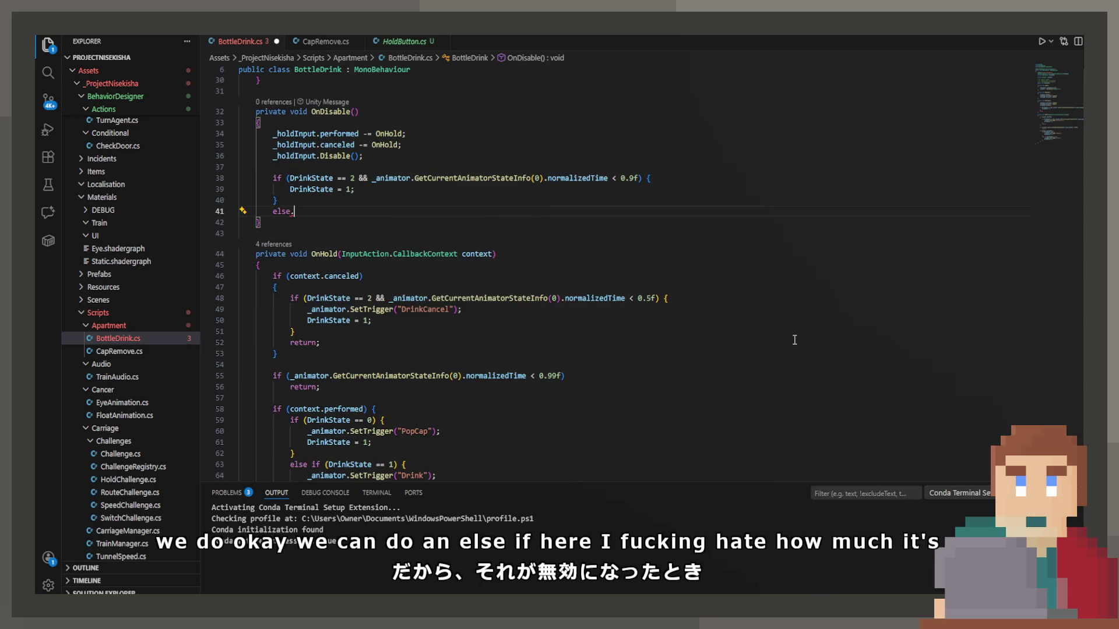
{"action": "key", "text": "BackSpace"}
{"action": "type", "text": " if "}
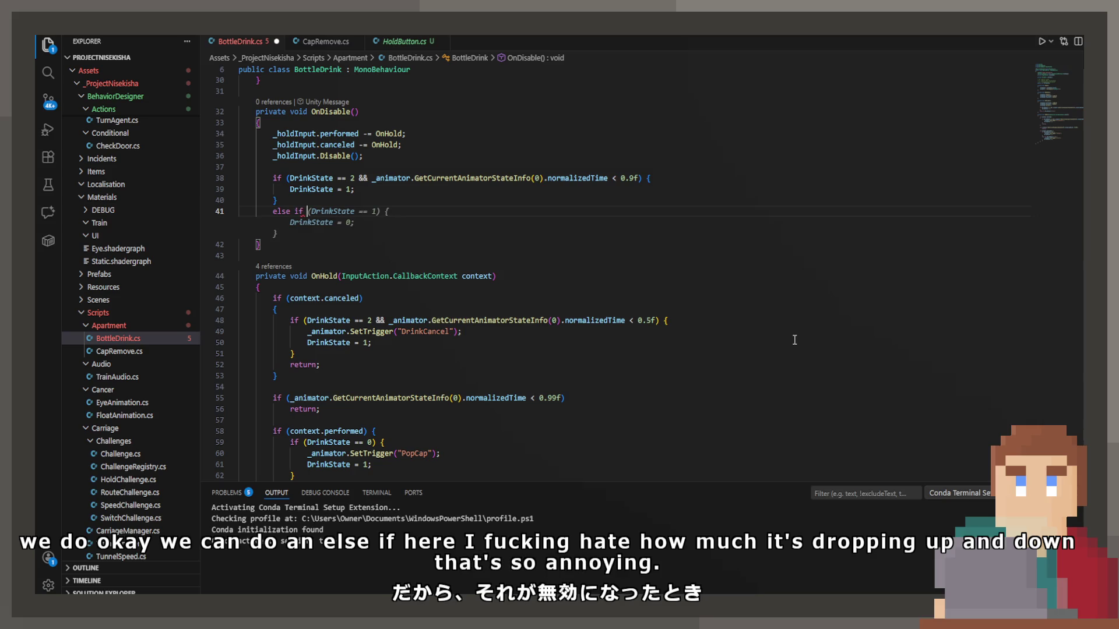
{"action": "type", "text": "(DrinkState"}
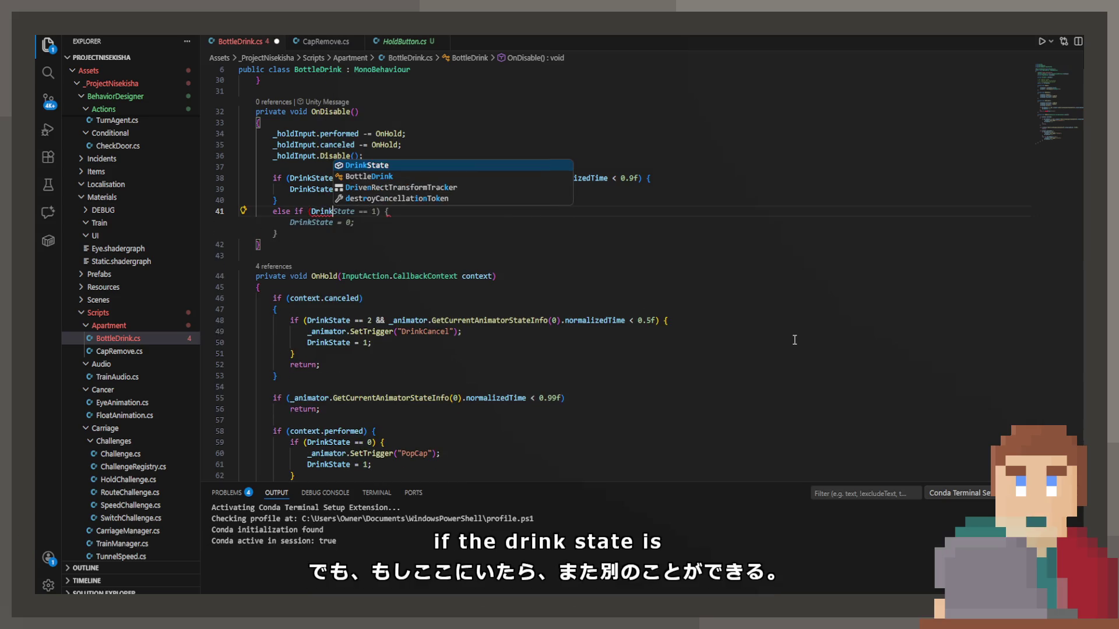
{"action": "key", "text": "Tab"}
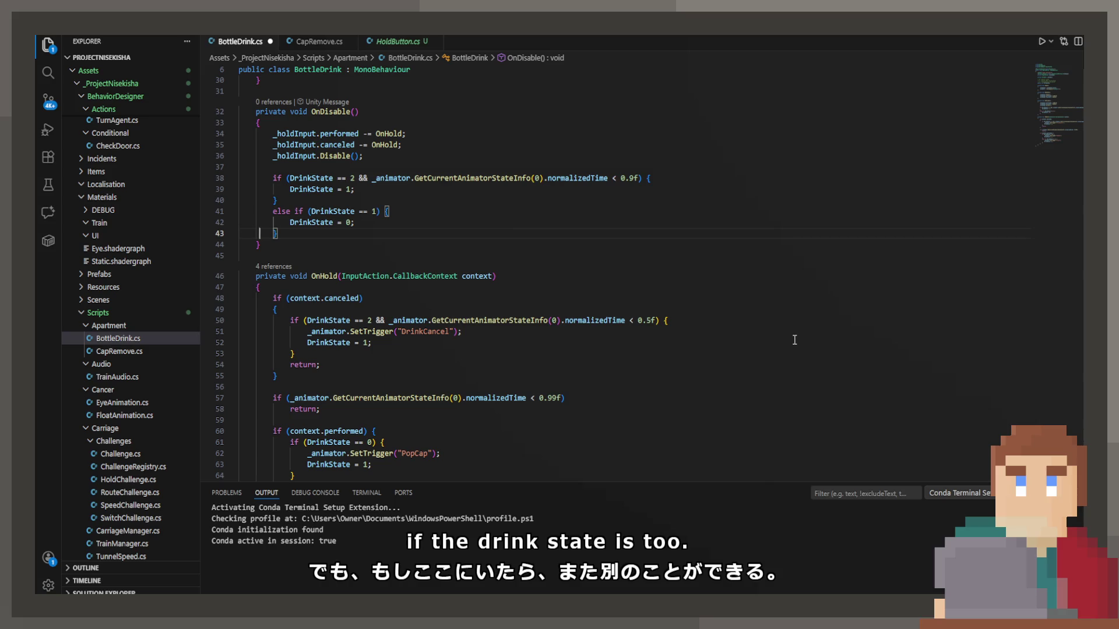
{"action": "key", "text": "Up"}
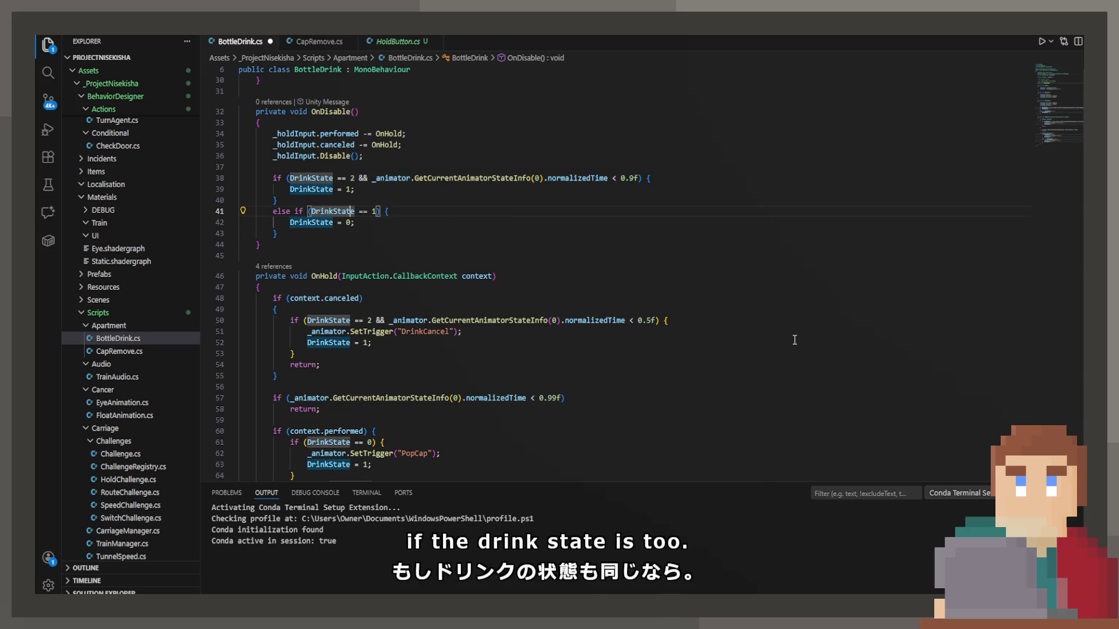
{"action": "key", "text": "Right"}
{"action": "key", "text": "Right"}
{"action": "key", "text": "Right"}
{"action": "type", "text": "&&"}
{"action": "key", "text": "Tab"}
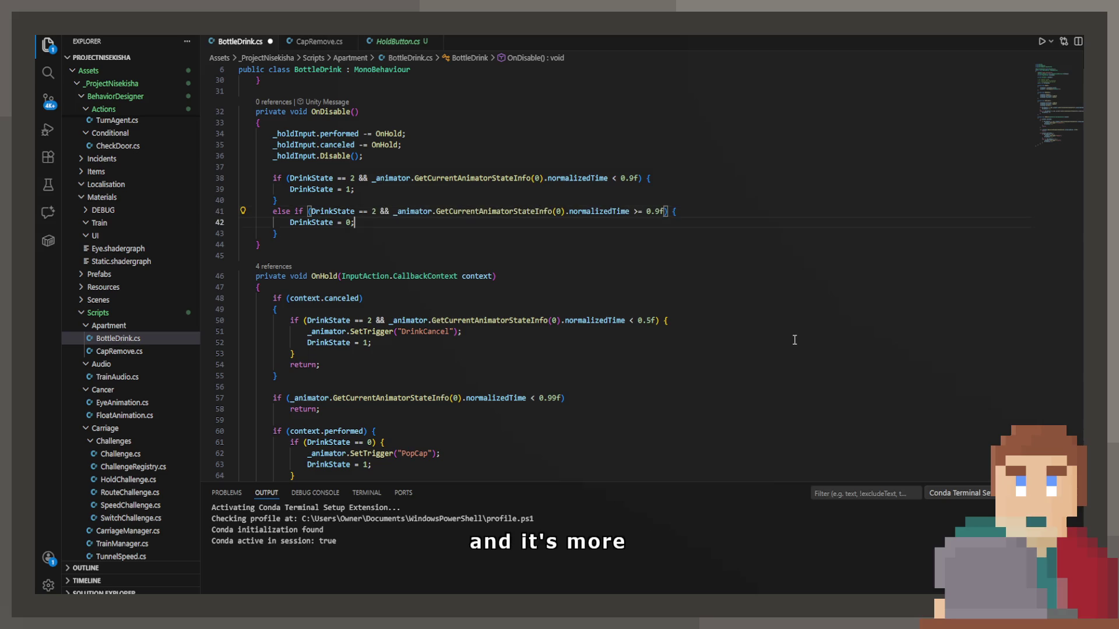
Step: Make the branch call PlayerPrefs.SetInt("BottleDrunk", 1) and save the script
{"action": "key", "text": "Down"}
{"action": "key", "text": "End"}
{"action": "key", "text": "BackSpace"}
{"action": "key", "text": "BackSpace"}
{"action": "key", "text": "BackSpace"}
{"action": "key", "text": "BackSpace"}
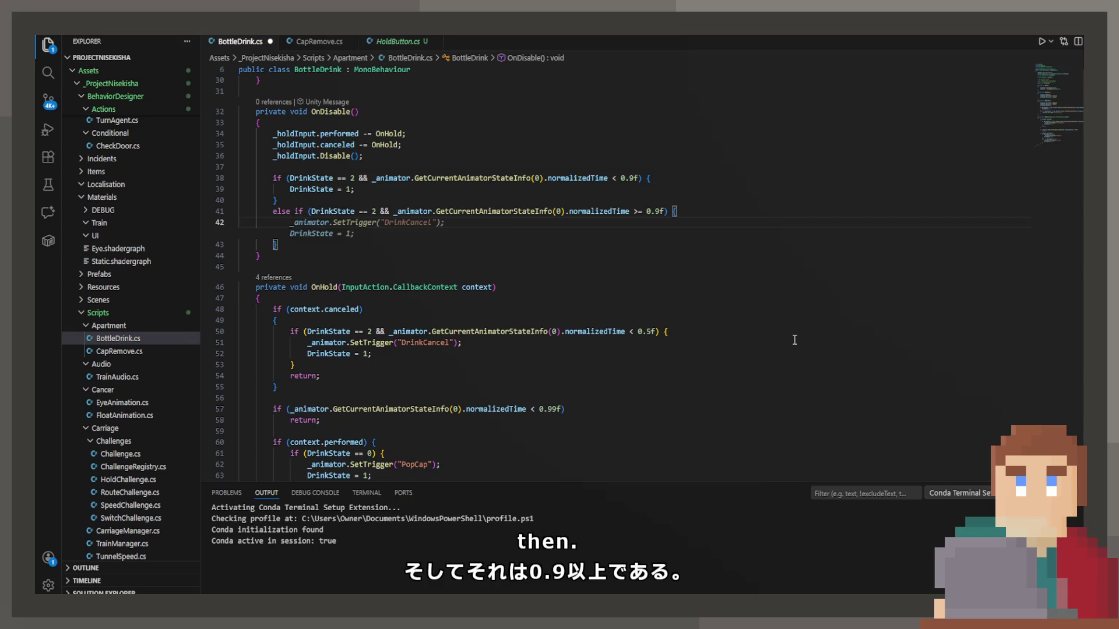
{"action": "type", "text": "PlayerPre"}
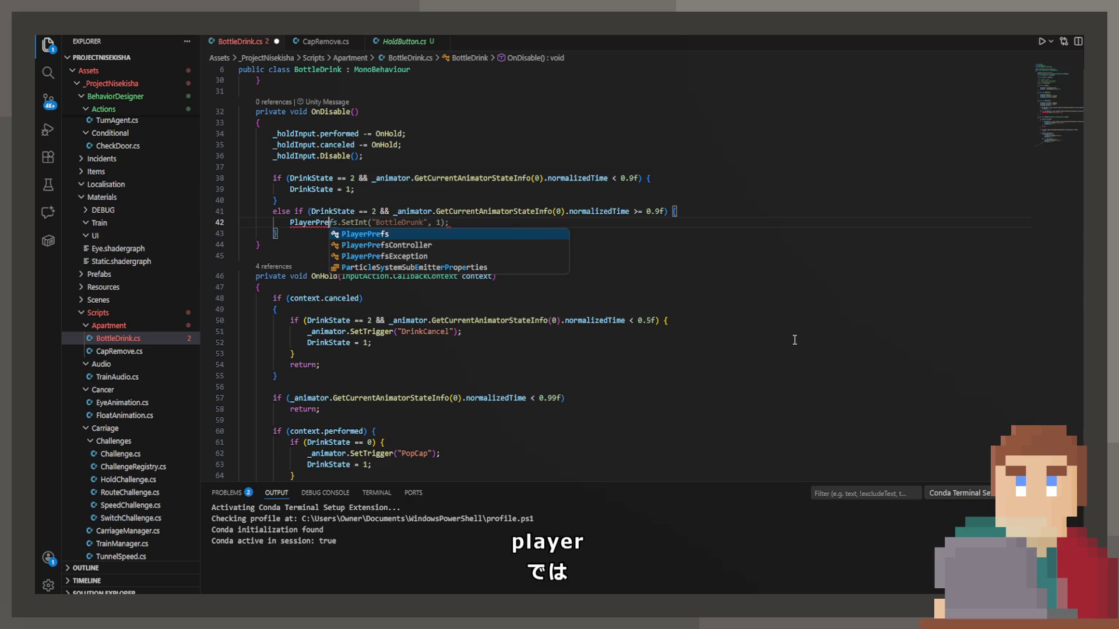
{"action": "key", "text": "Tab"}
{"action": "key", "text": "ctrl+s"}
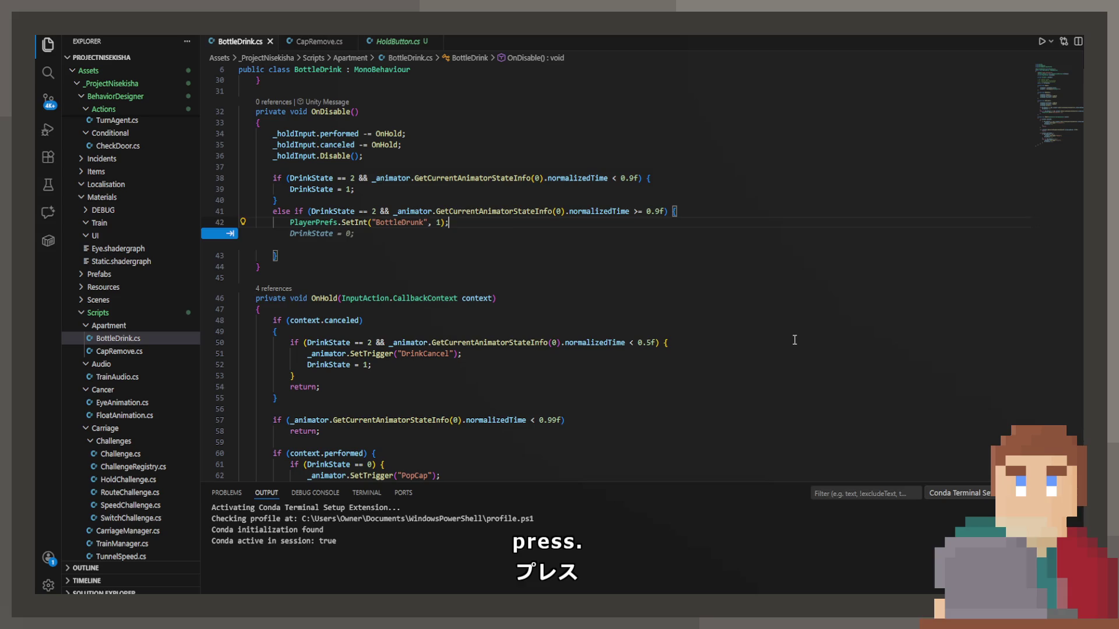
{"action": "scroll", "coordinate": [794, 339], "scroll_direction": "up", "scroll_amount": 10}
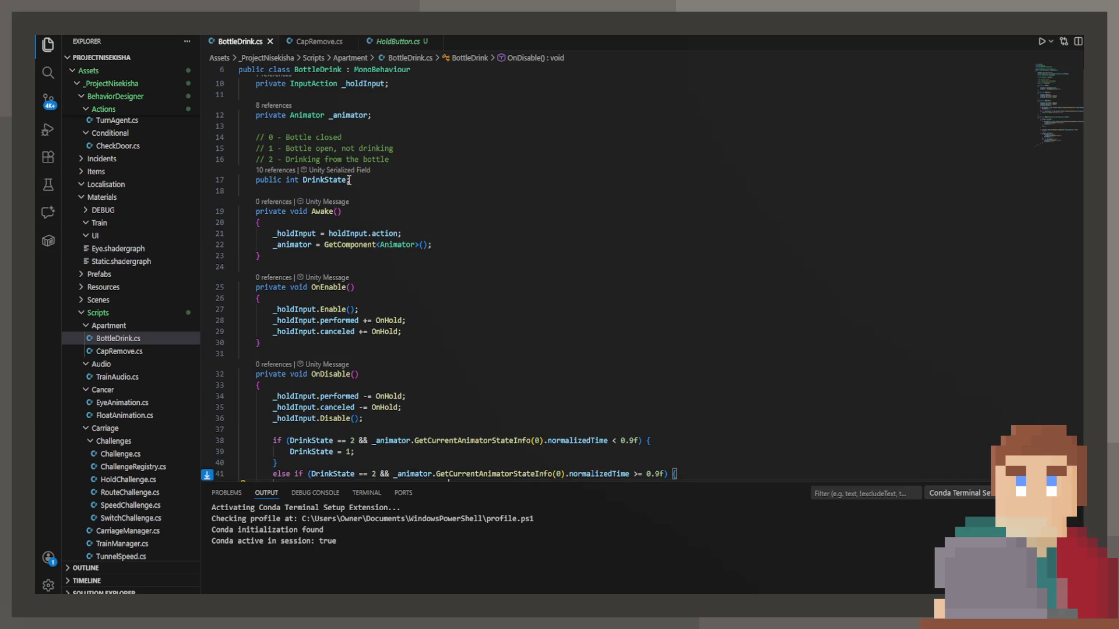
Step: Declare a private bool _curseAdded field below DrinkState and save
{"action": "left_click", "coordinate": [376, 181]}
{"action": "key", "text": "Return"}
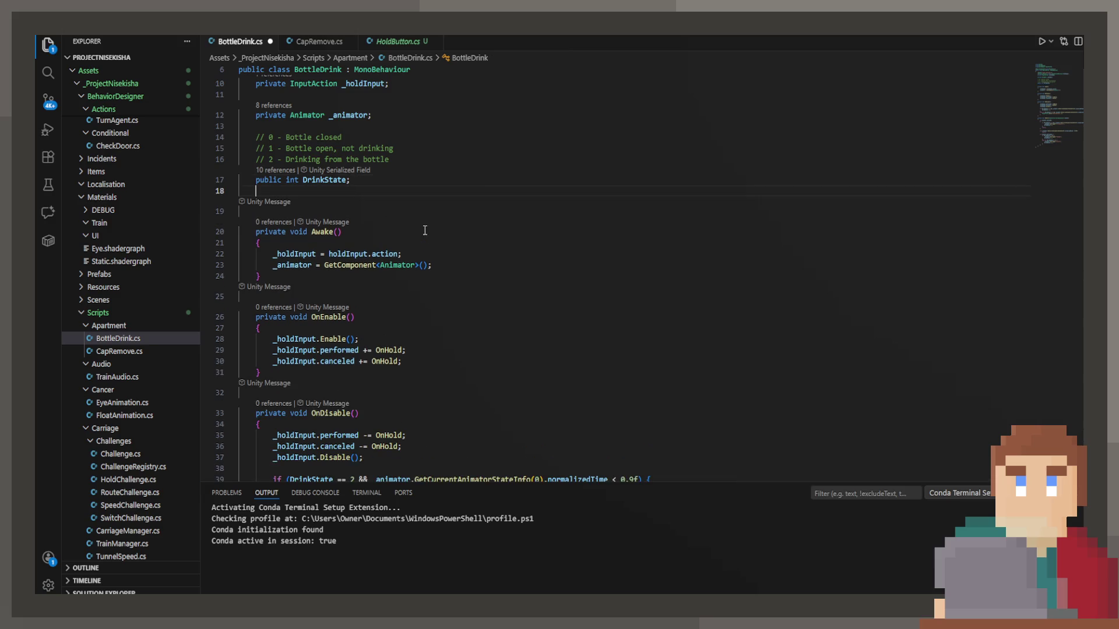
{"action": "type", "text": "private bool "}
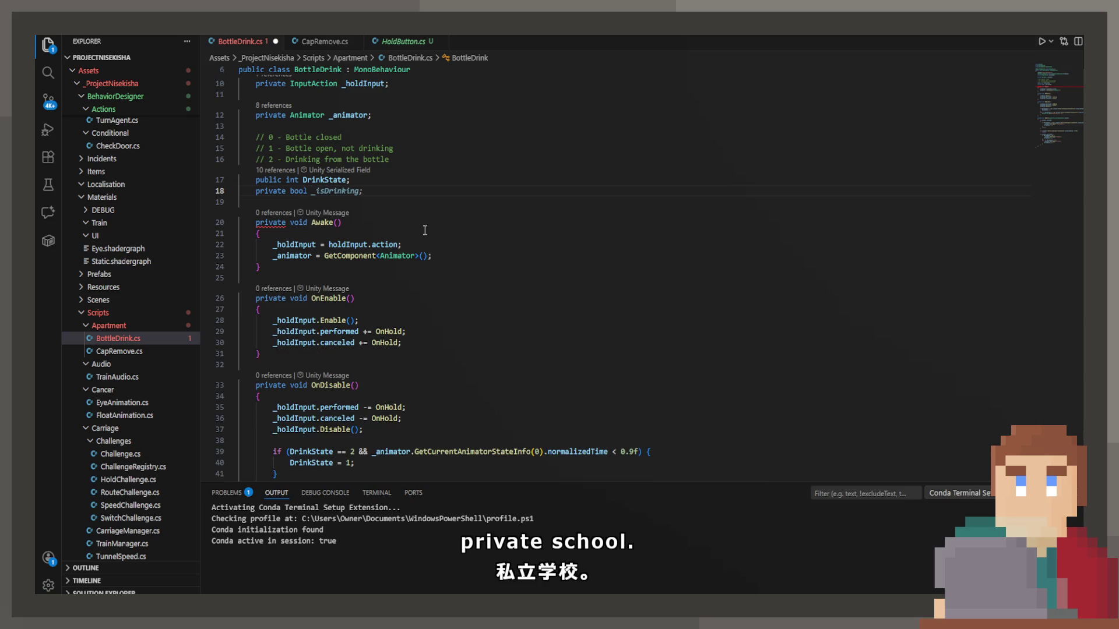
{"action": "type", "text": "_"}
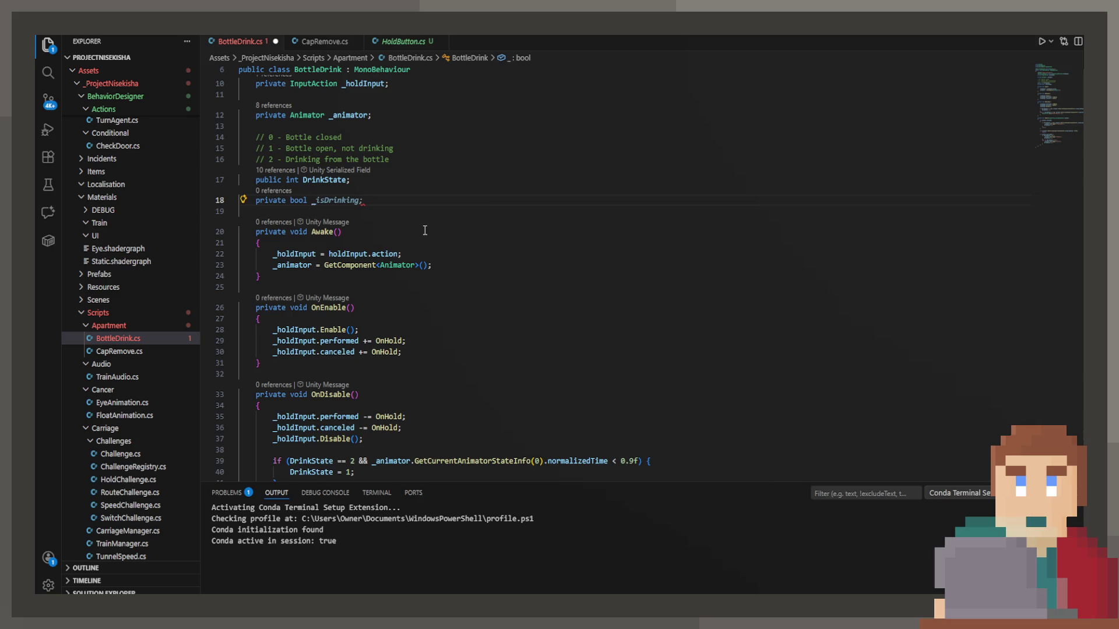
{"action": "type", "text": ";"}
{"action": "key", "text": "ctrl+s"}
Step: Add _curseAdded = true; inside the drinking else-if branch
{"action": "scroll", "coordinate": [411, 370], "scroll_direction": "down", "scroll_amount": 5}
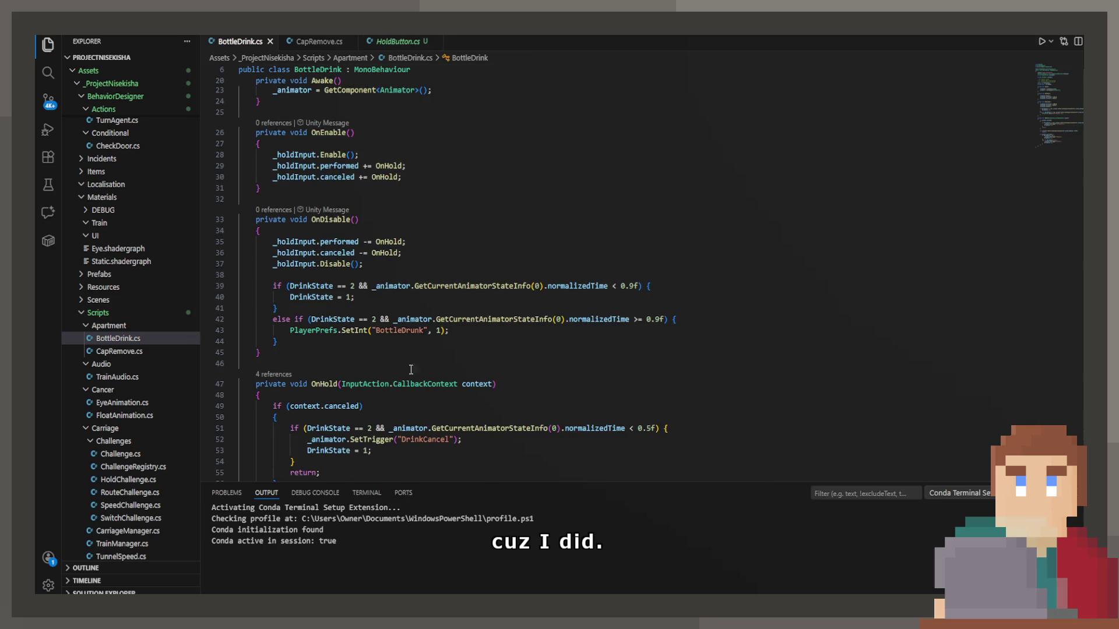
{"action": "left_click_drag", "start_coordinate": [456, 330], "coordinate": [290, 330]}
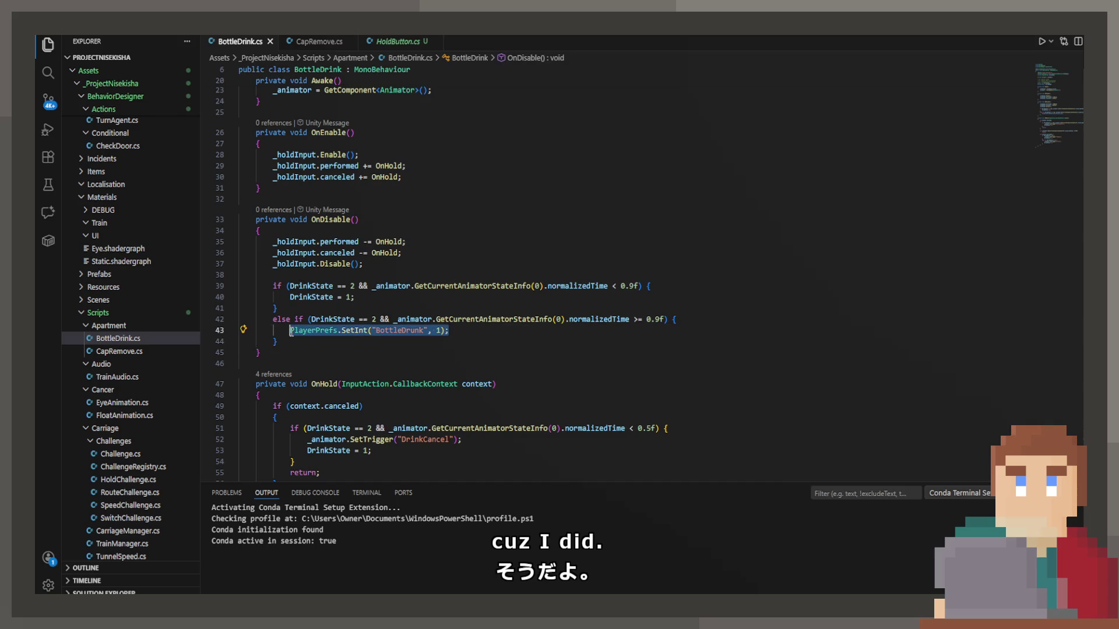
{"action": "key", "text": "Tab"}
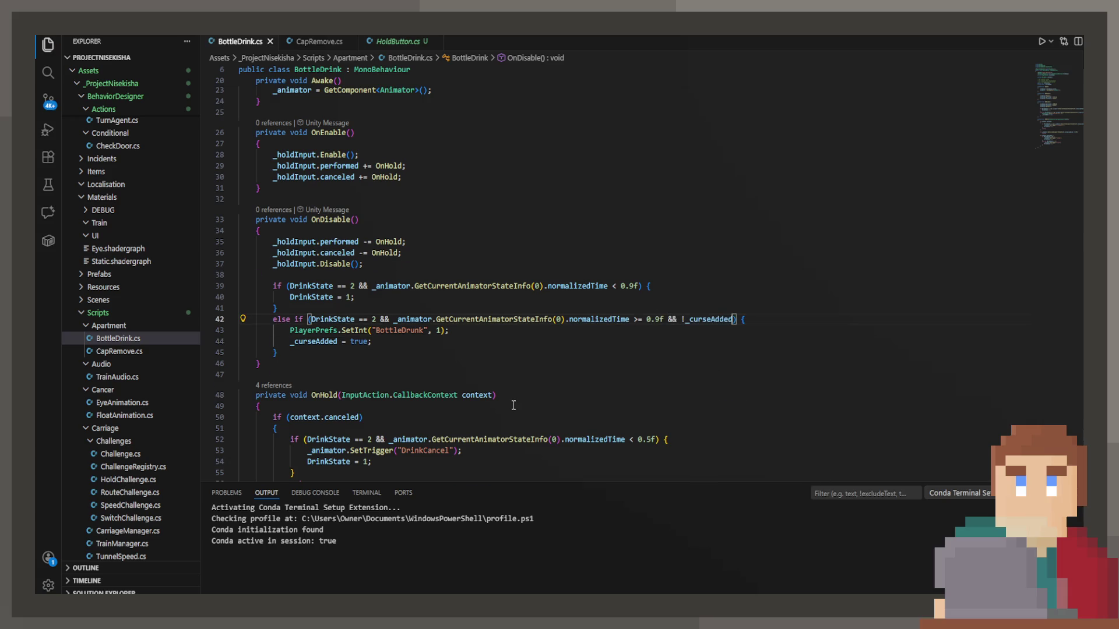
{"action": "scroll", "coordinate": [391, 333], "scroll_direction": "up", "scroll_amount": 5}
Step: Reset _curseAdded = false; in Awake and save the script
{"action": "left_click", "coordinate": [440, 324]}
{"action": "key", "text": "Return"}
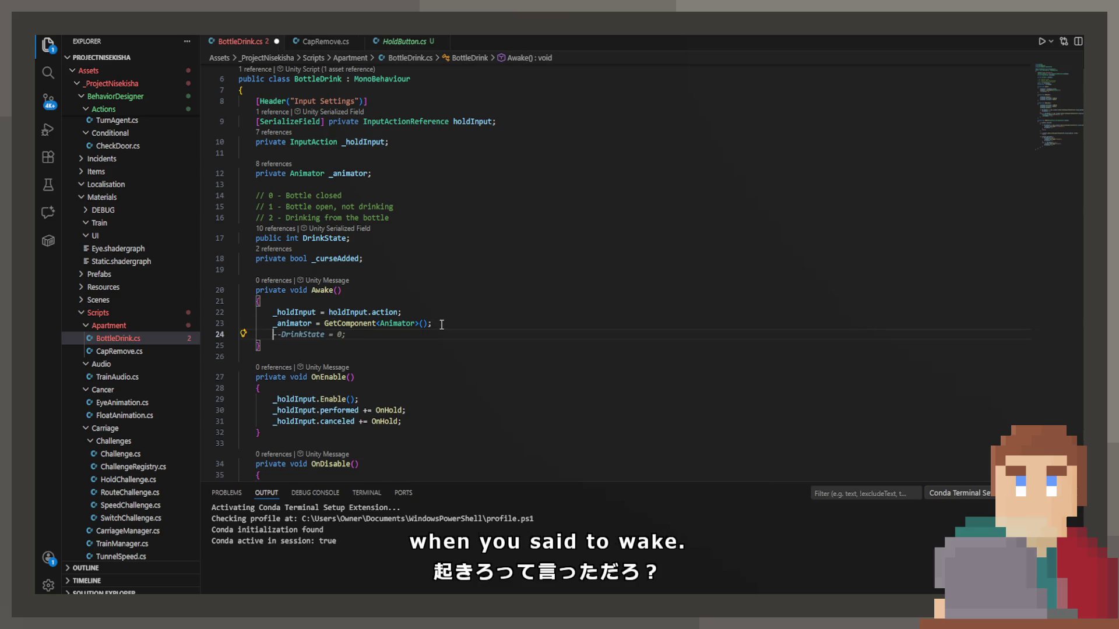
{"action": "type", "text": "_"}
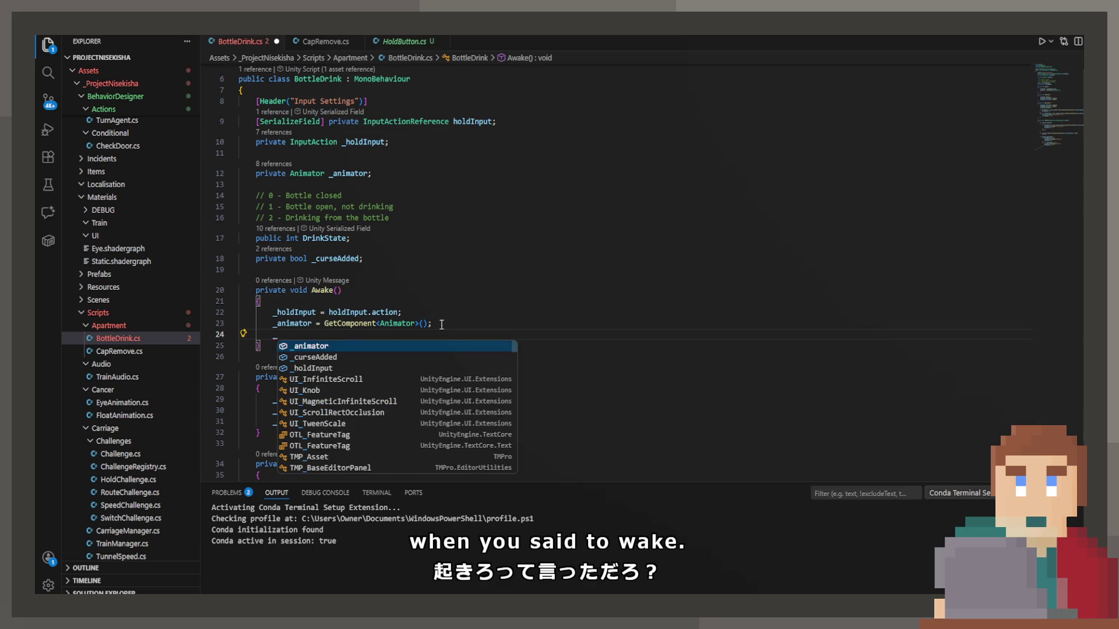
{"action": "type", "text": "cu"}
{"action": "key", "text": "Tab"}
{"action": "type", "text": "= false;"}
{"action": "key", "text": "ctrl+s"}
{"action": "scroll", "coordinate": [424, 325], "scroll_direction": "down", "scroll_amount": 5}
{"action": "left_click", "coordinate": [435, 351]}
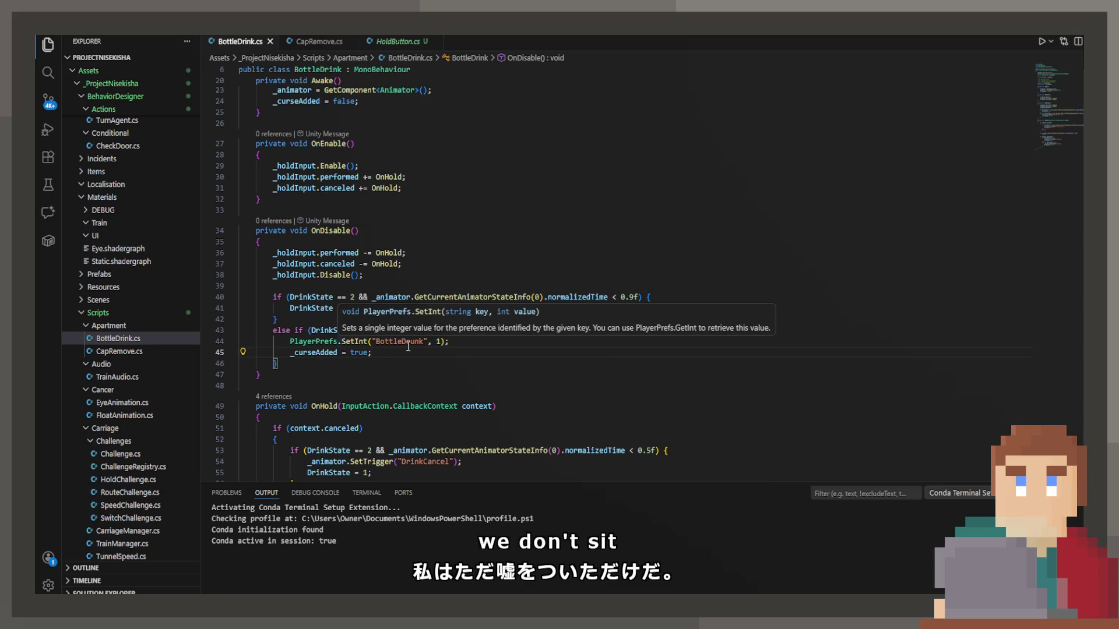
{"action": "left_click", "coordinate": [441, 342]}
Step: Change the SetInt value to PlayerPrefs.GetInt("BottleDrunk", 0) + 1 and save
{"action": "key", "text": "BackSpace"}
{"action": "type", "text": "Playe"}
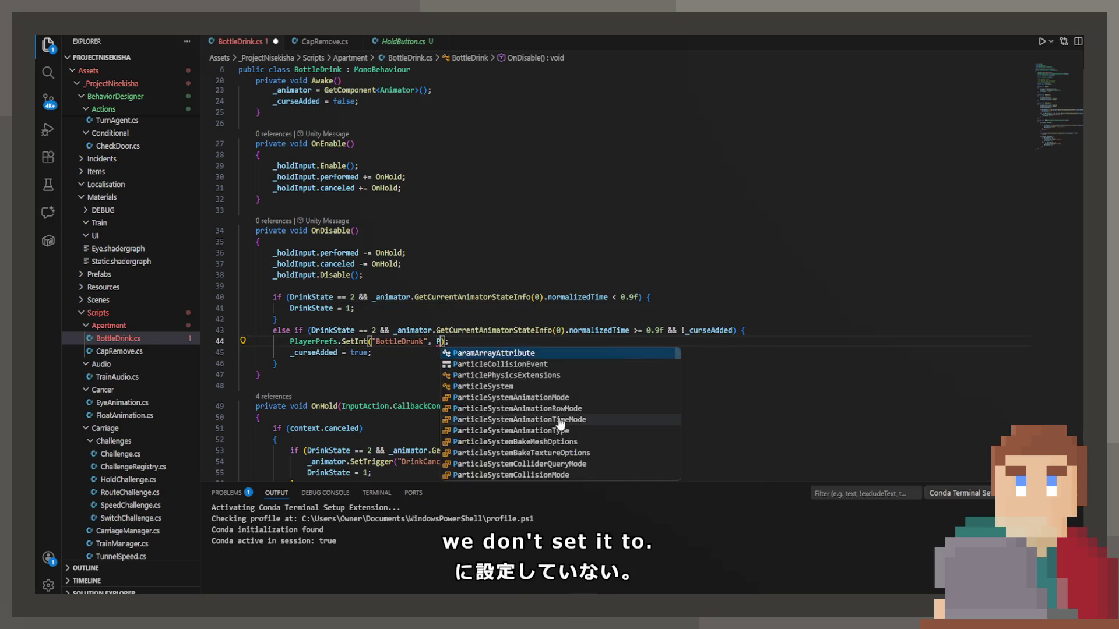
{"action": "type", "text": "rPrefs.GetInt(\"BottleDrunk\", 0) + 1"}
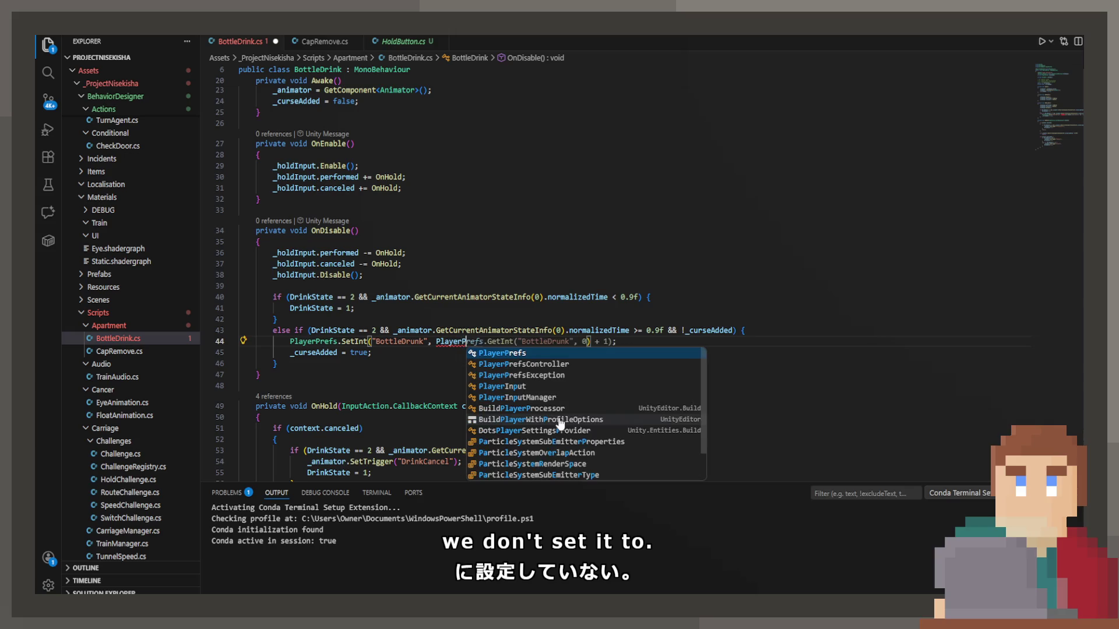
{"action": "key", "text": "ctrl+s"}
{"action": "key", "text": "Left"}
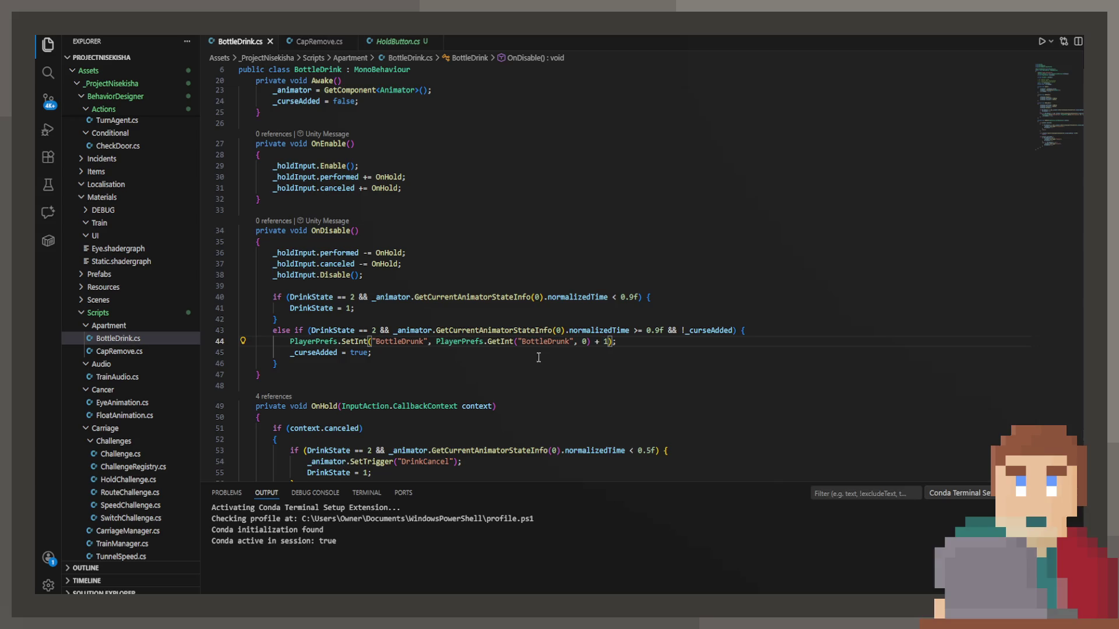
Step: Rename both the SetInt and GetInt keys to "CurseStrength" and save
{"action": "left_click", "coordinate": [424, 342]}
{"action": "key", "text": "BackSpace"}
{"action": "key", "text": "BackSpace"}
{"action": "key", "text": "BackSpace"}
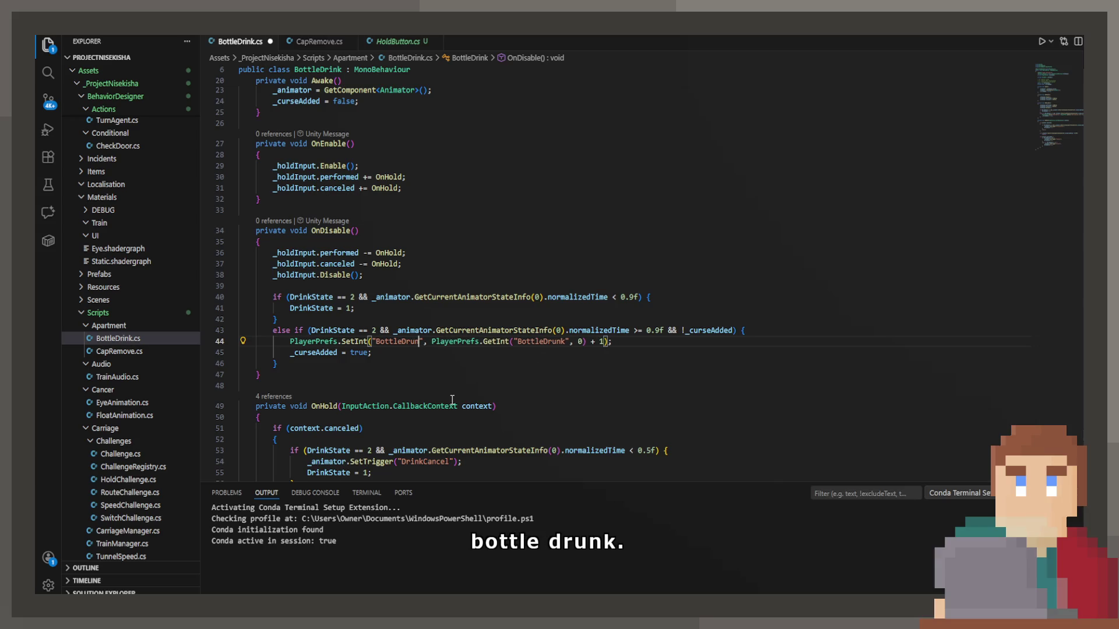
{"action": "key", "text": "BackSpace"}
{"action": "key", "text": "BackSpace"}
{"action": "key", "text": "BackSpace"}
{"action": "type", "text": "CurseStreng"}
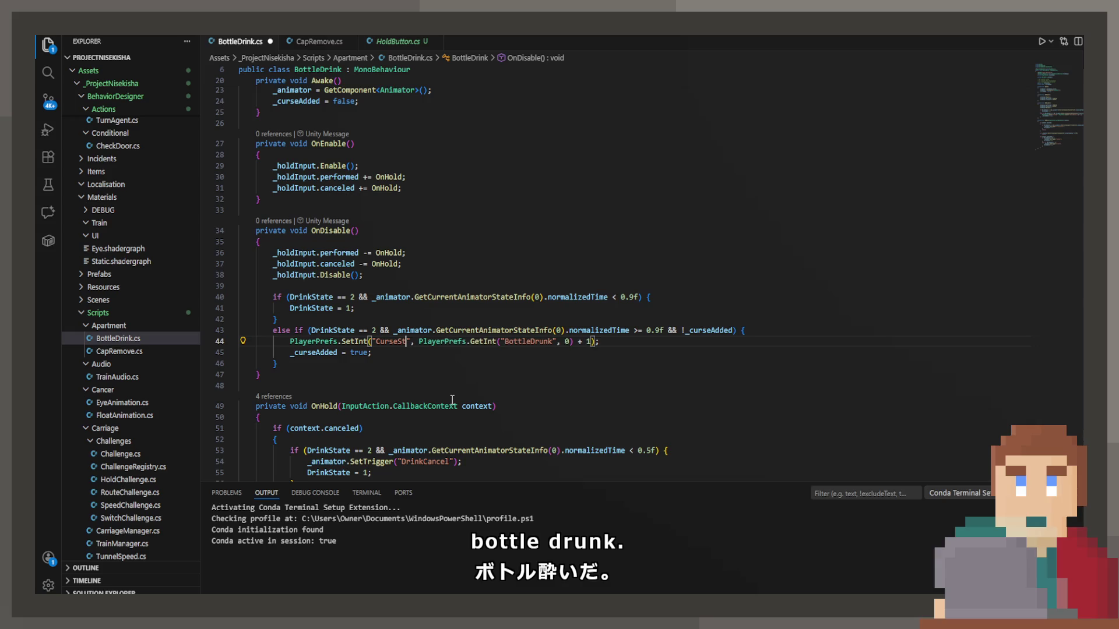
{"action": "type", "text": "th"}
{"action": "key", "text": "ctrl+Right"}
{"action": "key", "text": "ctrl+Right"}
{"action": "key", "text": "ctrl+Right"}
{"action": "key", "text": "ctrl+shift+Right"}
{"action": "type", "text": "CurseStrength"}
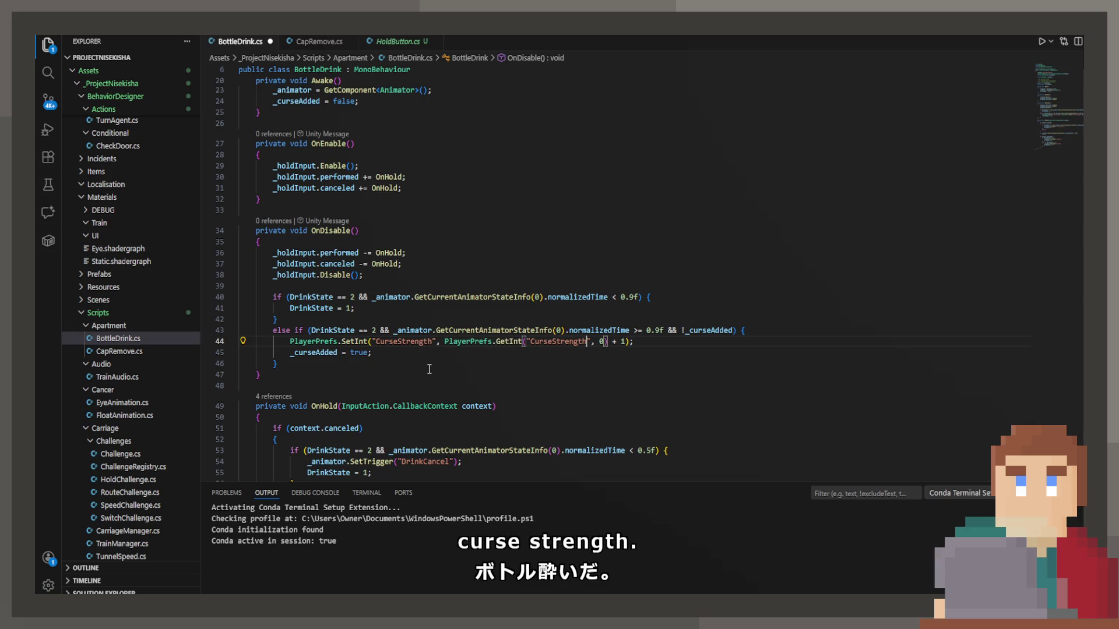
{"action": "key", "text": "ctrl+s"}
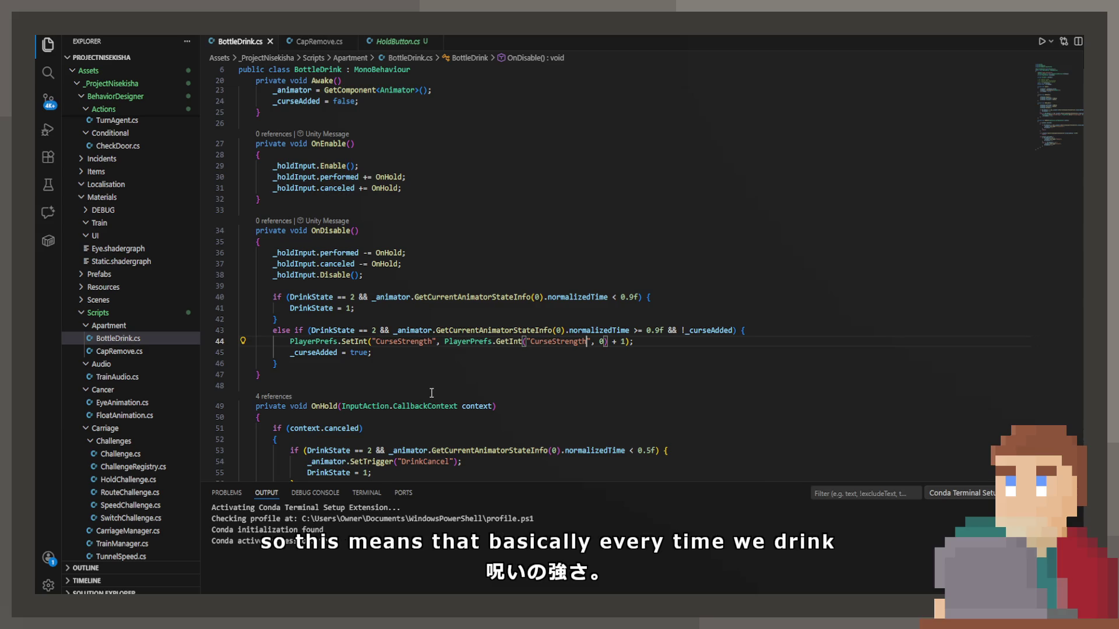
{"action": "key", "text": "Left"}
{"action": "key", "text": "Left"}
{"action": "key", "text": "Left"}
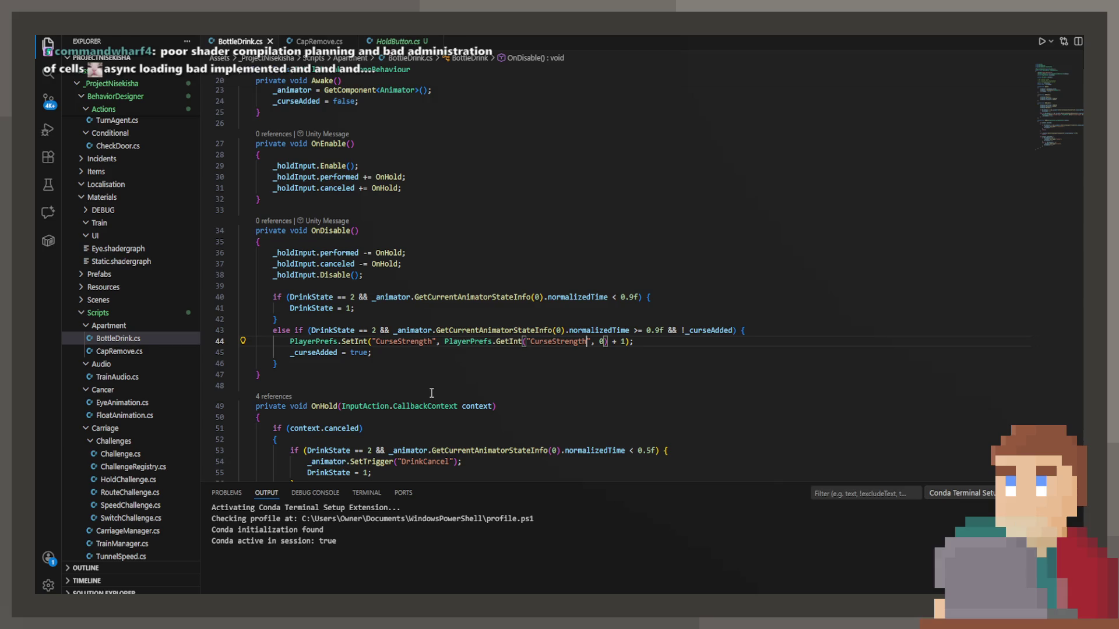
{"action": "left_click_drag", "start_coordinate": [278, 363], "coordinate": [290, 331]}
Step: Delete the CurseStrength else-if block and the leftover else line from OnDisable, then save
{"action": "key", "text": "BackSpace"}
{"action": "left_click", "coordinate": [226, 330]}
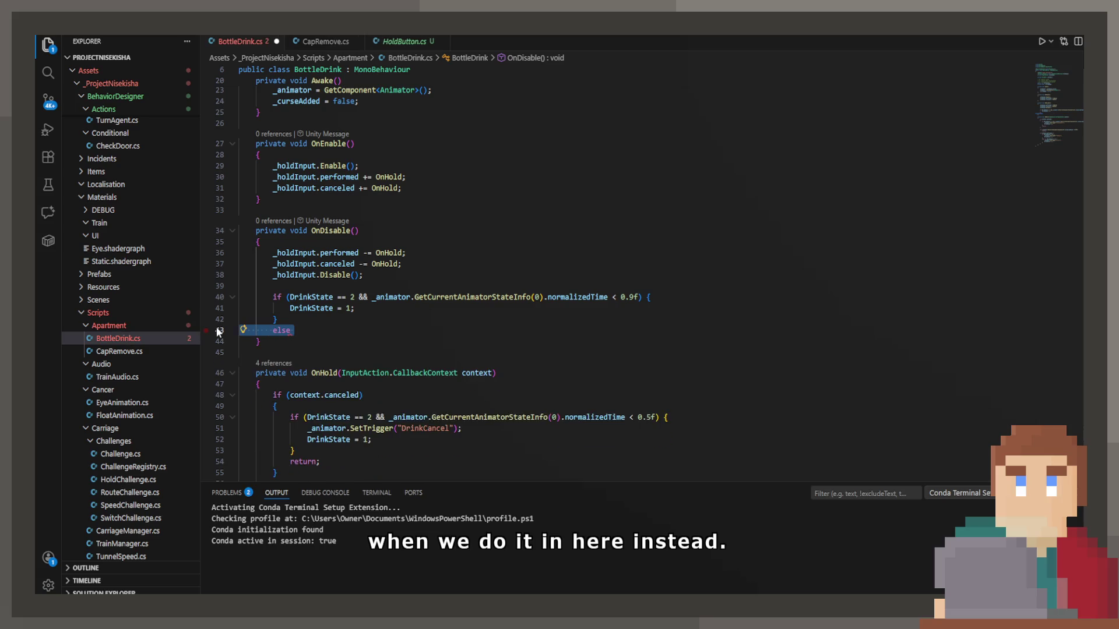
{"action": "key", "text": "BackSpace"}
{"action": "key", "text": "ctrl+s"}
{"action": "scroll", "coordinate": [399, 353], "scroll_direction": "down", "scroll_amount": 3}
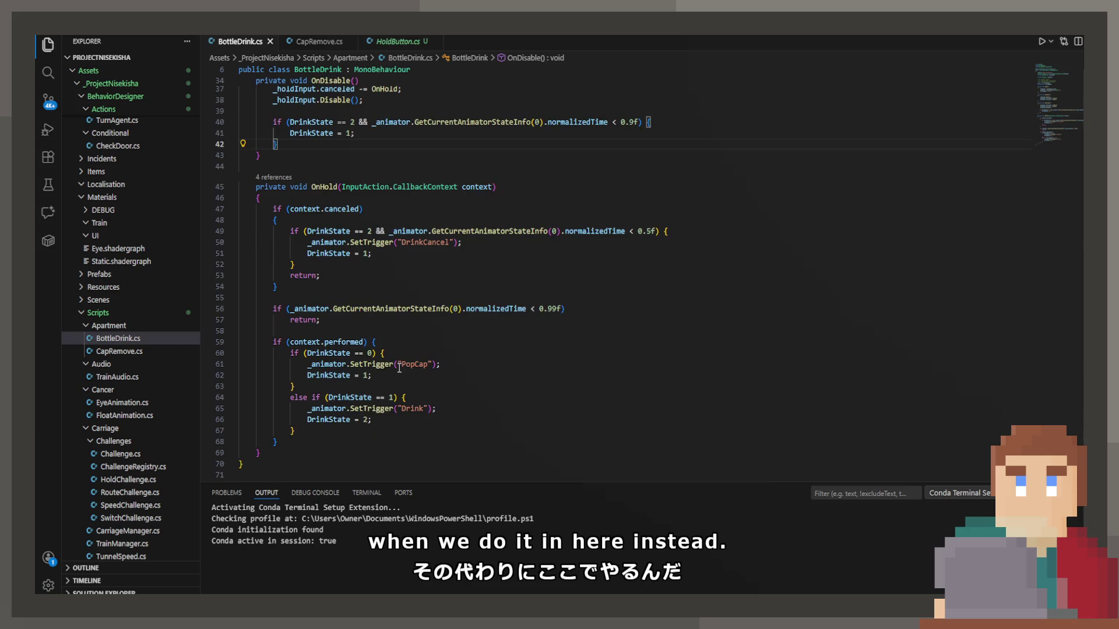
{"action": "scroll", "coordinate": [400, 361], "scroll_direction": "down", "scroll_amount": 2}
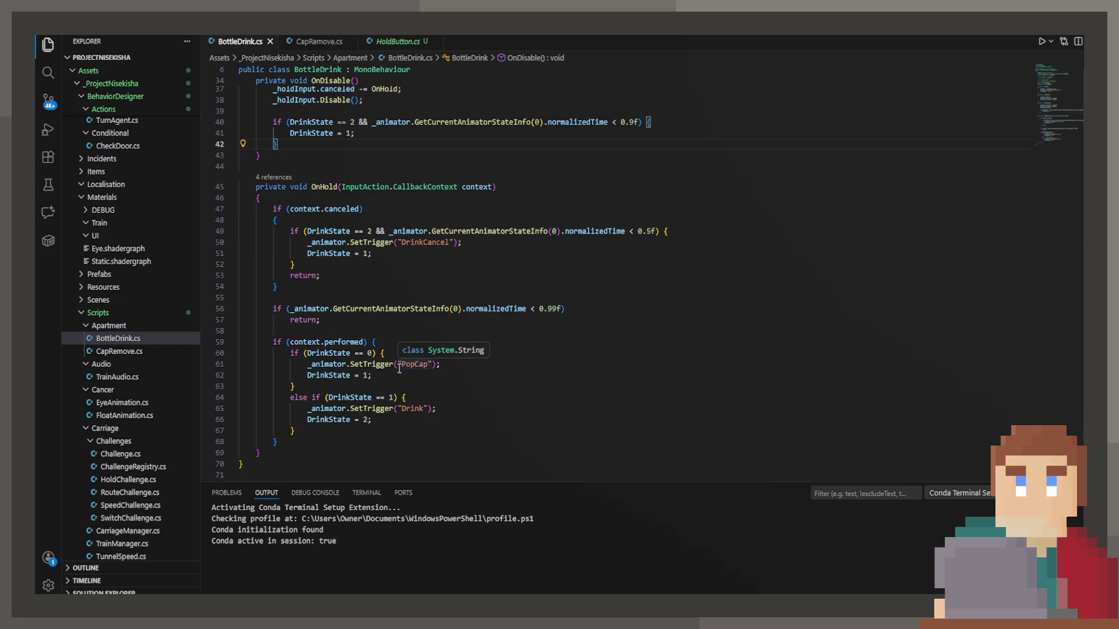
{"action": "left_click", "coordinate": [394, 377]}
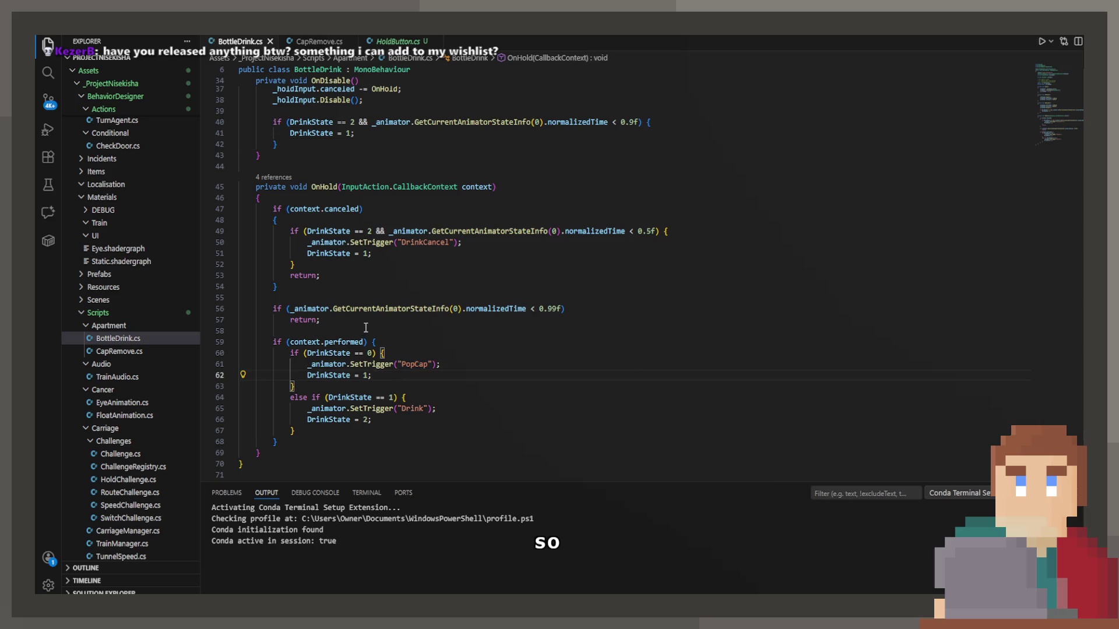
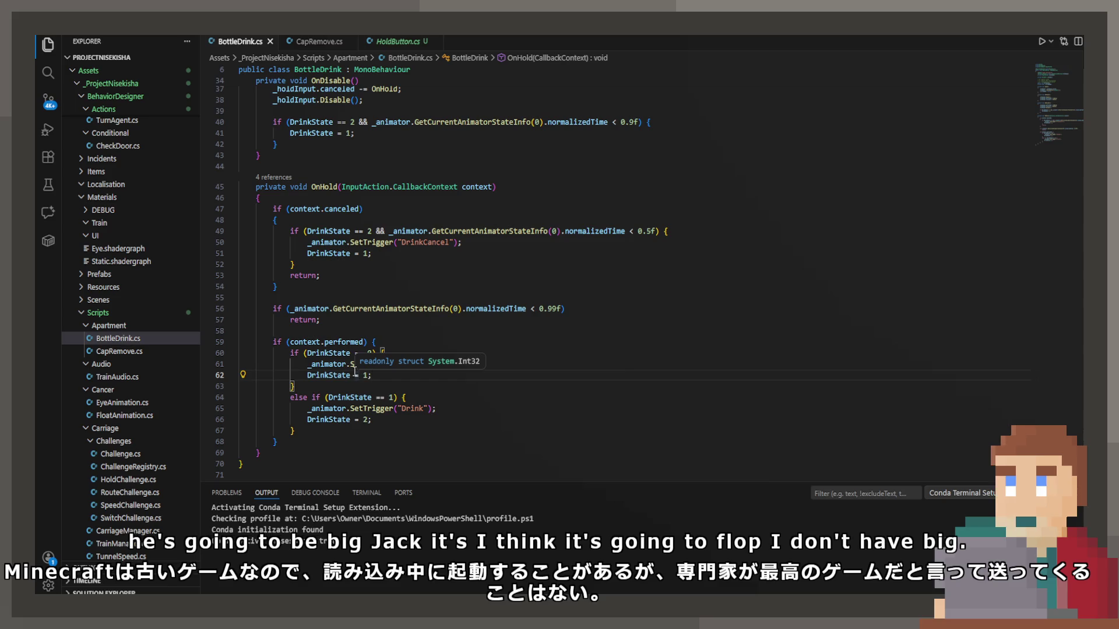
Step: Add an else if (DrinkState == 2 && ...) branch after the inner if block in OnHold's cancel code
{"action": "scroll", "coordinate": [384, 328], "scroll_direction": "up", "scroll_amount": 5}
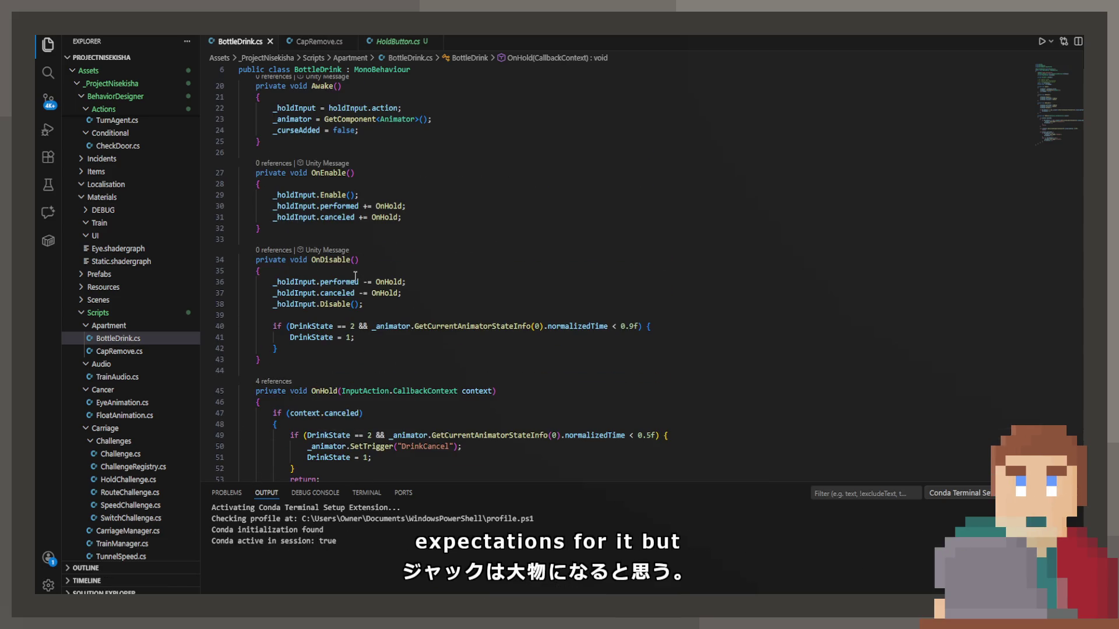
{"action": "scroll", "coordinate": [336, 396], "scroll_direction": "down", "scroll_amount": 5}
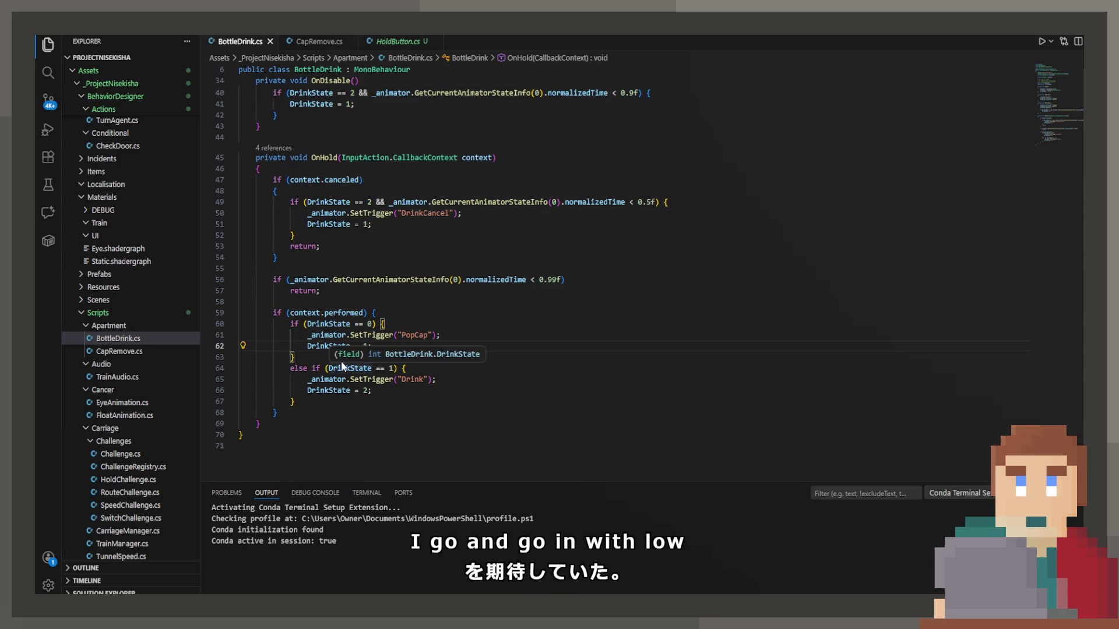
{"action": "left_click", "coordinate": [334, 247]}
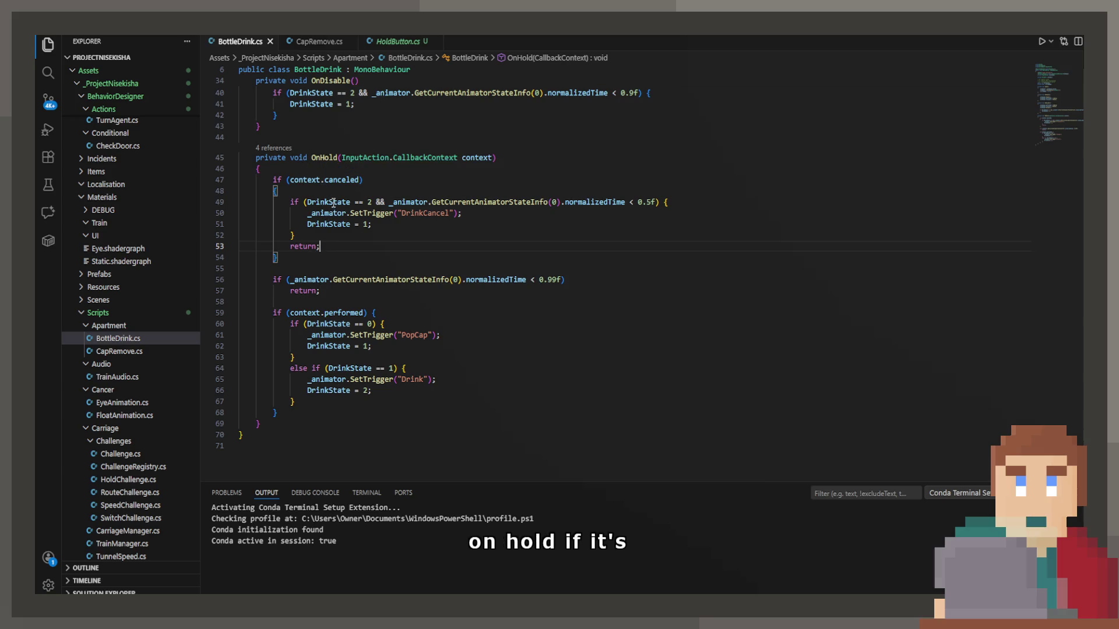
{"action": "left_click_drag", "start_coordinate": [335, 234], "coordinate": [335, 241]}
{"action": "left_click", "coordinate": [333, 238]}
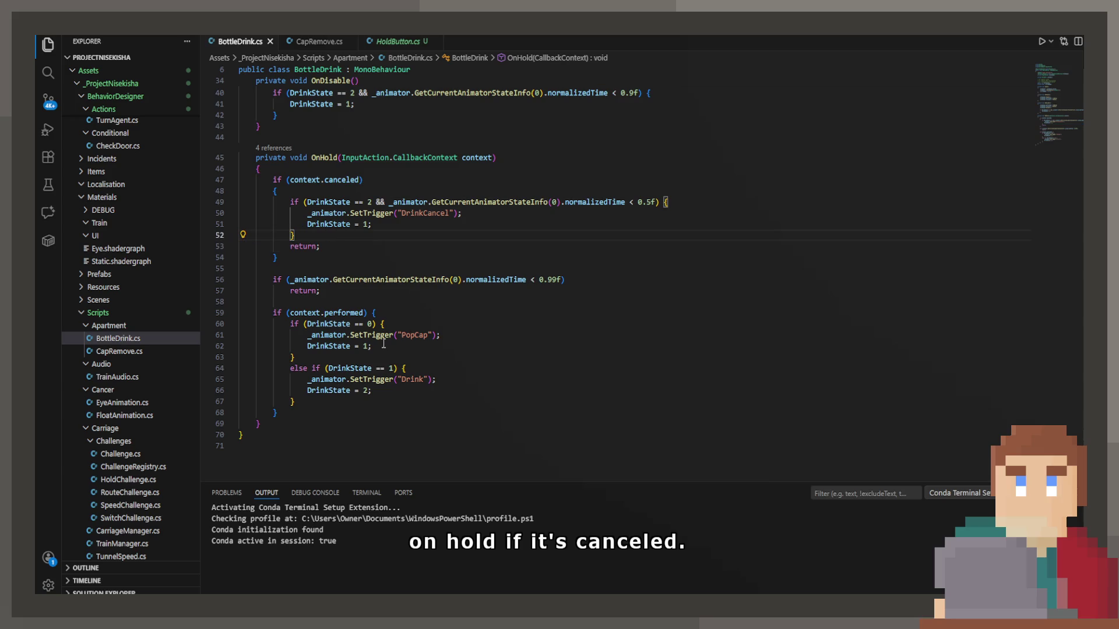
{"action": "key", "text": "Return"}
{"action": "type", "text": "else if ("}
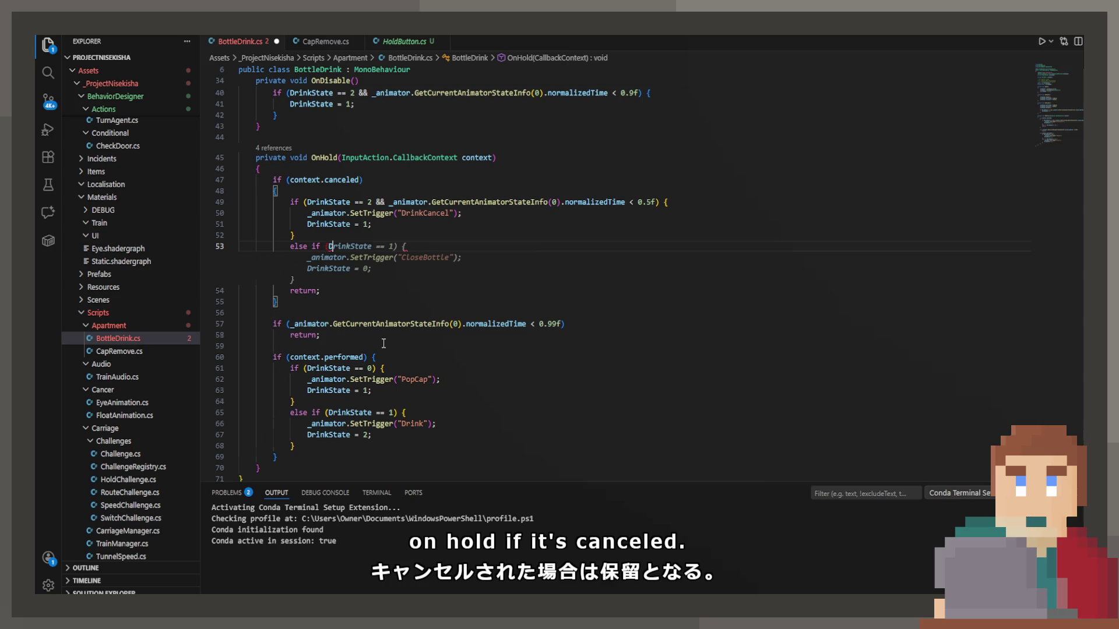
{"action": "type", "text": "DrinkState "}
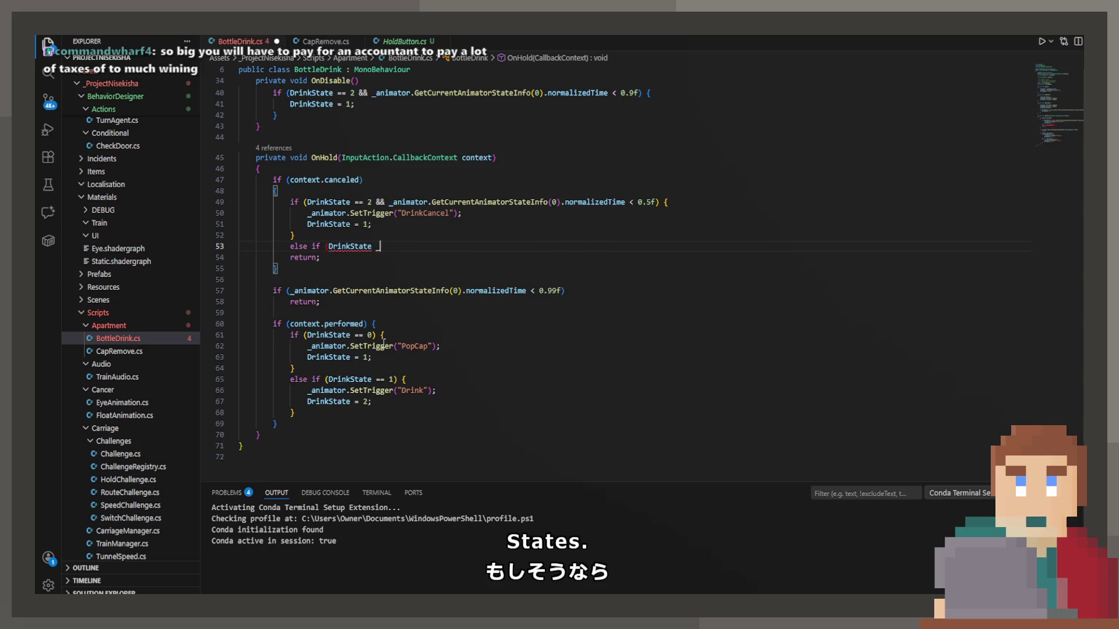
{"action": "type", "text": "== 2 &&"}
{"action": "key", "text": "Tab"}
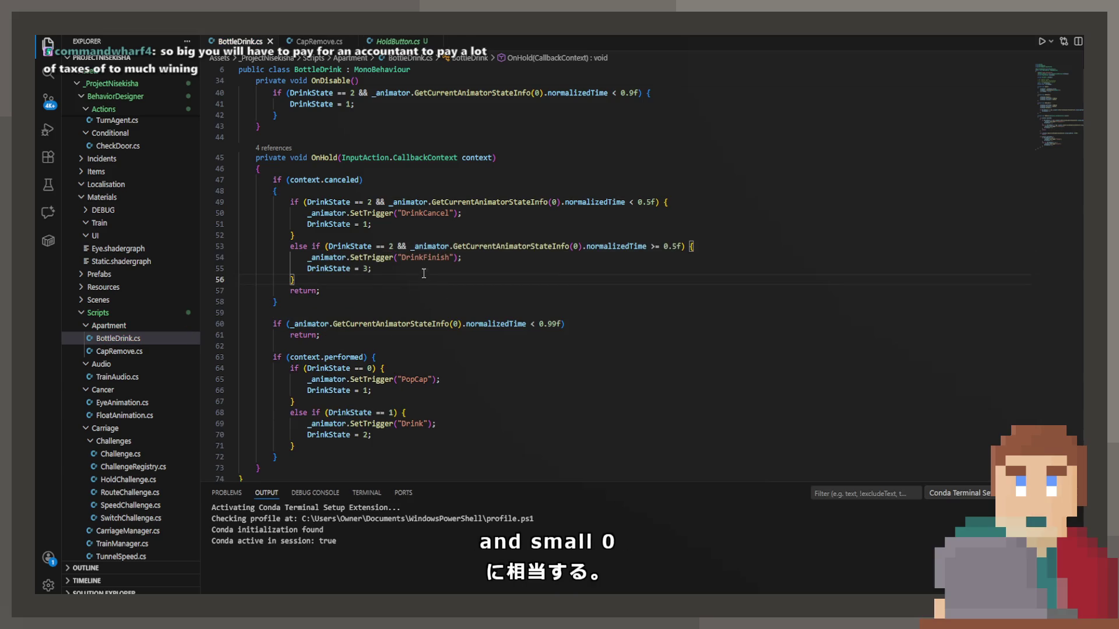
Step: Replace the branch body with the pasted CurseStrength and _curseAdded lines, remove the extra brace, and indent them
{"action": "left_click_drag", "start_coordinate": [424, 270], "coordinate": [320, 259]}
{"action": "scroll", "coordinate": [309, 258], "scroll_direction": "up", "scroll_amount": 2}
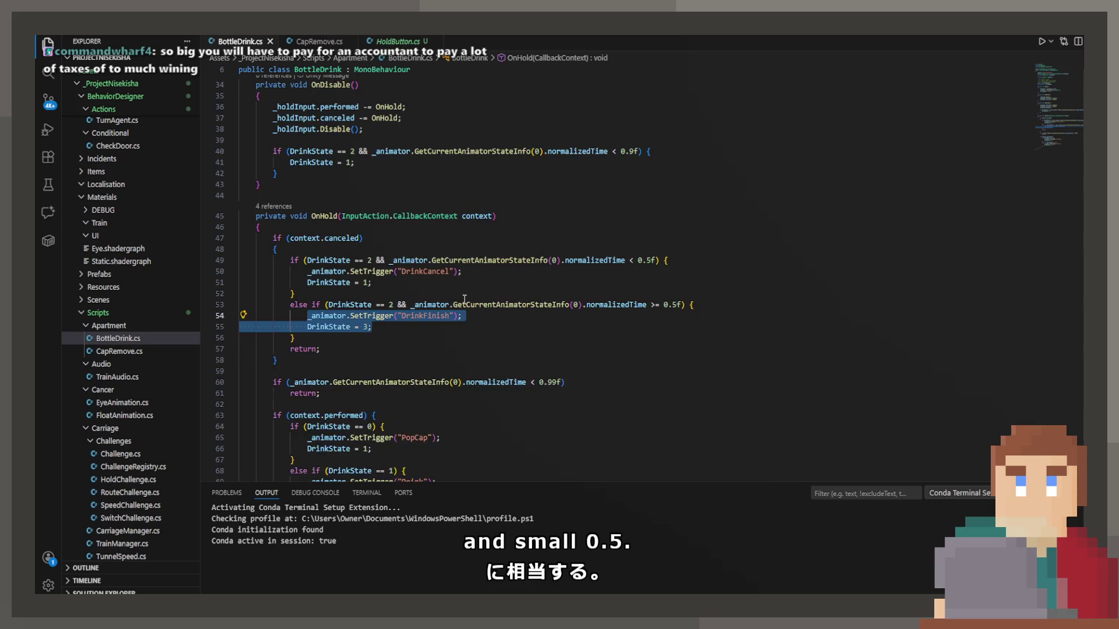
{"action": "type", "text": "if (DrinkState == 2 && _animator.GetCurrentAnimatorStateInfo(0).normalizedTime >= 0.9f && !_curseAdded) {             PlayerPrefs.SetInt(\"CurseStrength\", PlayerPrefs.GetInt(\"CurseStrength\", 0) + 1);             _curseAdded = true;         }"}
{"action": "left_click_drag", "start_coordinate": [278, 348], "coordinate": [178, 350]}
{"action": "key", "text": "BackSpace"}
{"action": "key", "text": "BackSpace"}
{"action": "mouse_move", "coordinate": [409, 335]}
{"action": "left_mouse_down"}
{"action": "mouse_move", "coordinate": [291, 338]}
{"action": "mouse_move", "coordinate": [251, 317]}
{"action": "mouse_move", "coordinate": [242, 326]}
{"action": "left_mouse_up"}
{"action": "key", "text": "Tab"}
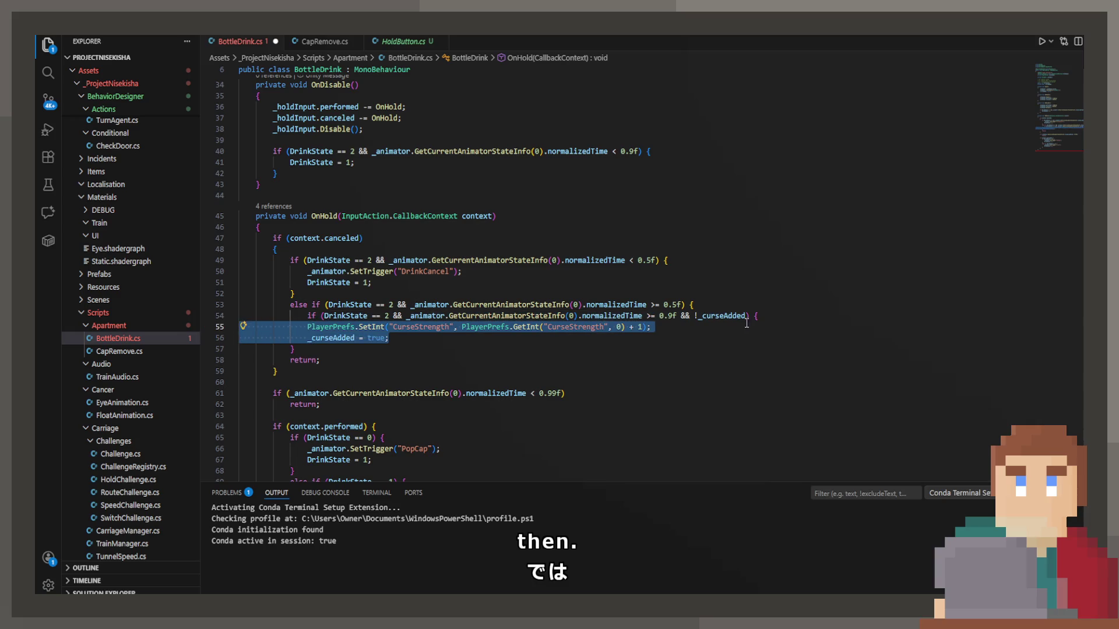
Step: Remove the redundant inner if line, add the && !_curseAdded condition, and save BottleDrink.cs
{"action": "left_click", "coordinate": [758, 316]}
{"action": "key", "text": "shift+Home"}
{"action": "key", "text": "shift+Home"}
{"action": "key", "text": "BackSpace"}
{"action": "key", "text": "BackSpace"}
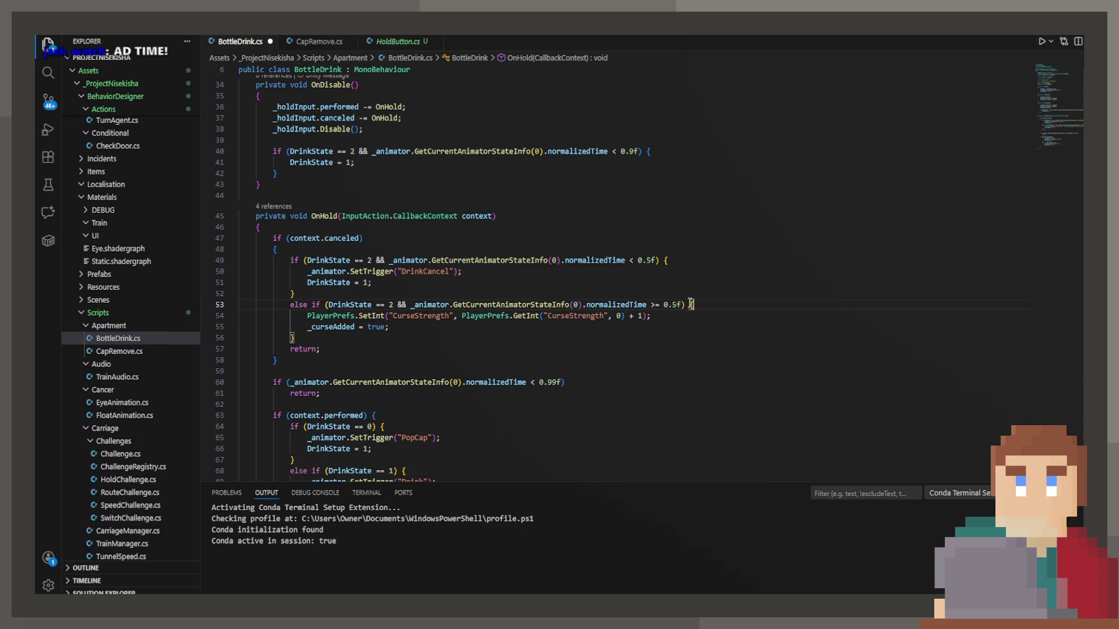
{"action": "type", "text": "&&!_curseAdded"}
{"action": "key", "text": "ctrl+s"}
{"action": "scroll", "coordinate": [388, 394], "scroll_direction": "up", "scroll_amount": 5}
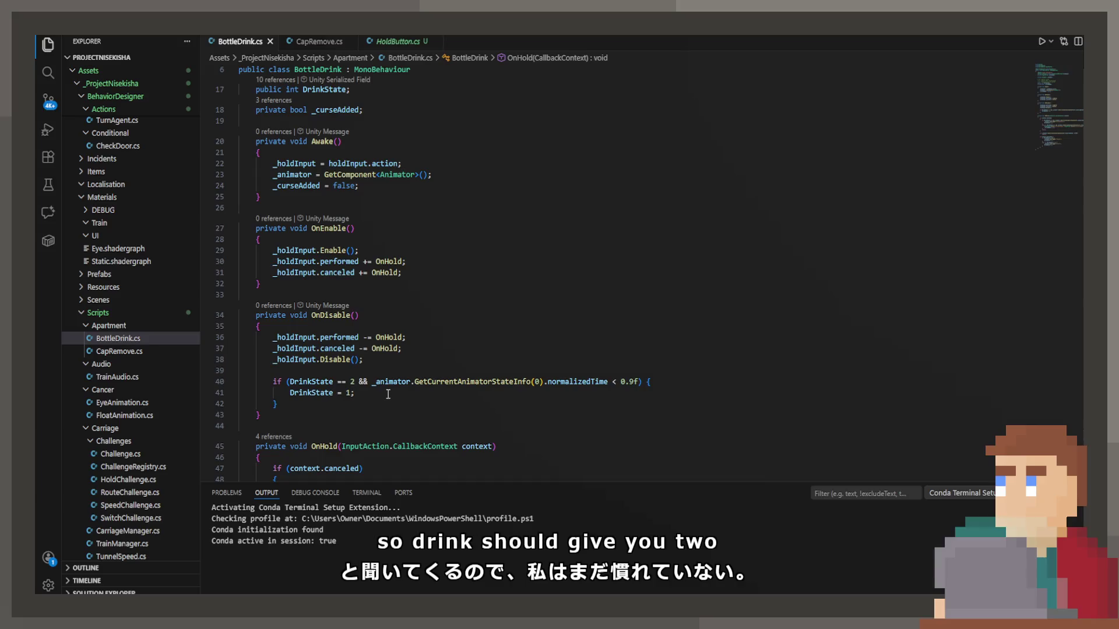
{"action": "scroll", "coordinate": [379, 389], "scroll_direction": "down", "scroll_amount": 7}
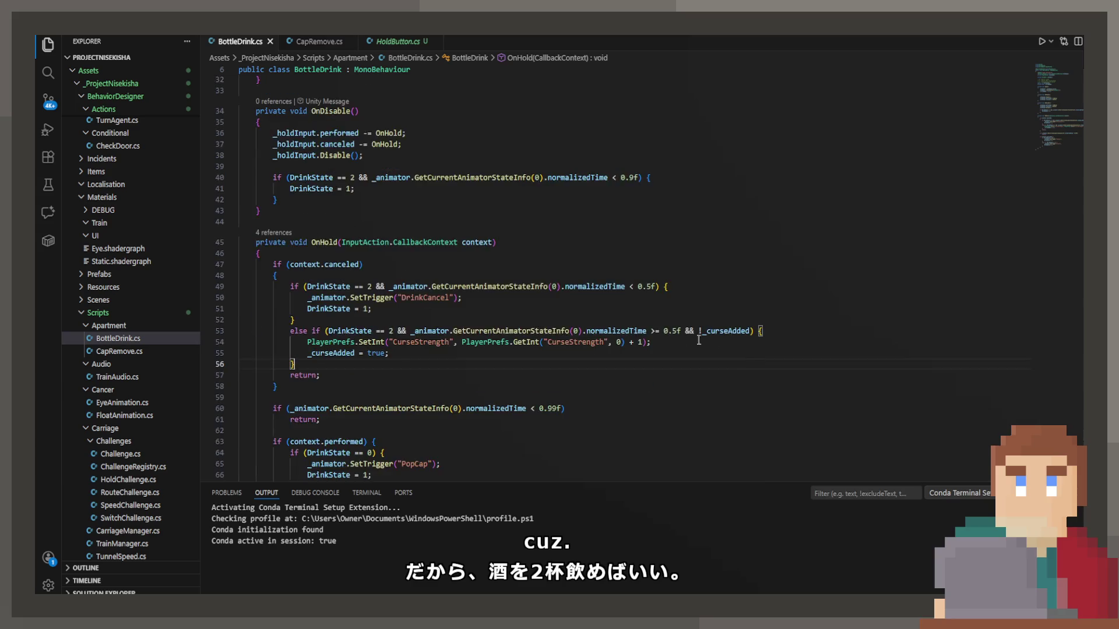
{"action": "key", "text": "ctrl+s"}
{"action": "left_click", "coordinate": [655, 195]}
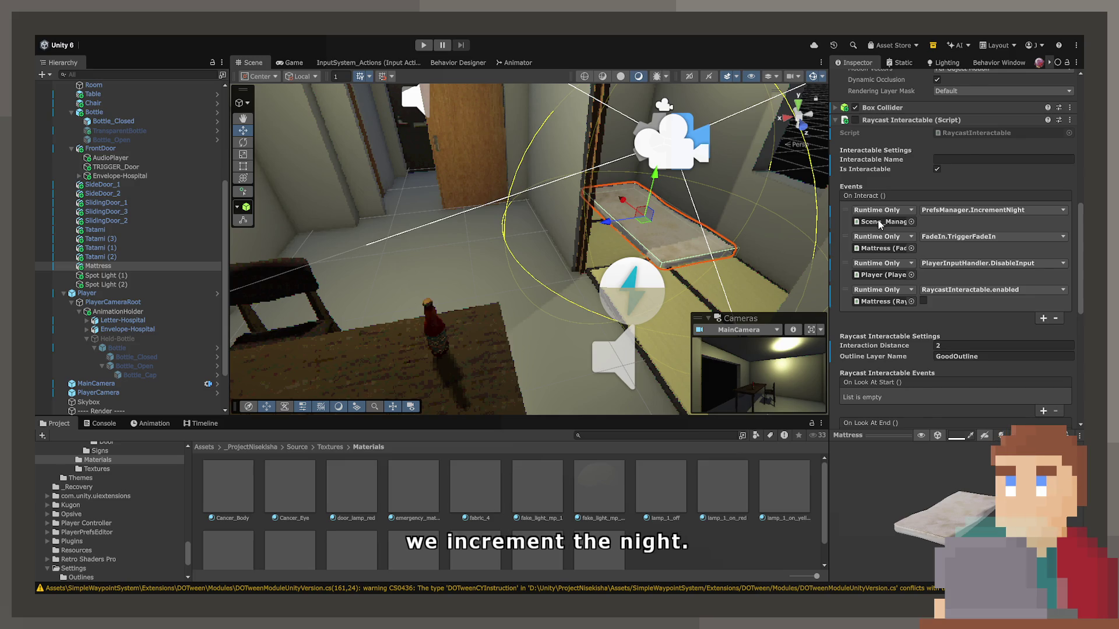
Step: Open SceneManager.cs in VS Code via the Scene_Manager object referenced in the Mattress's events
{"action": "scroll", "coordinate": [880, 227], "scroll_direction": "up", "scroll_amount": 10}
{"action": "scroll", "coordinate": [910, 256], "scroll_direction": "down", "scroll_amount": 5}
{"action": "scroll", "coordinate": [952, 282], "scroll_direction": "down", "scroll_amount": 5}
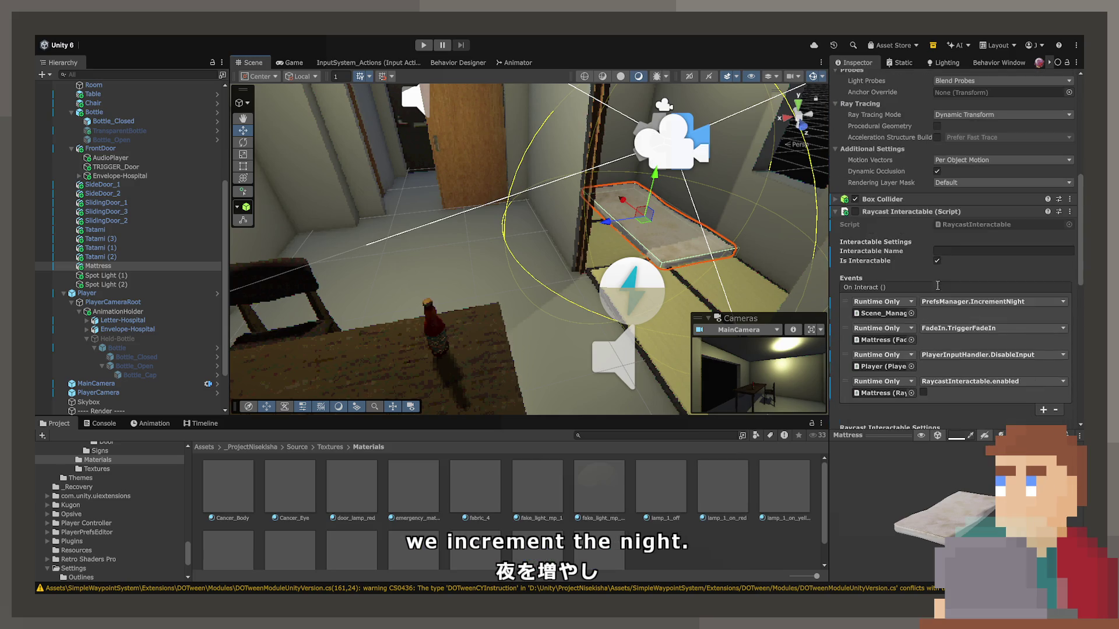
{"action": "double_click", "coordinate": [872, 314]}
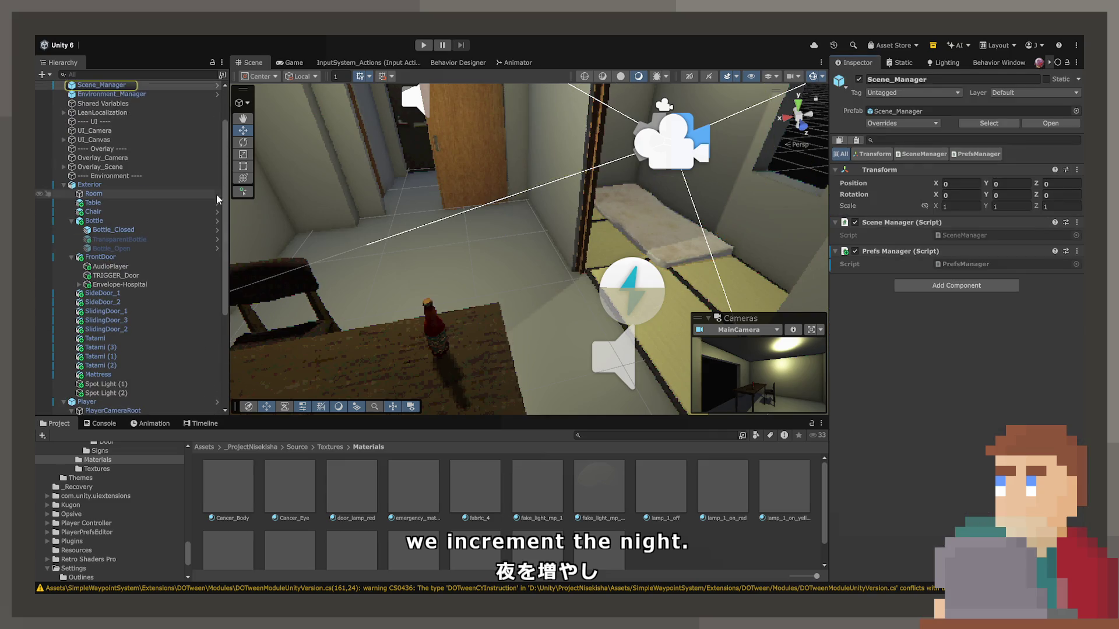
{"action": "double_click", "coordinate": [958, 236]}
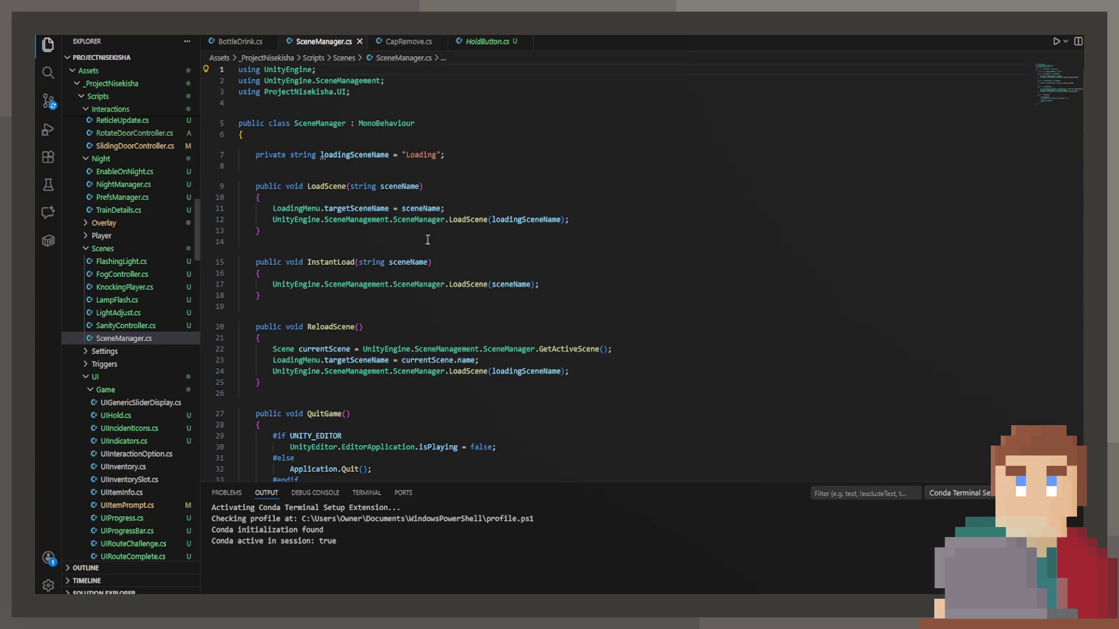
Step: Open PrefsManager.cs from the Prefs Manager Script field and place the cursor inside IncrementNight()
{"action": "scroll", "coordinate": [390, 310], "scroll_direction": "down", "scroll_amount": 1}
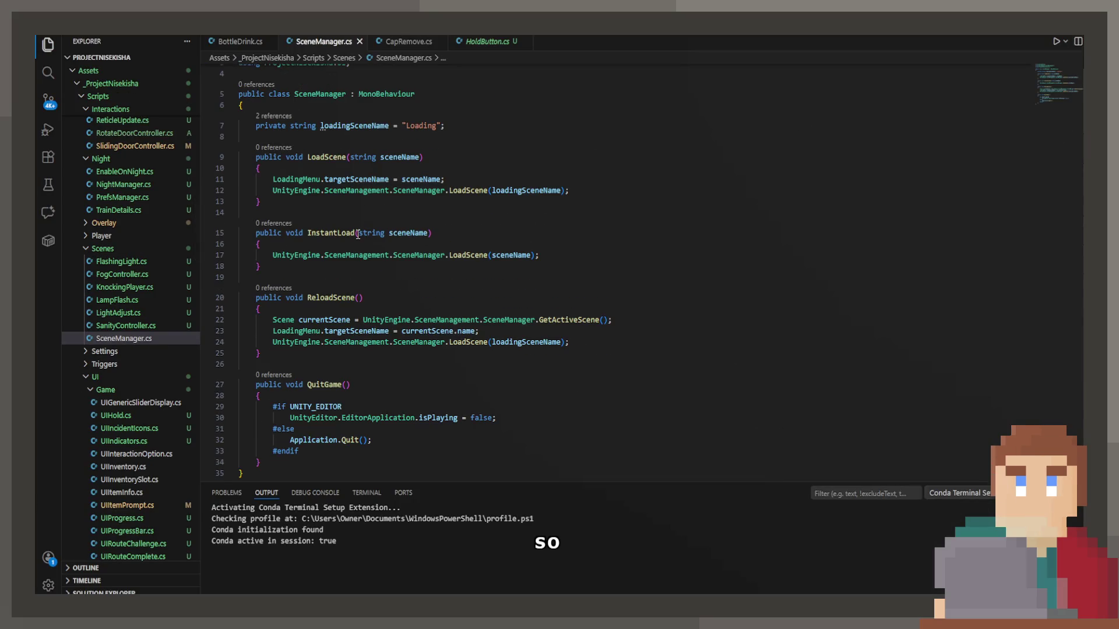
{"action": "scroll", "coordinate": [358, 234], "scroll_direction": "down", "scroll_amount": 3}
{"action": "scroll", "coordinate": [358, 234], "scroll_direction": "up", "scroll_amount": 4}
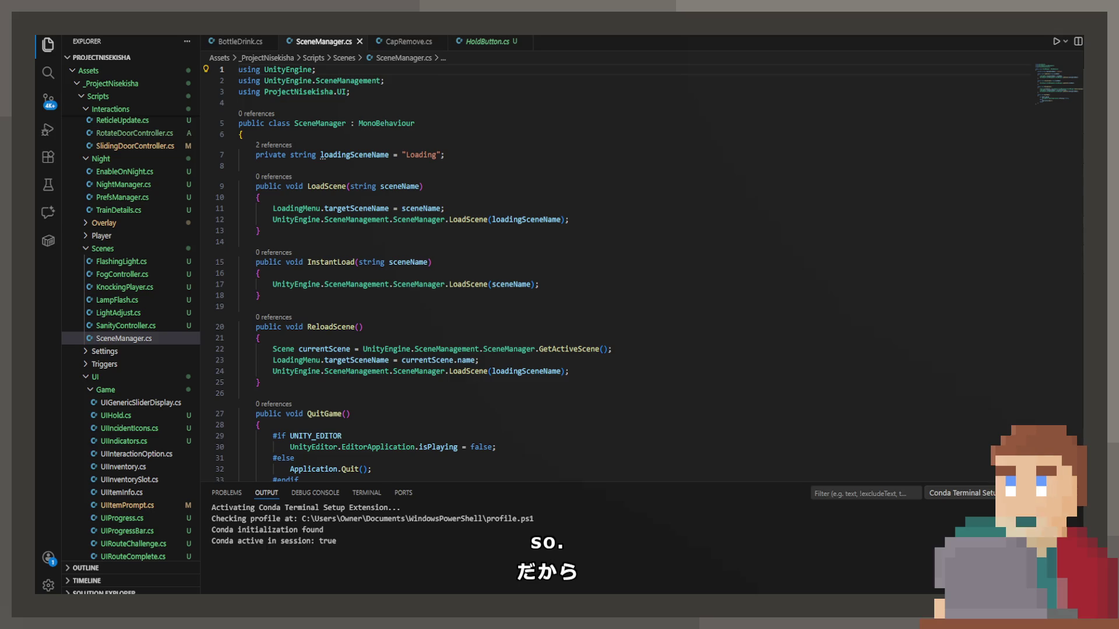
{"action": "key", "text": "alt+Tab"}
{"action": "left_click", "coordinate": [968, 264]}
{"action": "double_click", "coordinate": [966, 263]}
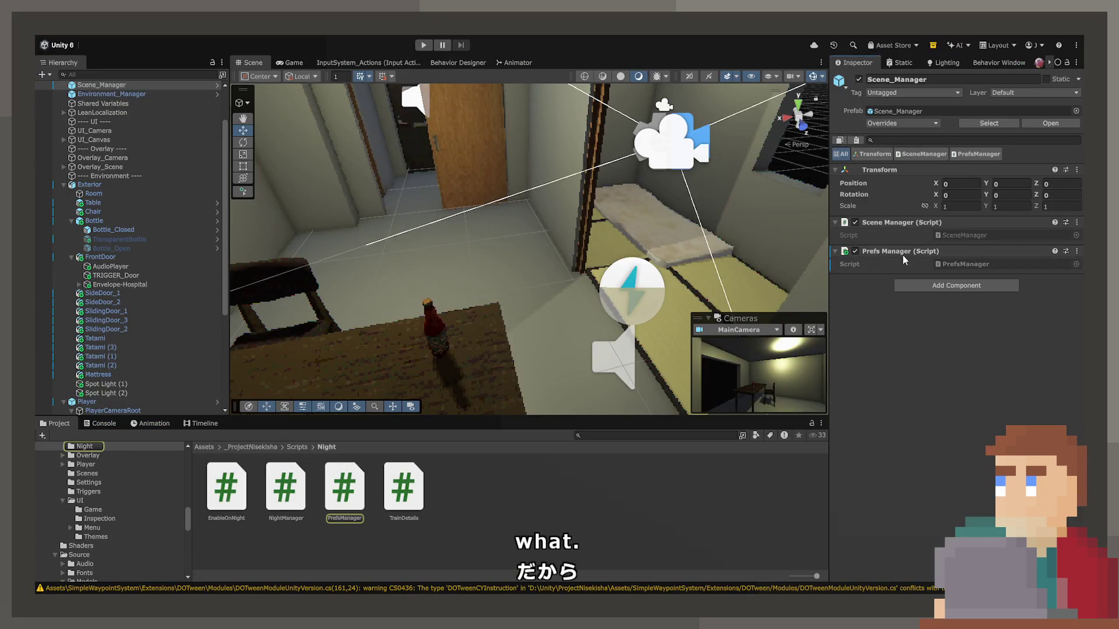
{"action": "left_click", "coordinate": [353, 167]}
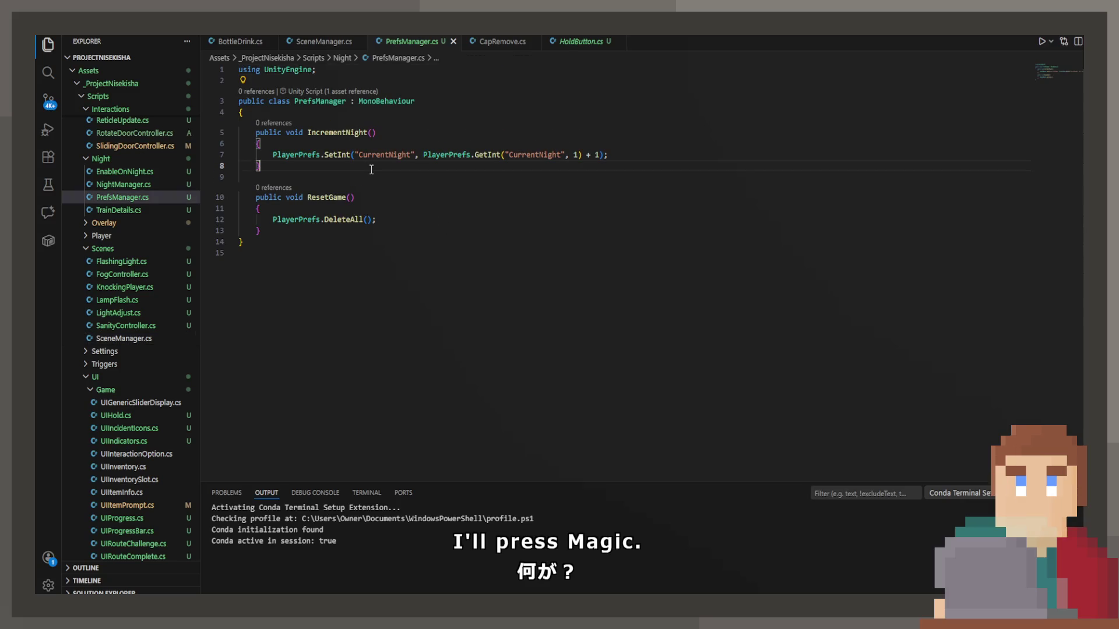
{"action": "left_click", "coordinate": [684, 153]}
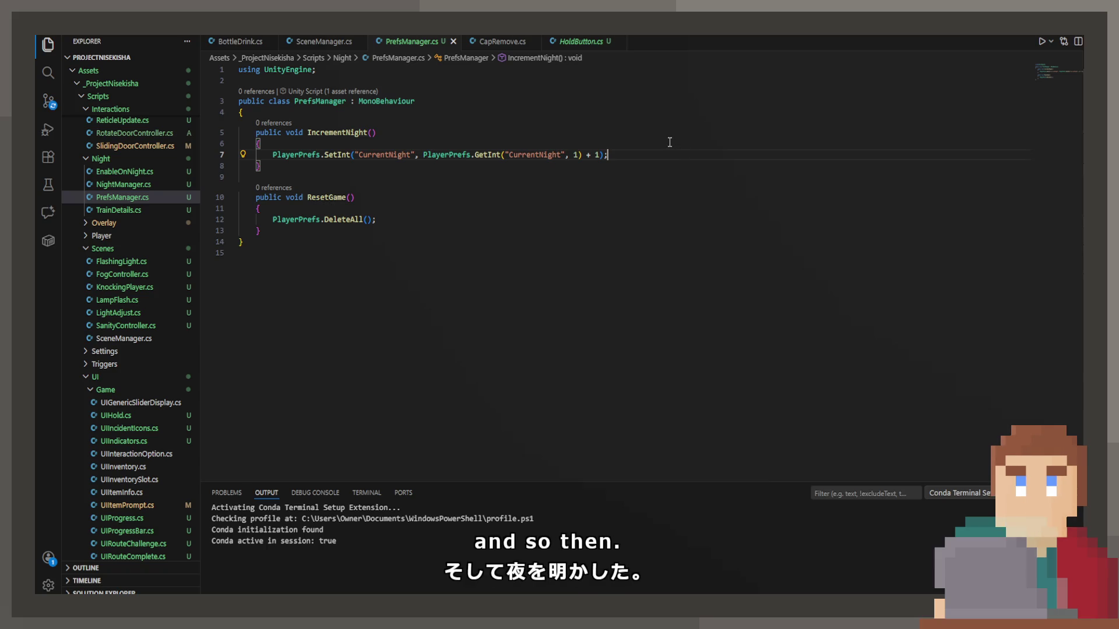
Step: Add currentNight and PlayerPrefs.SetInt("CurseStrength", ...) lines inside IncrementNight and save
{"action": "left_click", "coordinate": [670, 142]}
{"action": "type", "text": "\\"}
{"action": "key", "text": "BackSpace"}
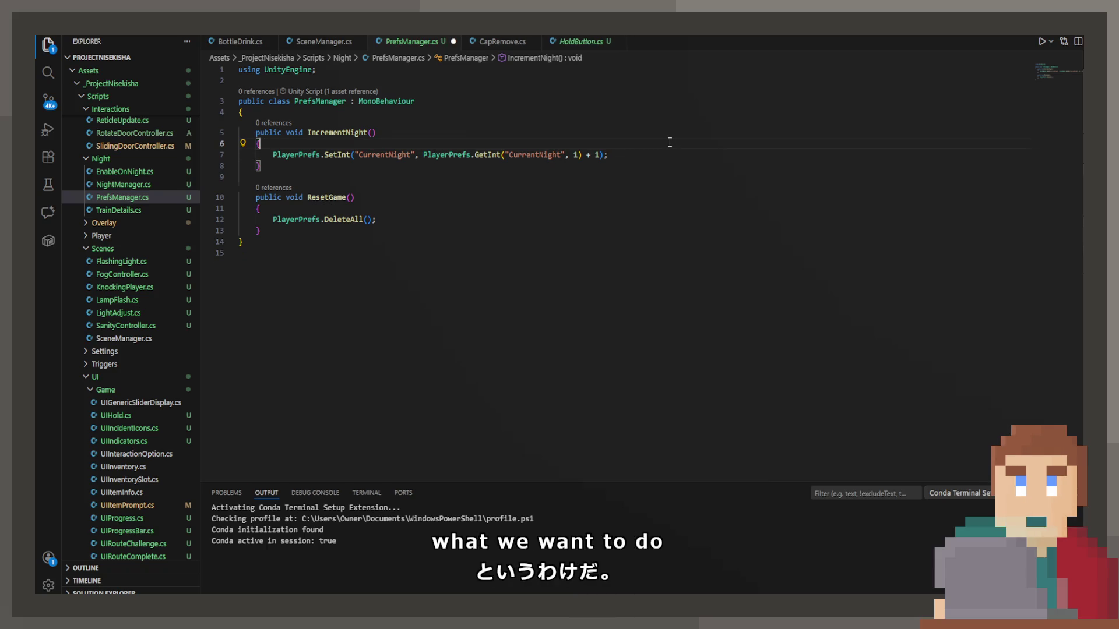
{"action": "key", "text": "Return"}
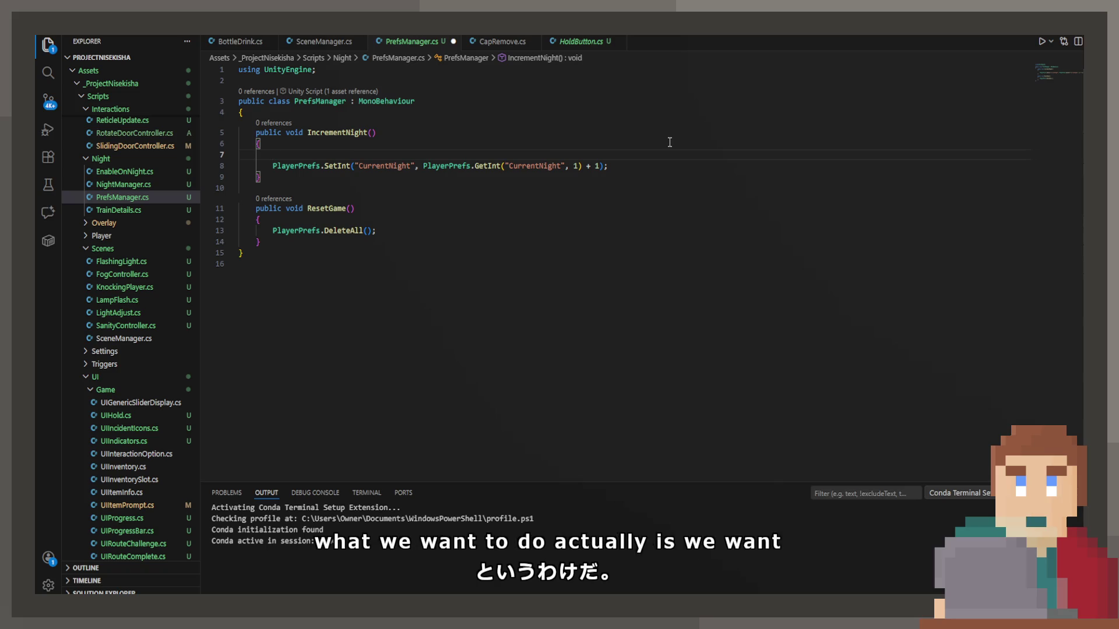
{"action": "type", "text": "Play"}
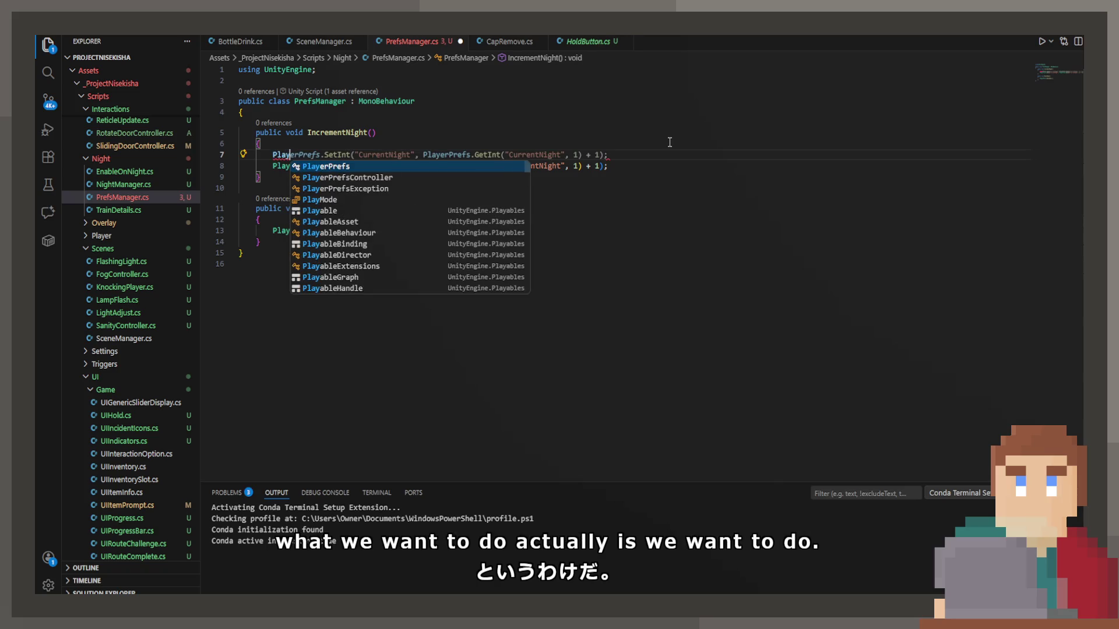
{"action": "key", "text": "Tab"}
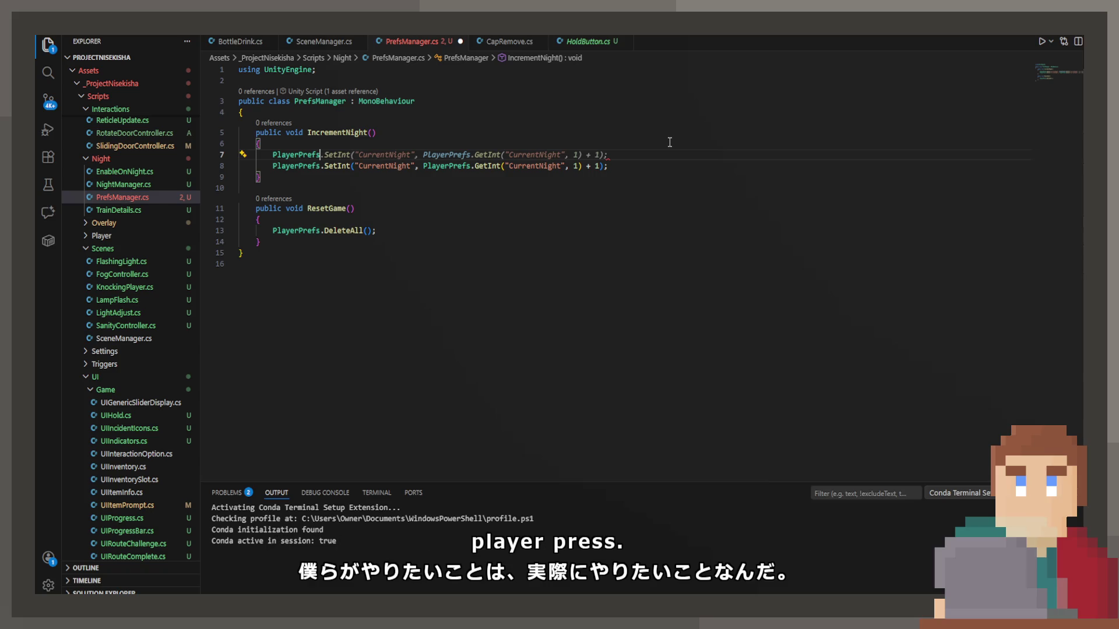
{"action": "type", "text": "."}
{"action": "key", "text": "BackSpace"}
{"action": "key", "text": "BackSpace"}
{"action": "key", "text": "BackSpace"}
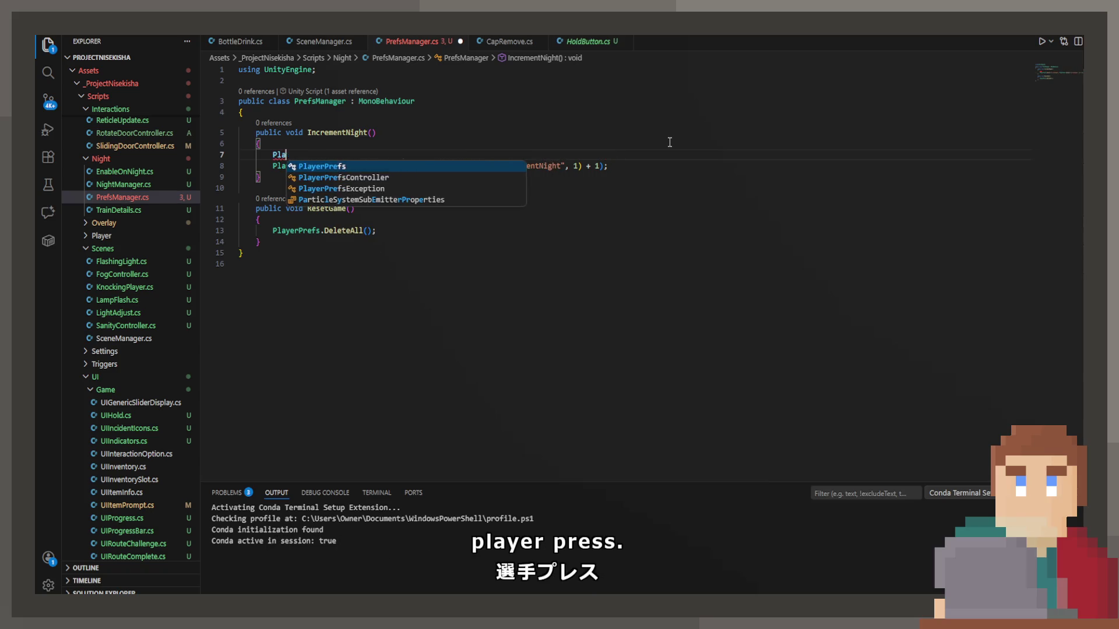
{"action": "type", "text": "int"}
{"action": "key", "text": "Tab"}
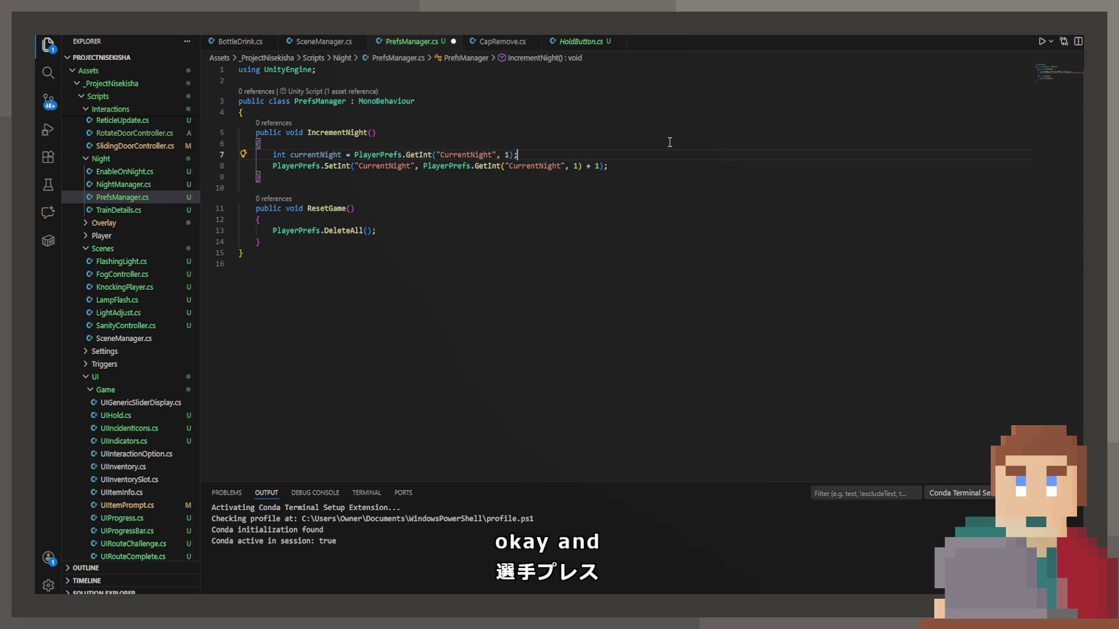
{"action": "key", "text": "Return"}
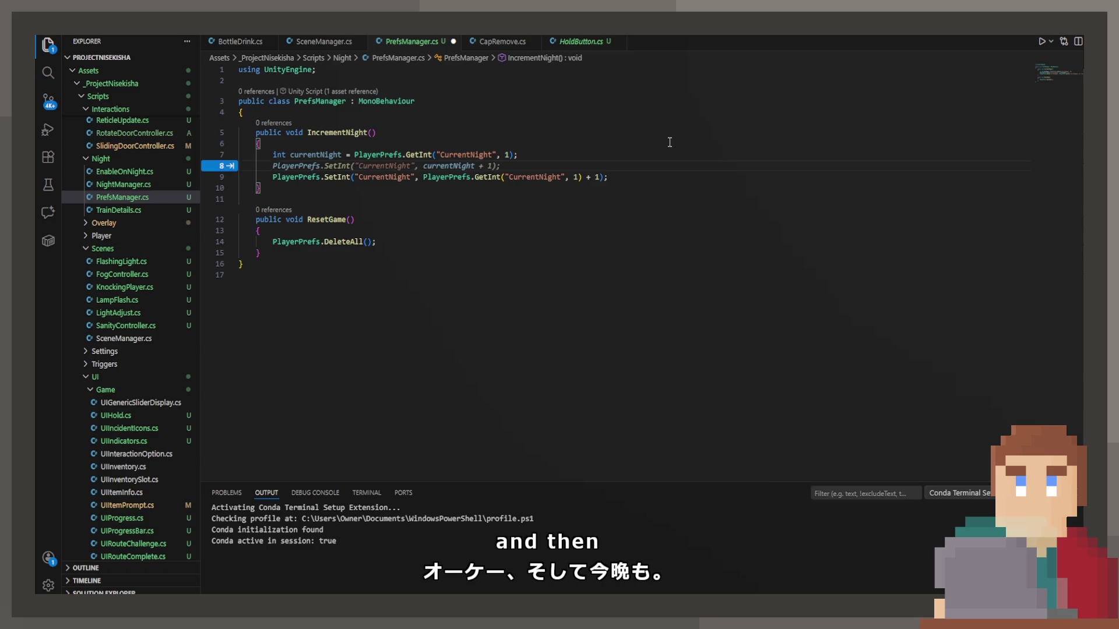
{"action": "type", "text": "Pla"}
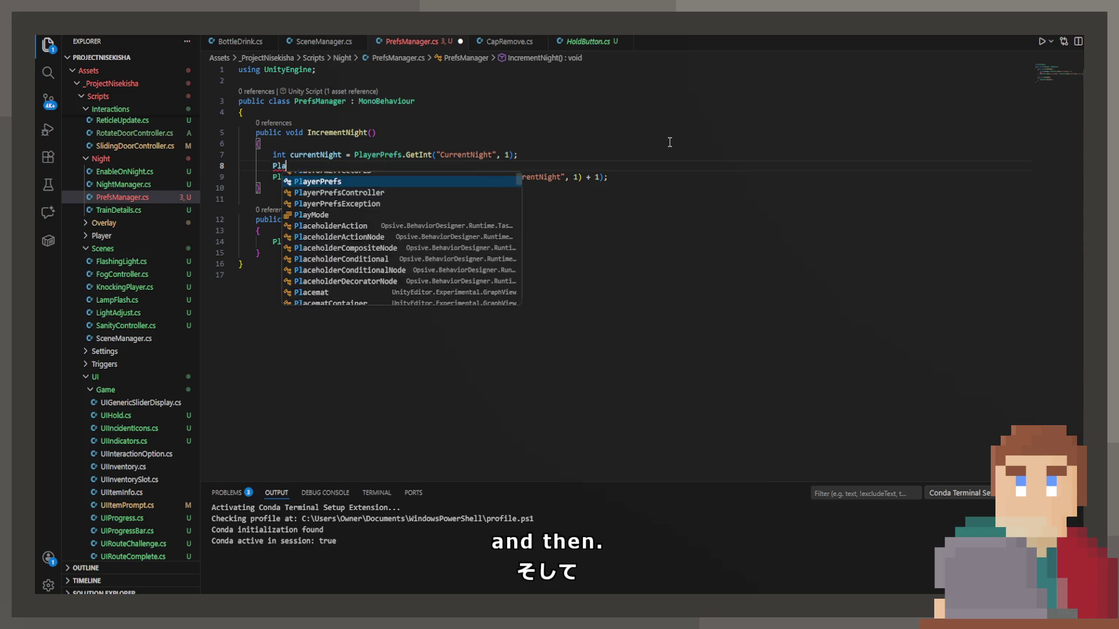
{"action": "type", "text": "yerPref"}
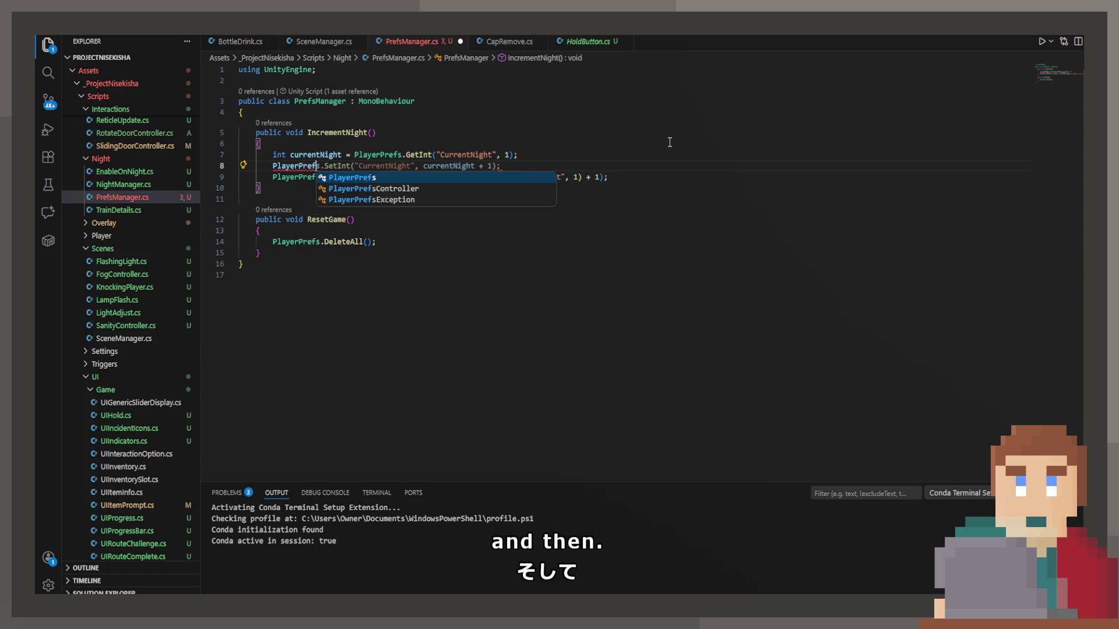
{"action": "type", "text": "s.SetInt"}
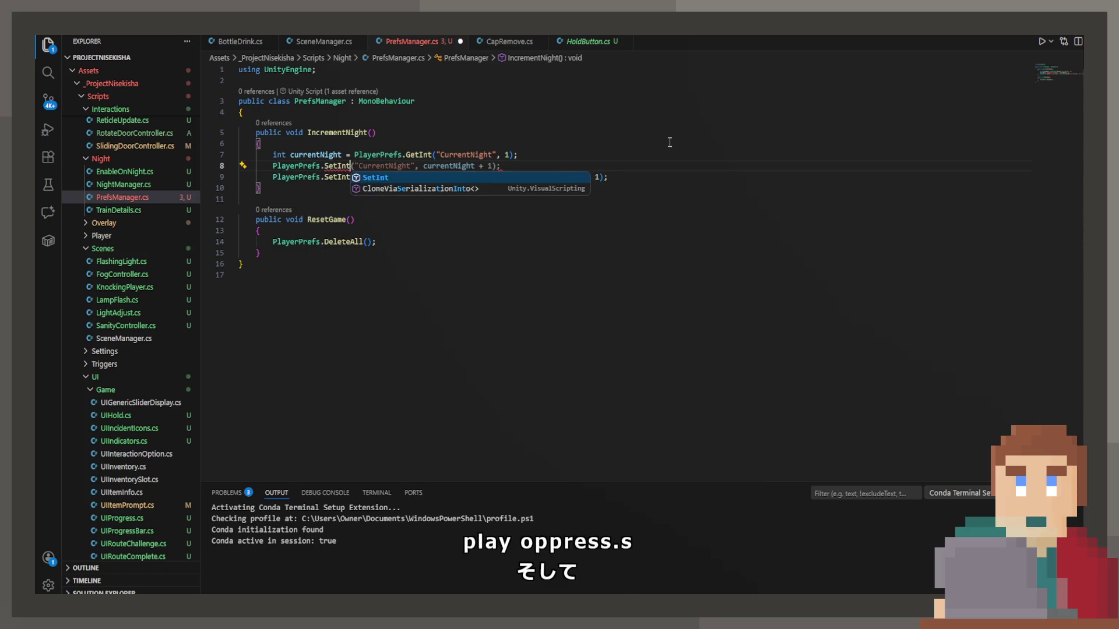
{"action": "type", "text": "(\"Curse"}
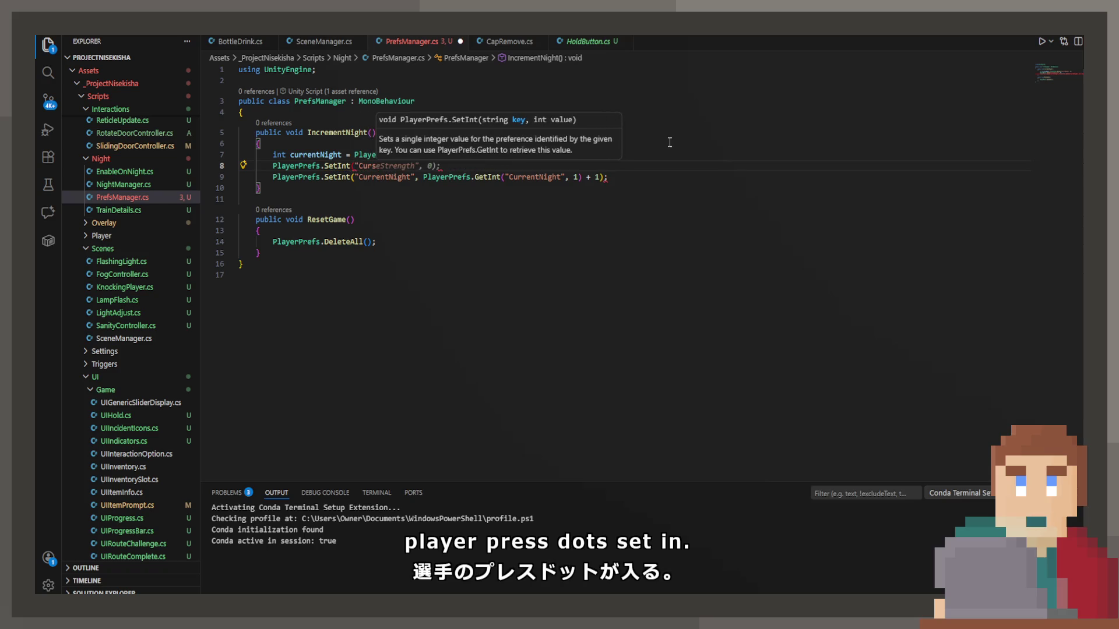
{"action": "key", "text": "Tab"}
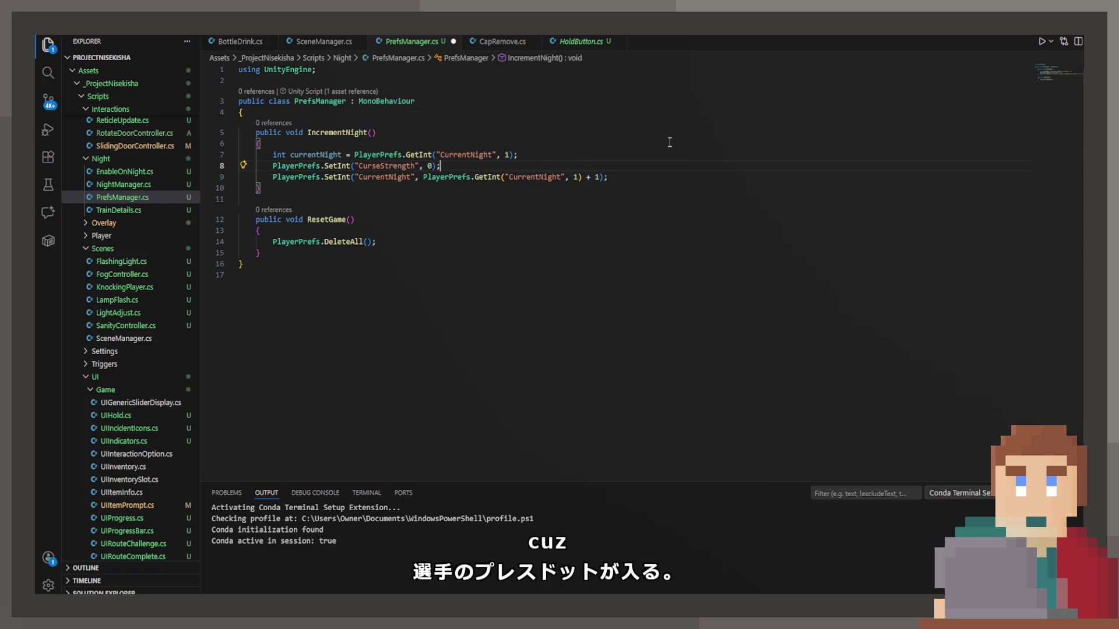
{"action": "key", "text": "ctrl+s"}
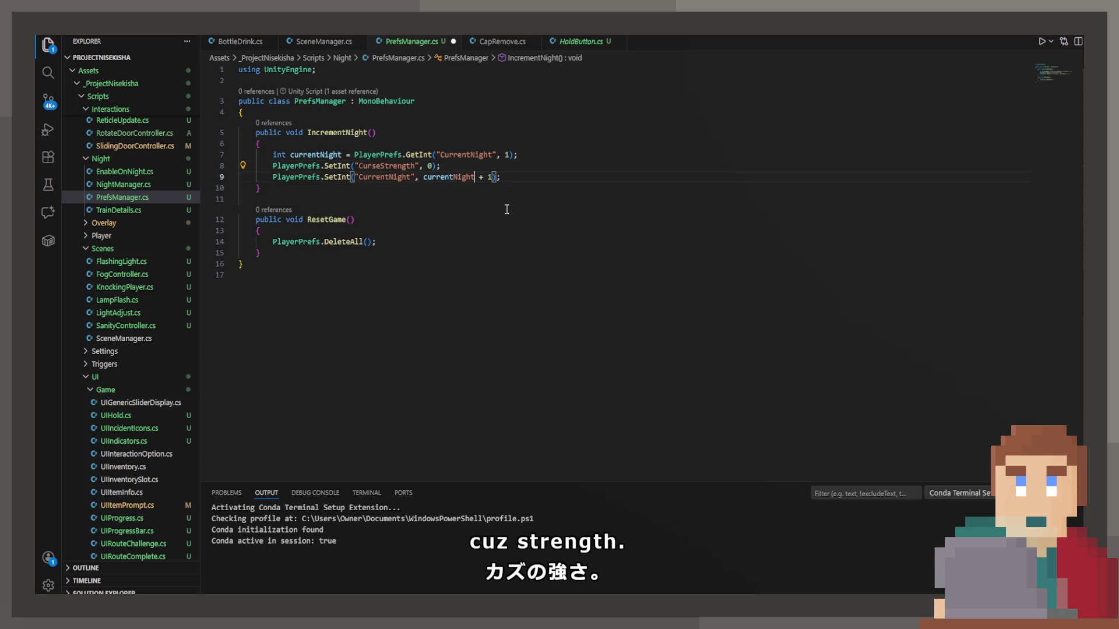
Step: Accept the currentNight + 1 update and make CurseStrength use BottleDrink.cs's GetInt + 2 expression
{"action": "key", "text": "Tab"}
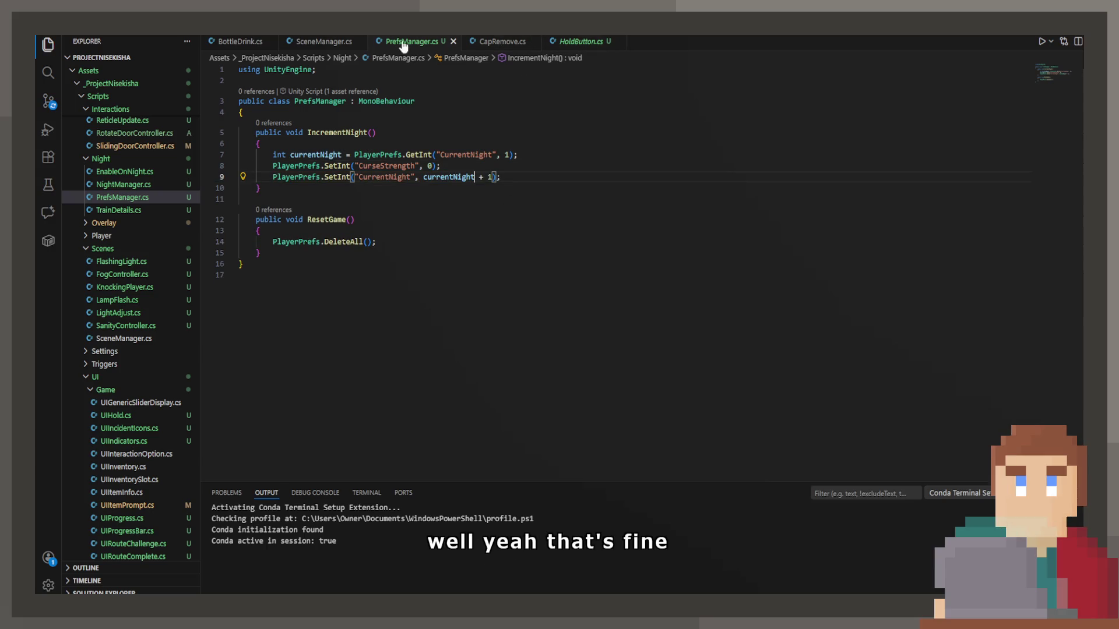
{"action": "left_click", "coordinate": [247, 43]}
{"action": "left_click_drag", "start_coordinate": [461, 196], "coordinate": [641, 197]}
{"action": "key", "text": "ctrl+c"}
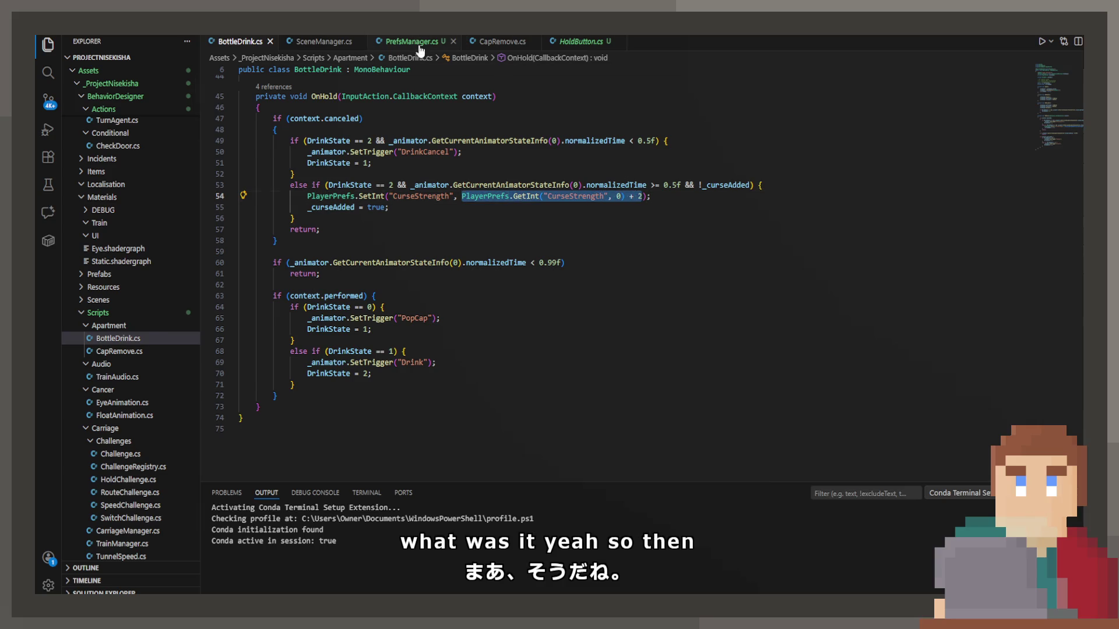
{"action": "left_click", "coordinate": [420, 51]}
{"action": "left_click", "coordinate": [431, 166]}
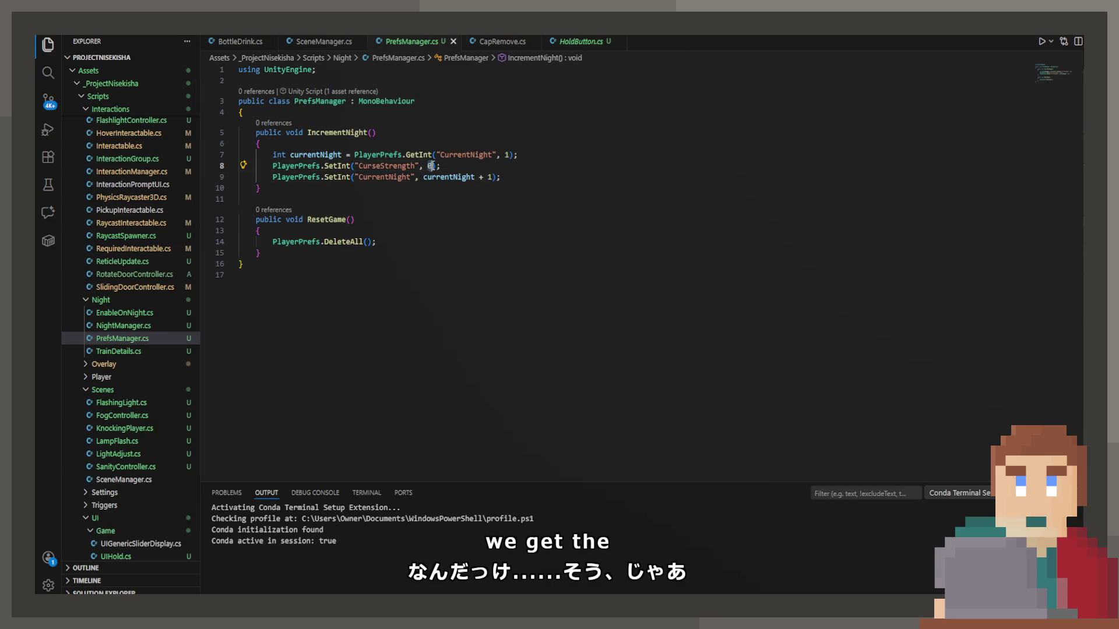
{"action": "key", "text": "ctrl+v"}
Step: Declare int[] curseStrengths = { 0, 3, 6, 9 } in IncrementNight and save PrefsManager.cs
{"action": "key", "text": "Up"}
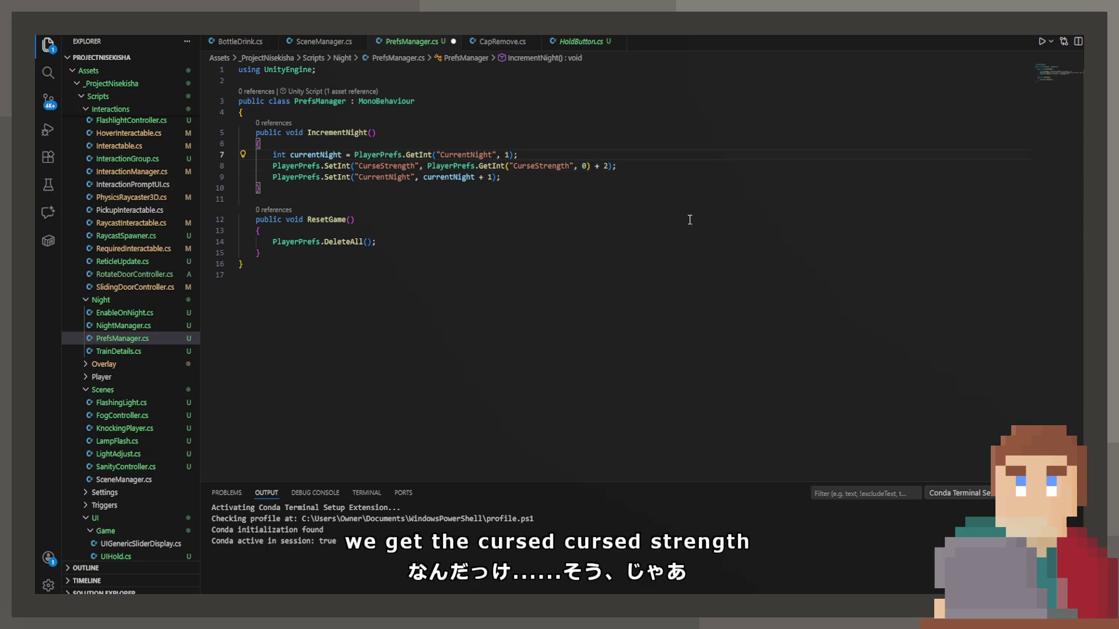
{"action": "key", "text": "Return"}
{"action": "type", "text": "int"}
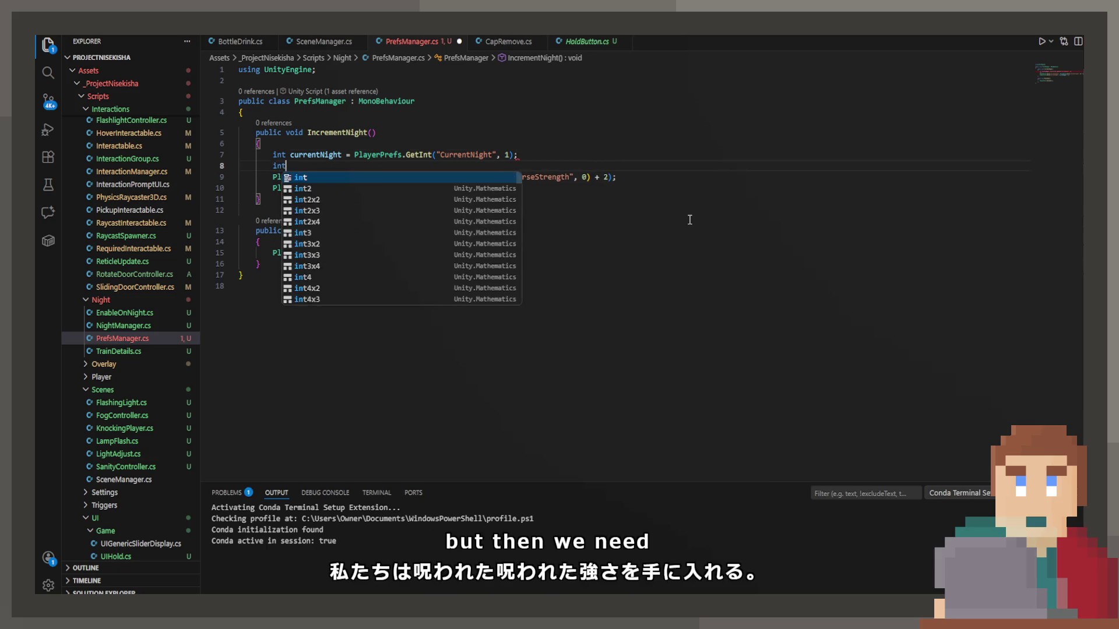
{"action": "type", "text": "[]"}
{"action": "key", "text": "Tab"}
{"action": "key", "text": "ctrl+Left"}
{"action": "key", "text": "ctrl+Left"}
{"action": "key", "text": "ctrl+Left"}
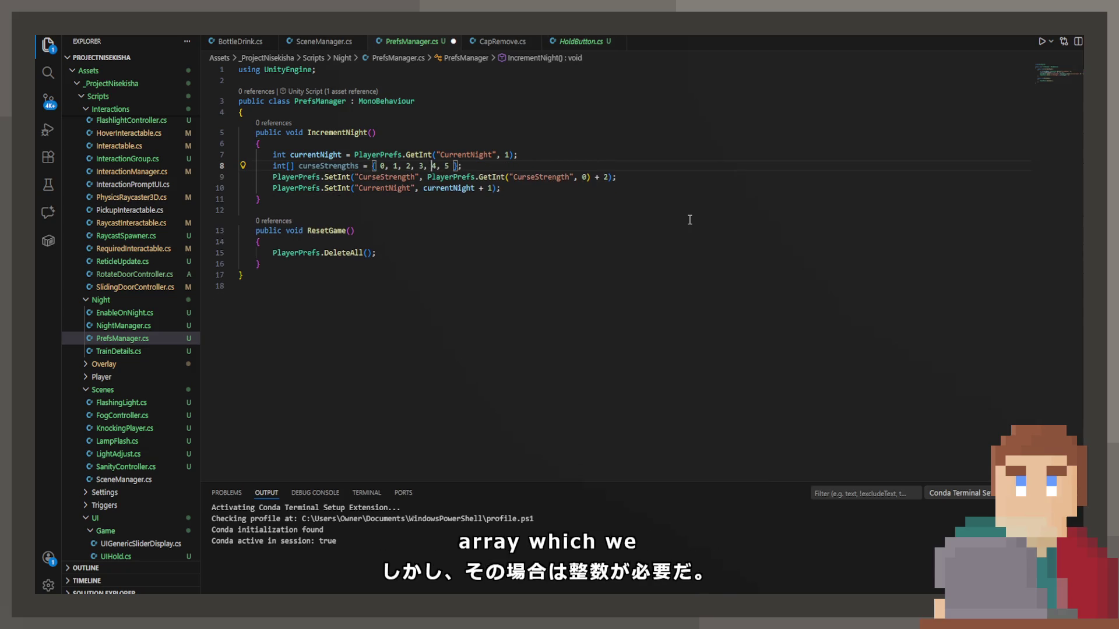
{"action": "key", "text": "Right"}
{"action": "key", "text": "Right"}
{"action": "key", "text": "Right"}
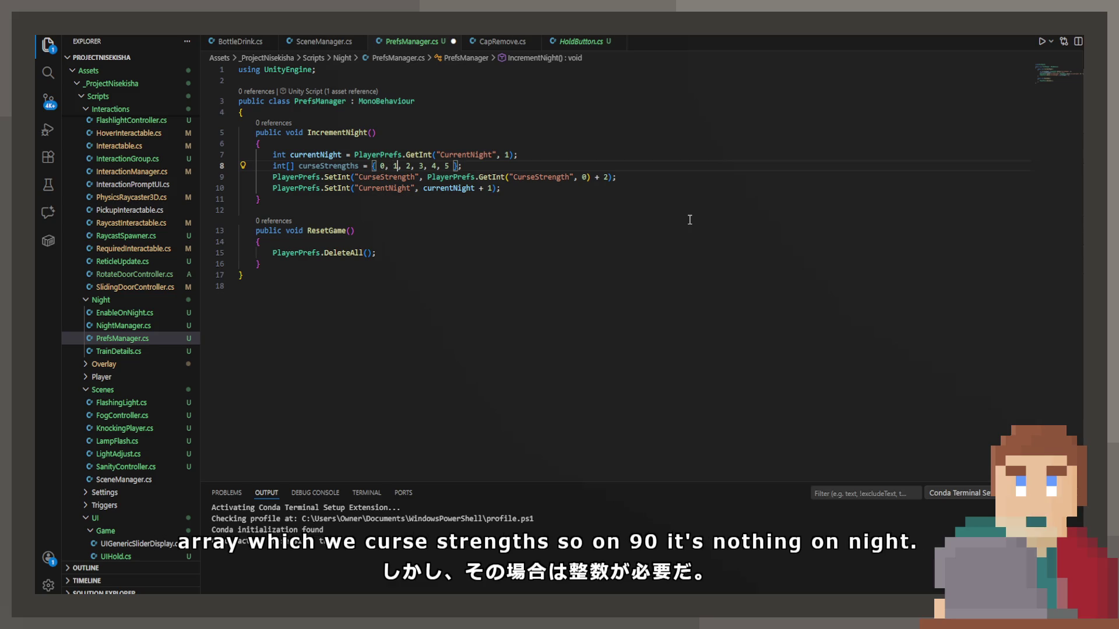
{"action": "key", "text": "Delete"}
{"action": "type", "text": "3"}
{"action": "key", "text": "Right"}
{"action": "key", "text": "Right"}
{"action": "key", "text": "Tab"}
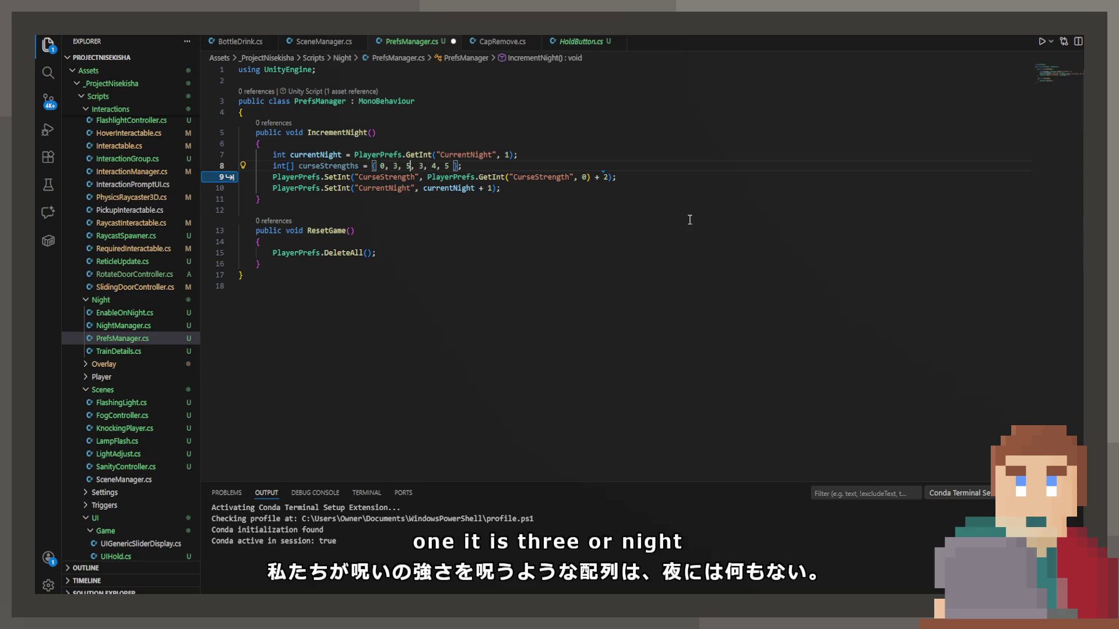
{"action": "key", "text": "Right"}
{"action": "key", "text": "Delete"}
{"action": "key", "text": "Delete"}
{"action": "key", "text": "Delete"}
{"action": "key", "text": "ctrl+s"}
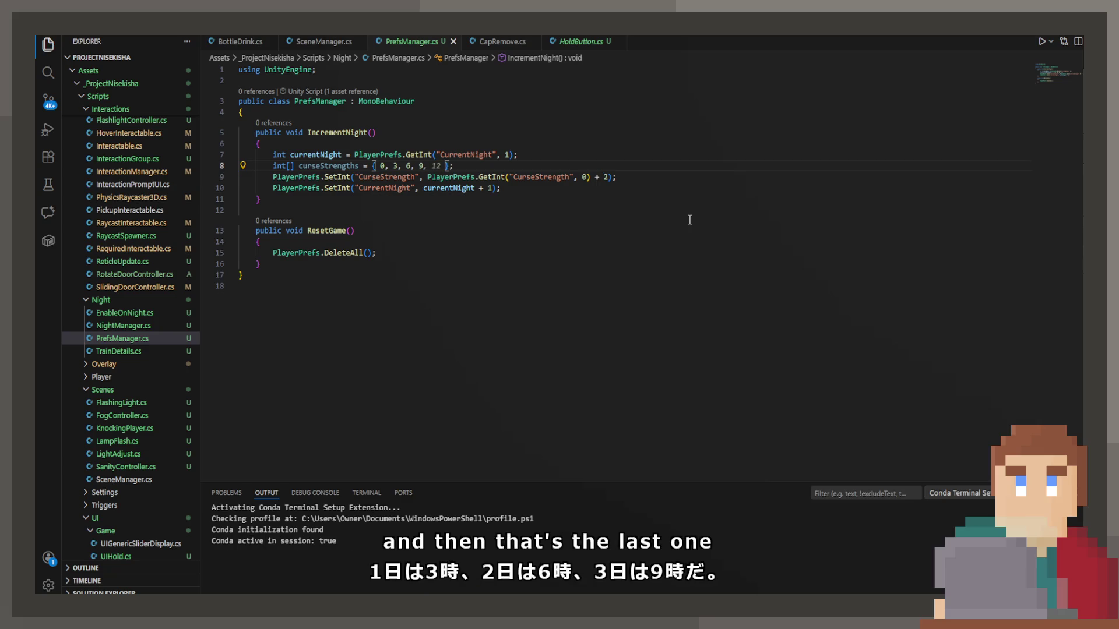
{"action": "left_click", "coordinate": [690, 220]}
{"action": "left_click", "coordinate": [437, 174]}
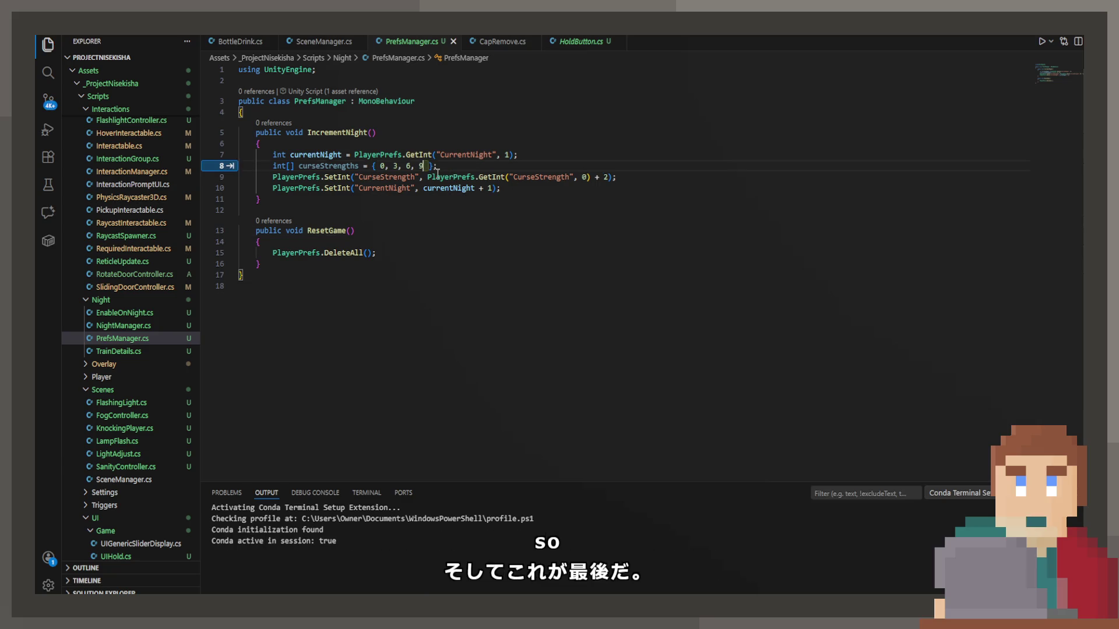
{"action": "left_click", "coordinate": [607, 177]}
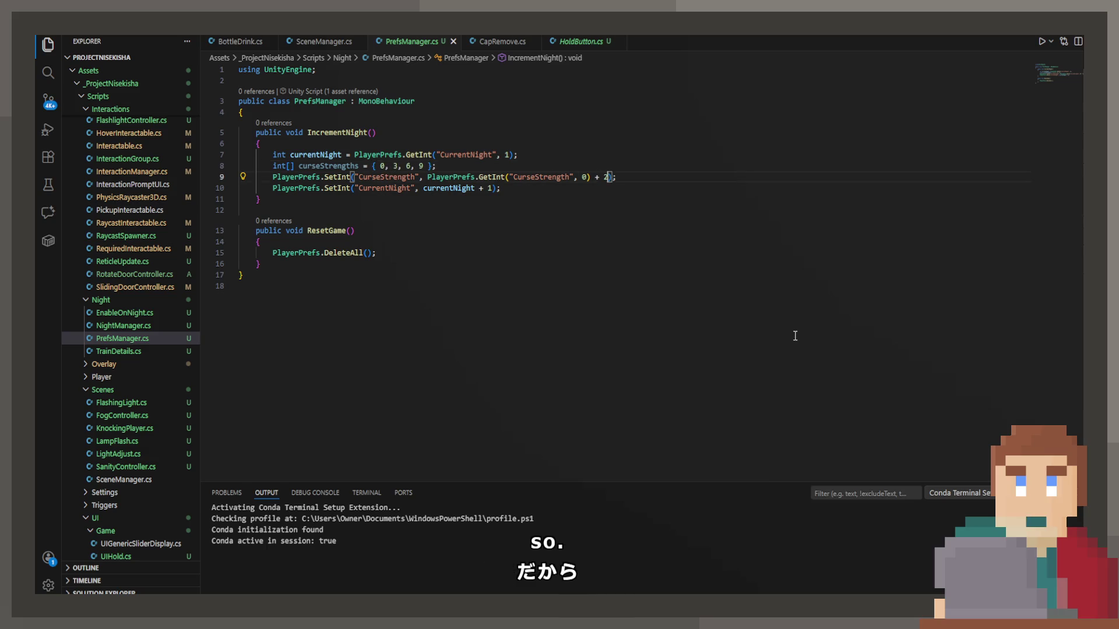
Step: Replace the + 2 with curseStrengths[Mathf.Clamp(currentNight - 1, 0, curseStrengths.Length - 1)] and save
{"action": "key", "text": "BackSpace"}
{"action": "type", "text": "cu"}
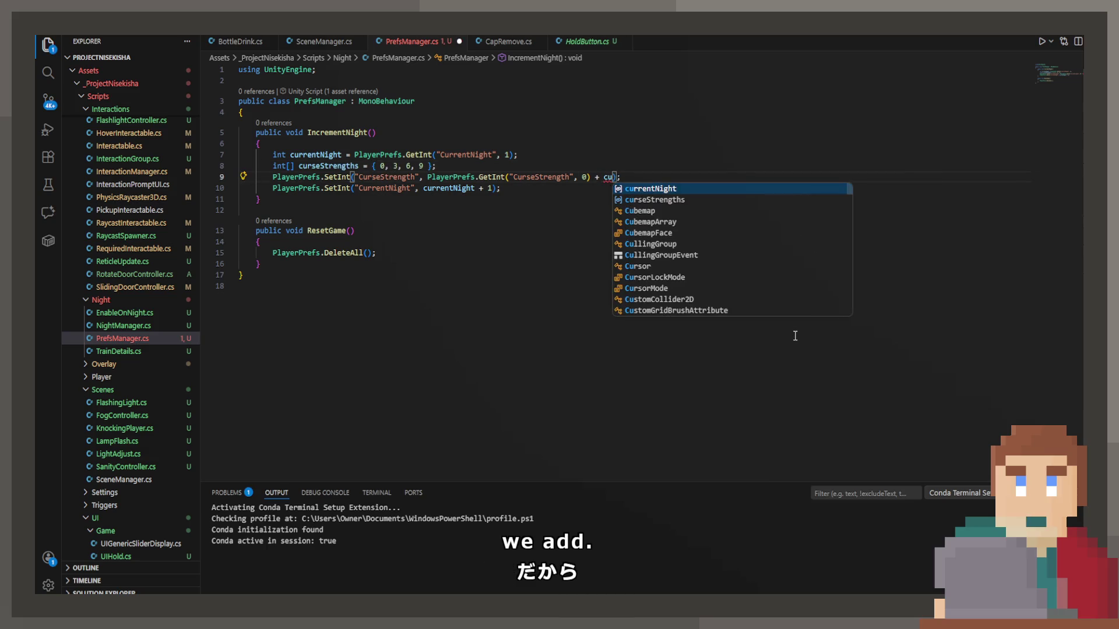
{"action": "type", "text": "rseStrengths[Mathf.Clamp(currentNight - 1, 0, curseStrengths.Length - 1)]"}
{"action": "key", "text": "ctrl+s"}
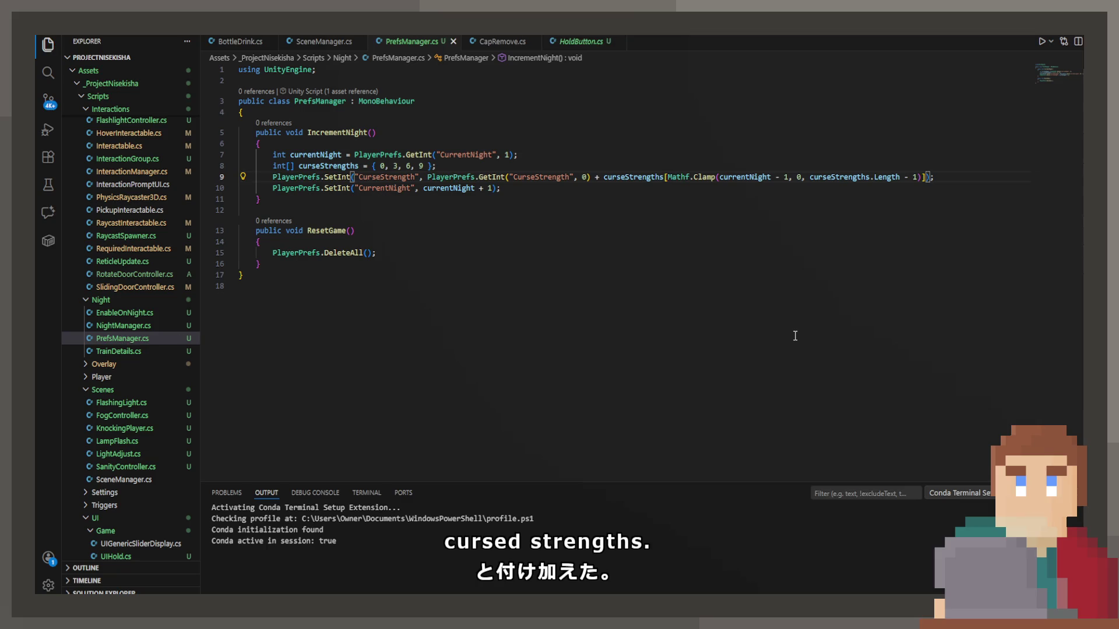
{"action": "double_click", "coordinate": [731, 177]}
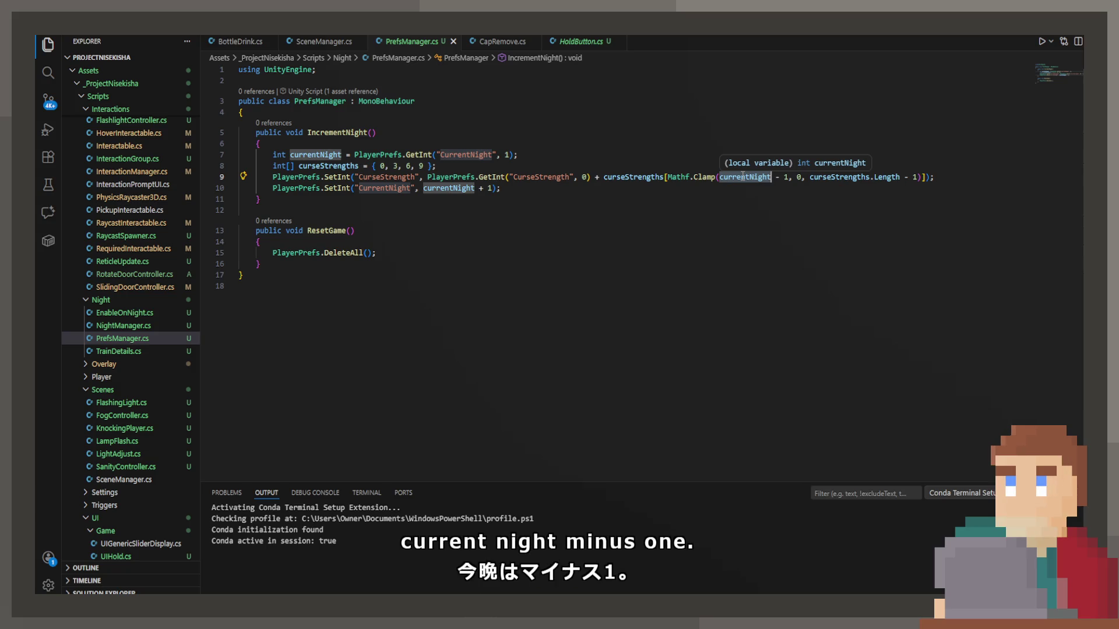
{"action": "mouse_move", "coordinate": [706, 177]}
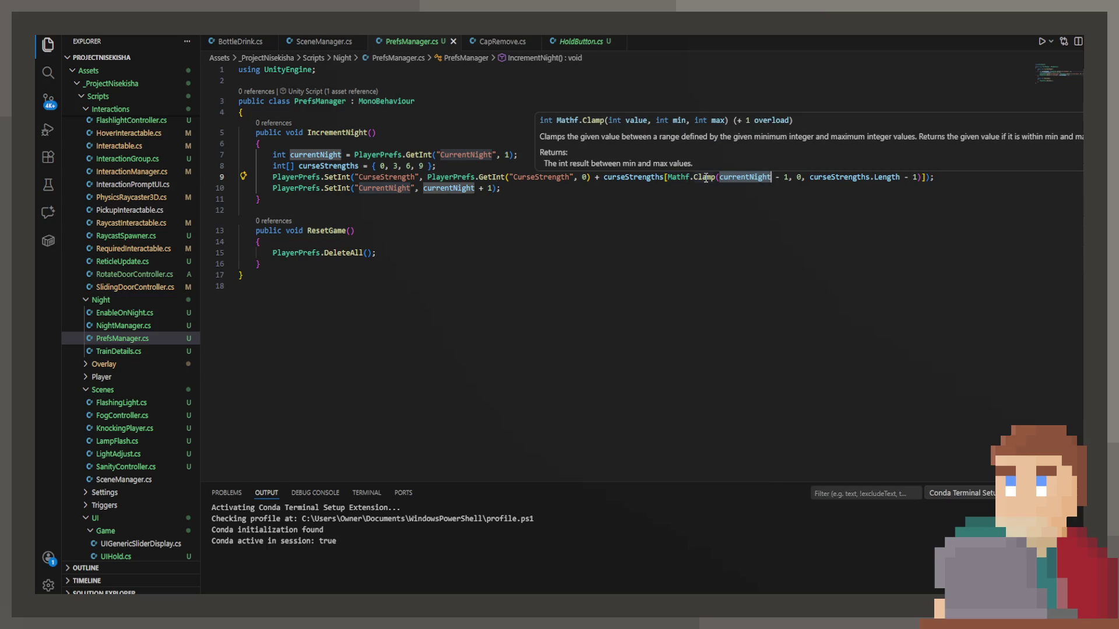
Step: Remove the 0 from the curseStrengths array, leaving 3, 6, 9
{"action": "left_click", "coordinate": [387, 167]}
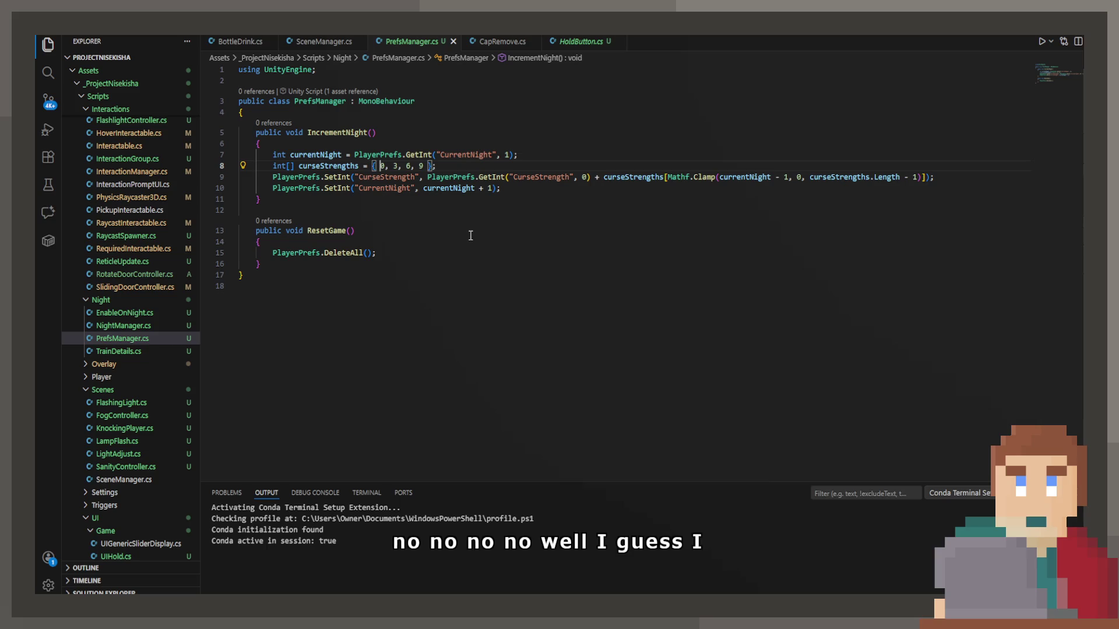
{"action": "key", "text": "Delete"}
{"action": "key", "text": "Delete"}
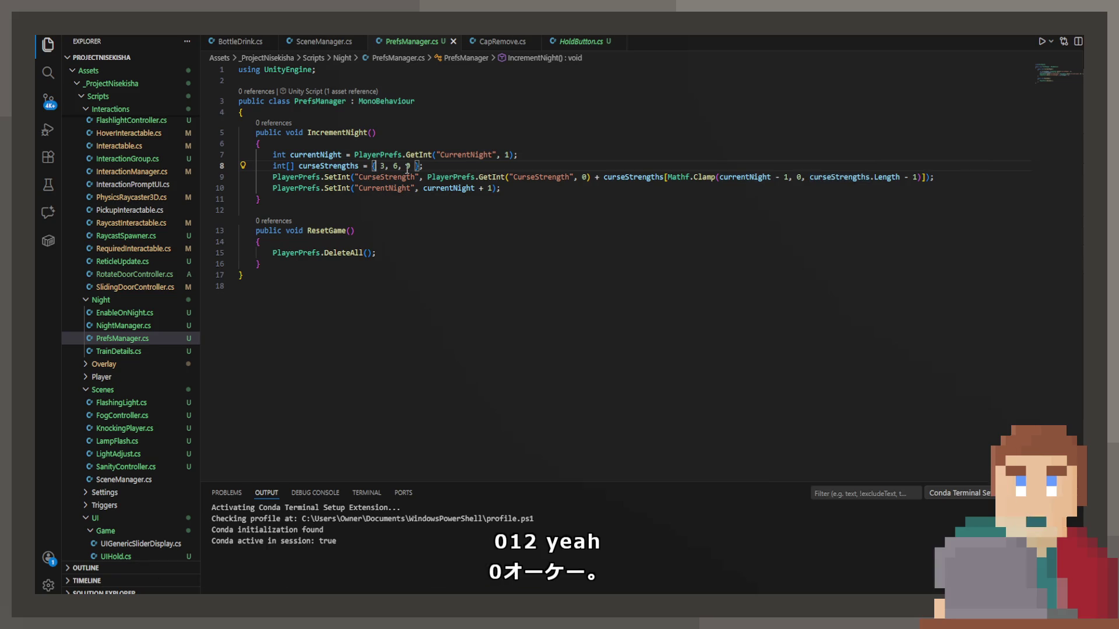
{"action": "left_click", "coordinate": [432, 165]}
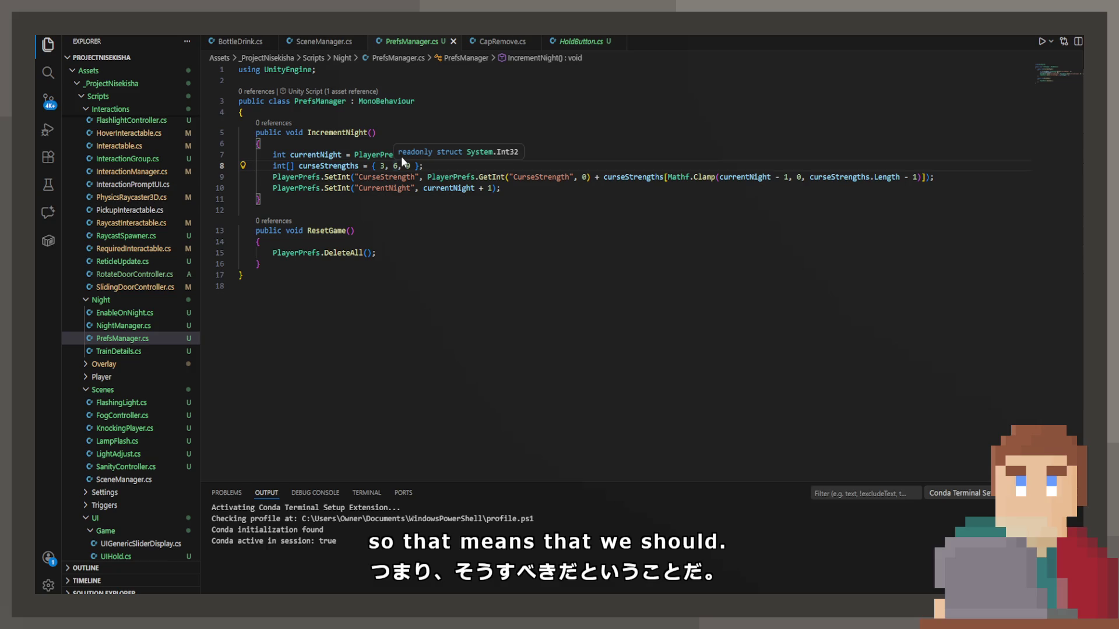
{"action": "left_click", "coordinate": [448, 201]}
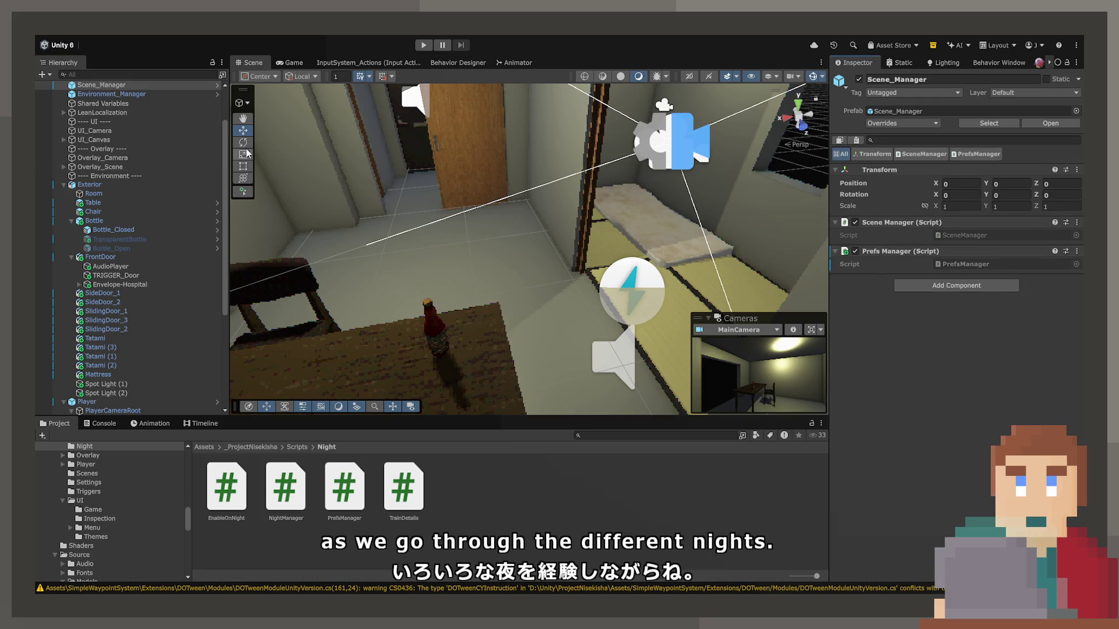
{"action": "left_click", "coordinate": [308, 62]}
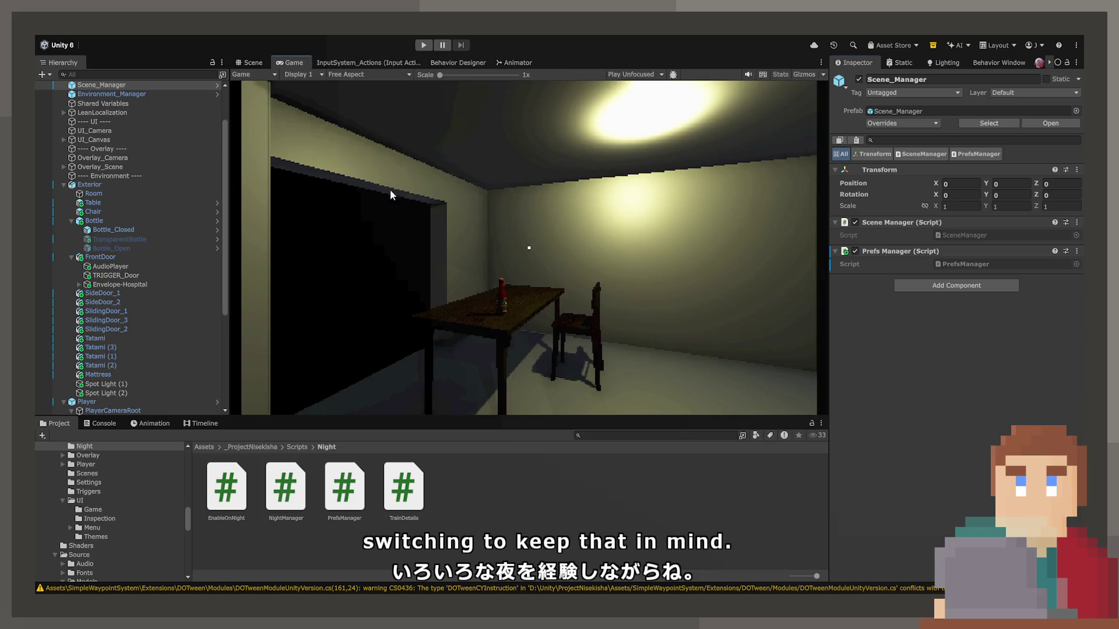
{"action": "left_click", "coordinate": [249, 62]}
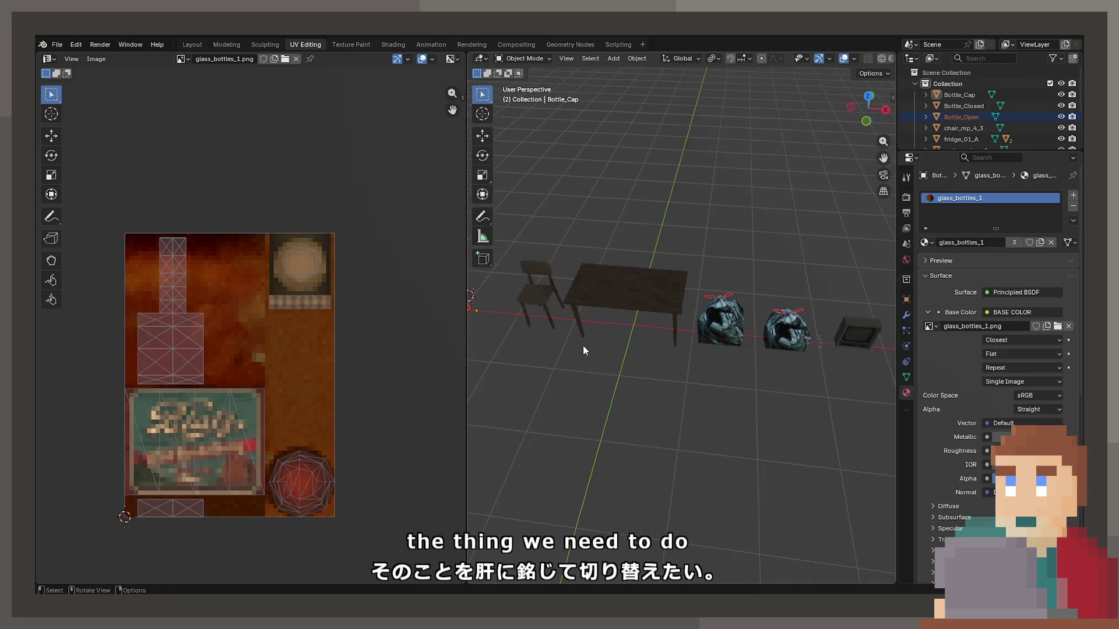
{"action": "key", "text": "shift+grave"}
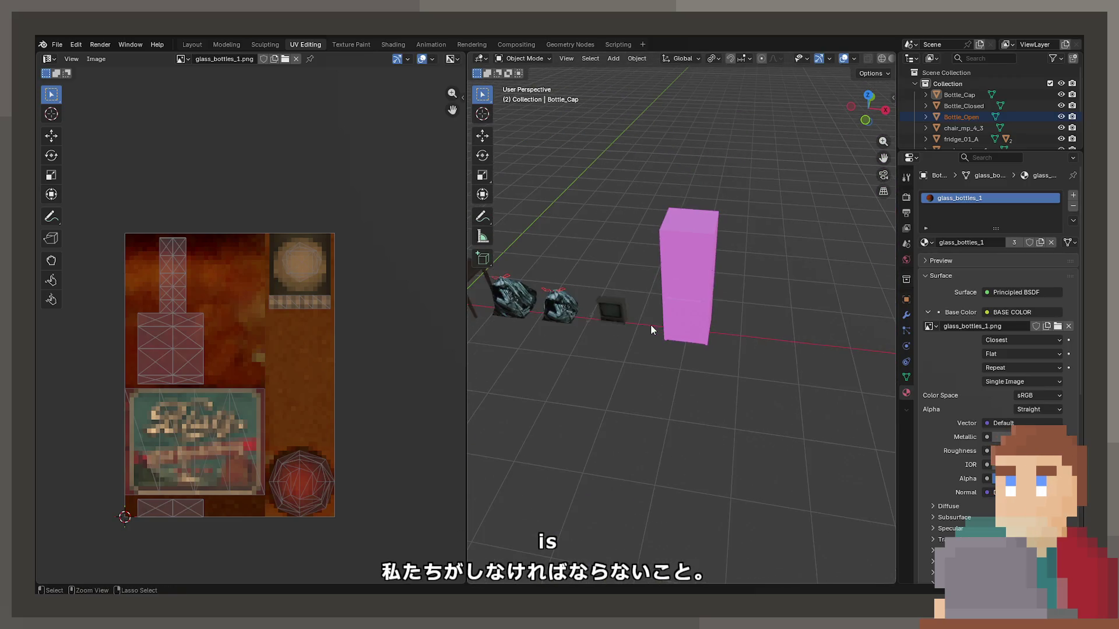
Step: Save the current Blender project and open Zoo.blend from the recent files
{"action": "key", "text": "ctrl+s"}
{"action": "left_click", "coordinate": [57, 45]}
{"action": "mouse_move", "coordinate": [81, 80]}
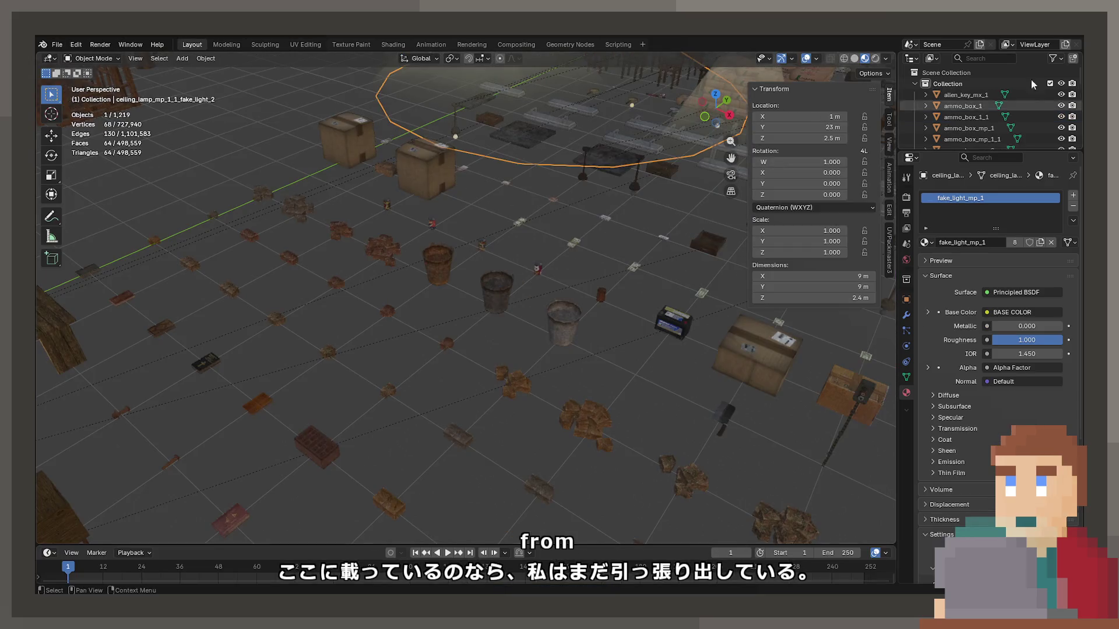
{"action": "left_click", "coordinate": [1010, 55]}
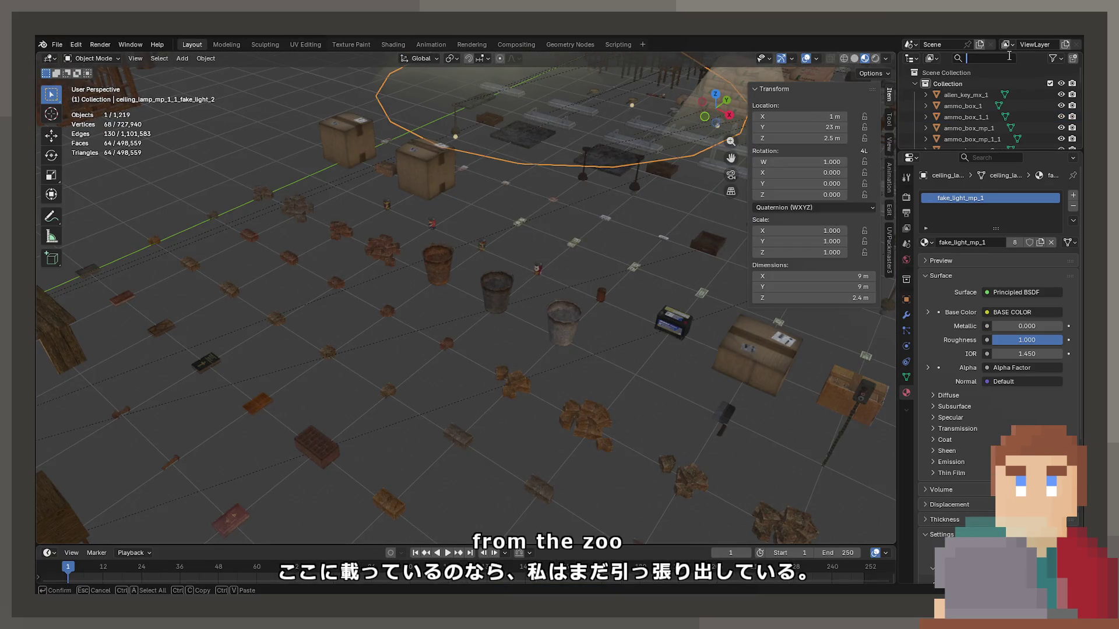
Step: Find and select ashtray_1, then add two cigarettes to the selection
{"action": "type", "text": "tray"}
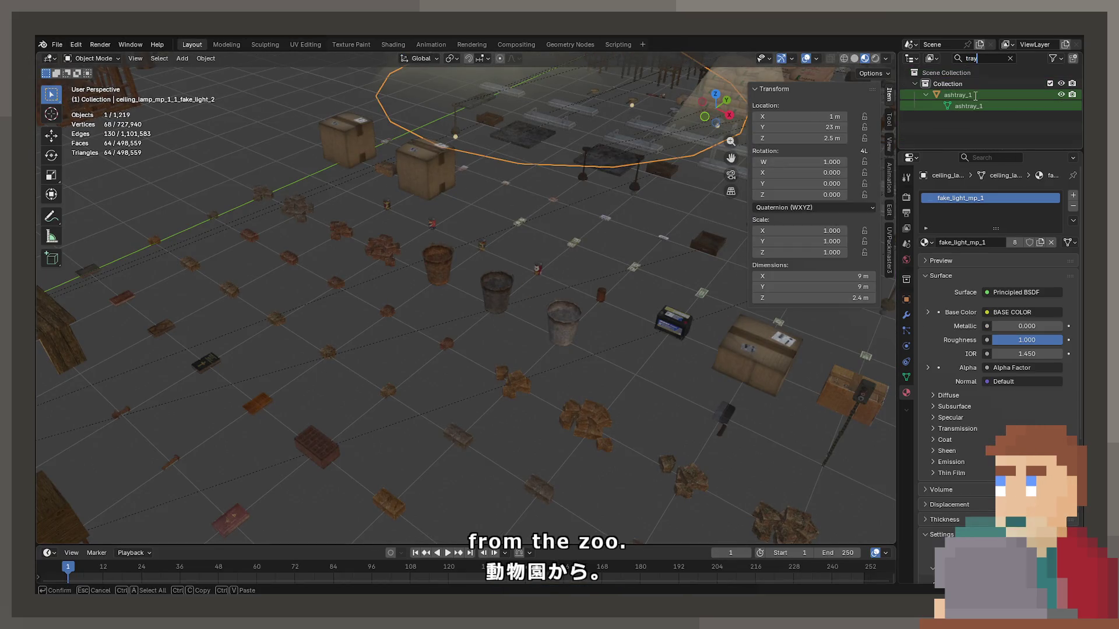
{"action": "double_click", "coordinate": [958, 95]}
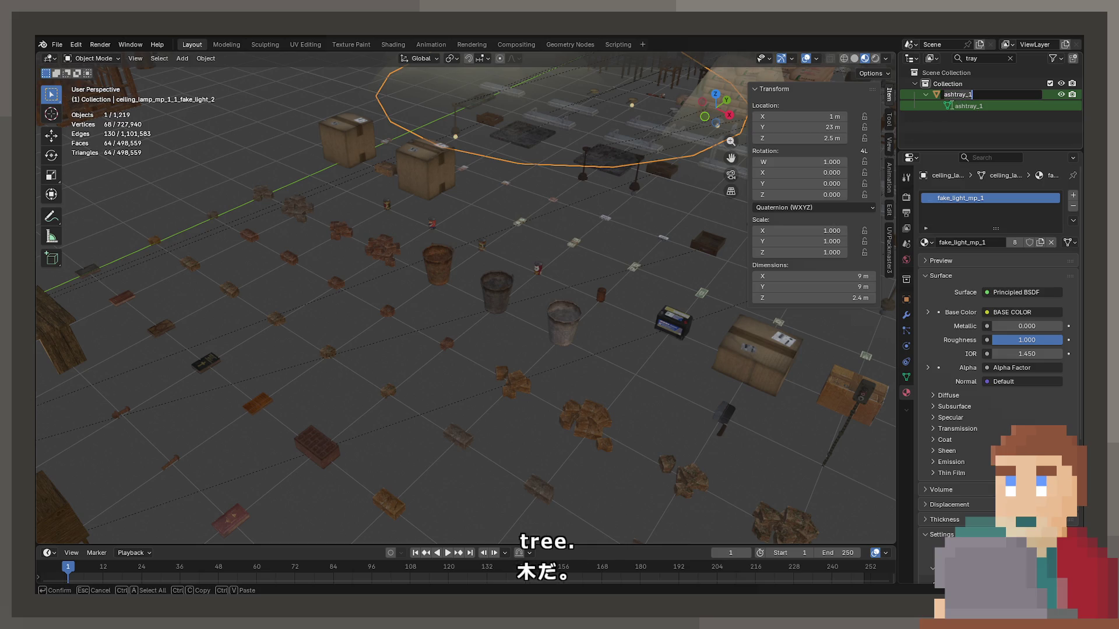
{"action": "key", "text": "Return"}
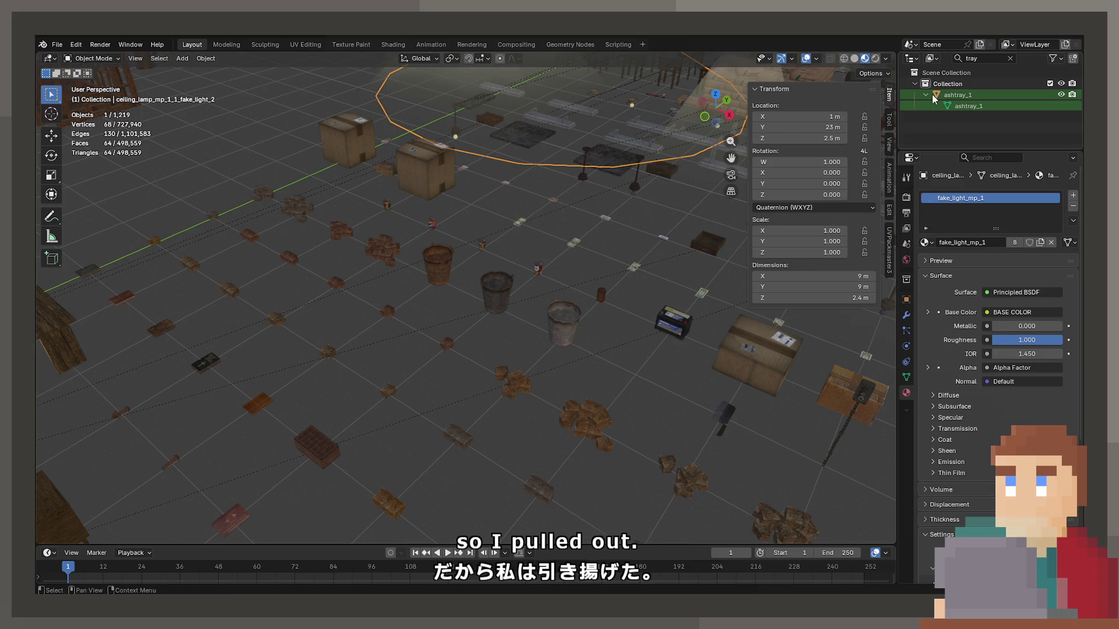
{"action": "left_click", "coordinate": [959, 94]}
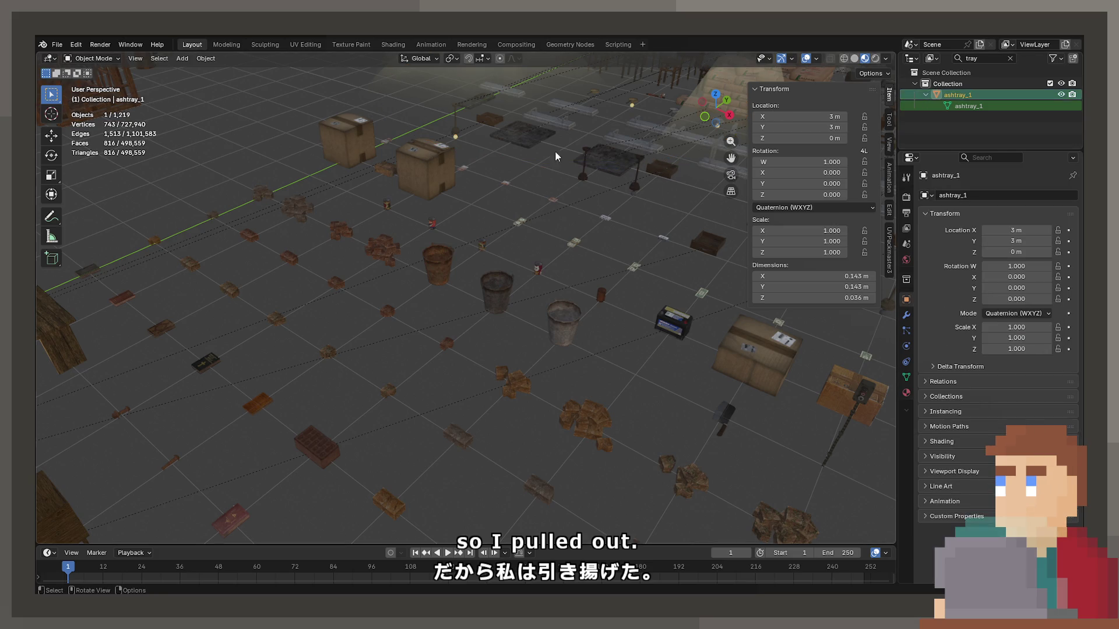
{"action": "key", "text": "KP_Decimal"}
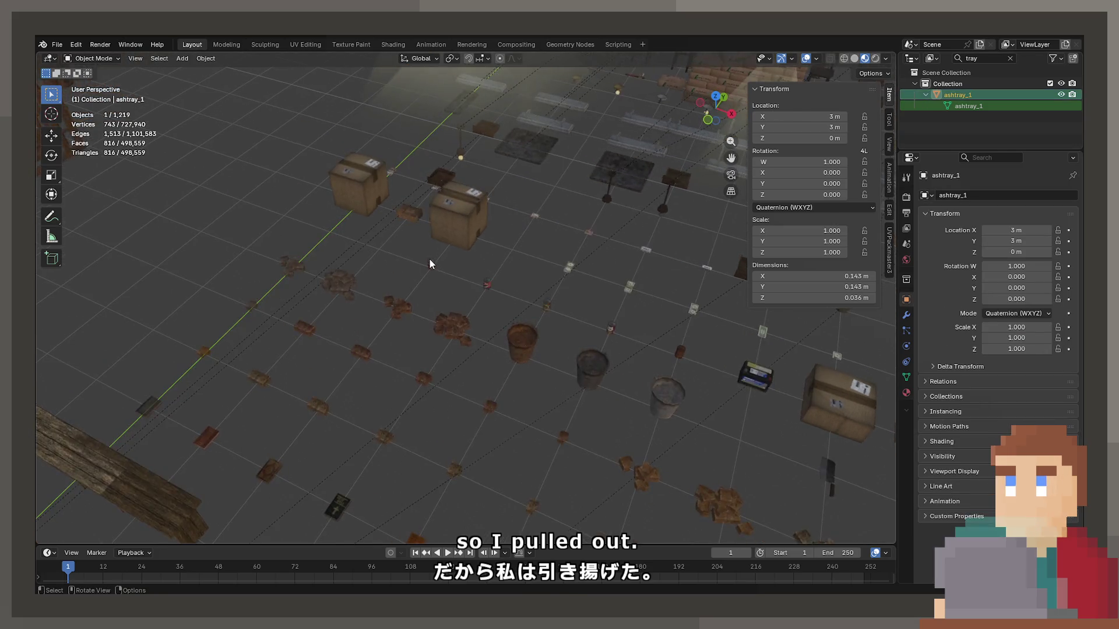
{"action": "scroll", "coordinate": [420, 259], "scroll_direction": "down", "scroll_amount": 5}
{"action": "scroll", "coordinate": [524, 326], "scroll_direction": "up", "scroll_amount": 1}
{"action": "left_click", "coordinate": [536, 330], "text": "shift"}
{"action": "left_click", "coordinate": [585, 406], "text": "shift"}
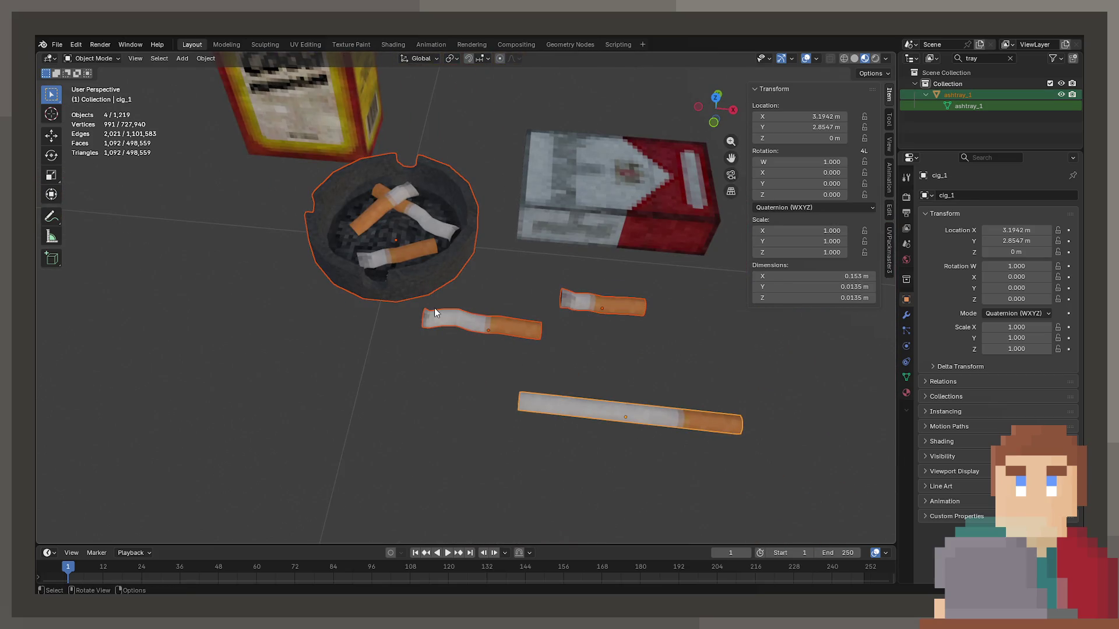
{"action": "scroll", "coordinate": [437, 305], "scroll_direction": "down", "scroll_amount": 2}
Step: Add the cigarette packet, copy all five objects, and save Zoo.blend
{"action": "key", "text": "ctrl+c"}
{"action": "scroll", "coordinate": [452, 289], "scroll_direction": "down", "scroll_amount": 3}
{"action": "left_click", "coordinate": [515, 257], "text": "shift"}
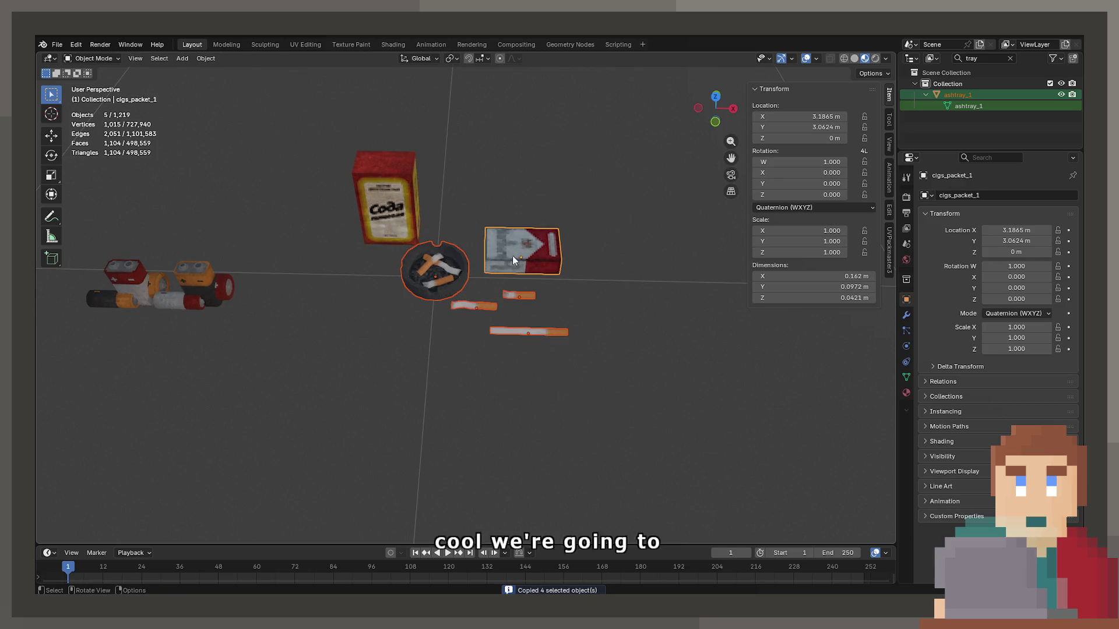
{"action": "key", "text": "ctrl+c"}
{"action": "scroll", "coordinate": [481, 239], "scroll_direction": "down", "scroll_amount": 10}
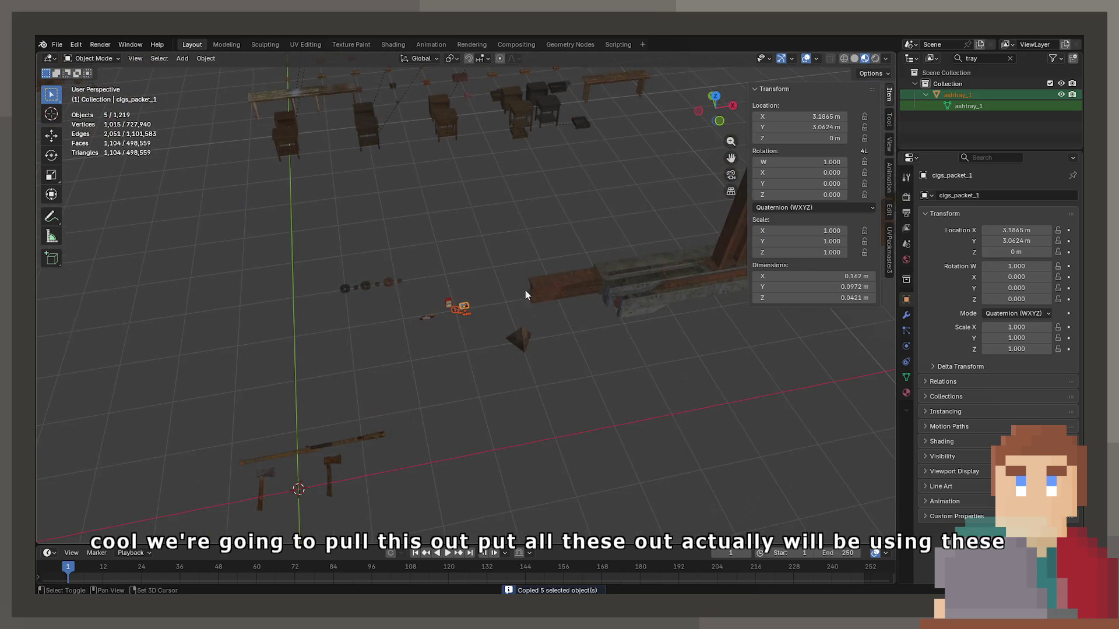
{"action": "scroll", "coordinate": [465, 289], "scroll_direction": "up", "scroll_amount": 8}
{"action": "key", "text": "KP_Decimal"}
{"action": "key", "text": "ctrl+s"}
{"action": "left_click", "coordinate": [57, 45]}
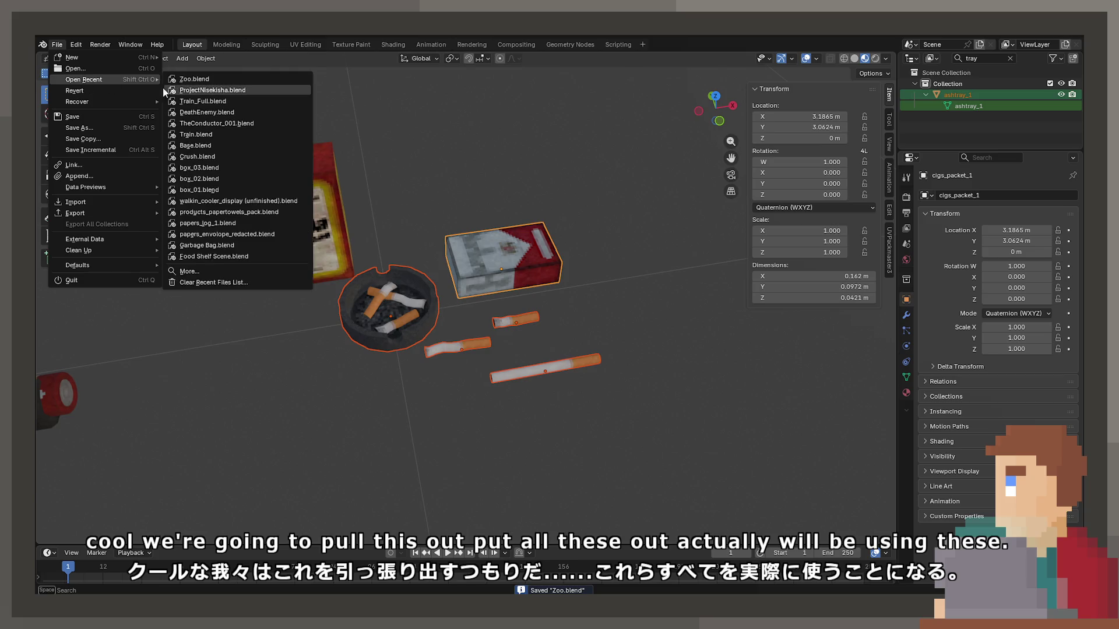
Step: Open ProjectNisekisha.blend, paste the copied props, and place them in the scene
{"action": "left_click", "coordinate": [180, 90]}
{"action": "key", "text": "ctrl+v"}
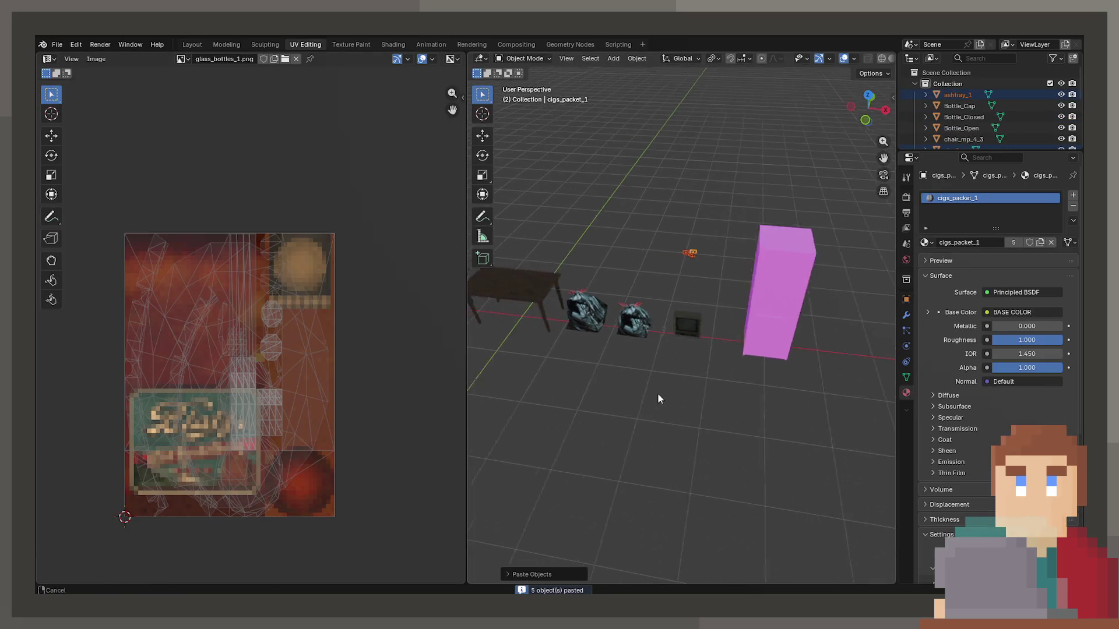
{"action": "left_click_drag", "start_coordinate": [689, 333], "coordinate": [746, 382]}
{"action": "left_click", "coordinate": [552, 315]}
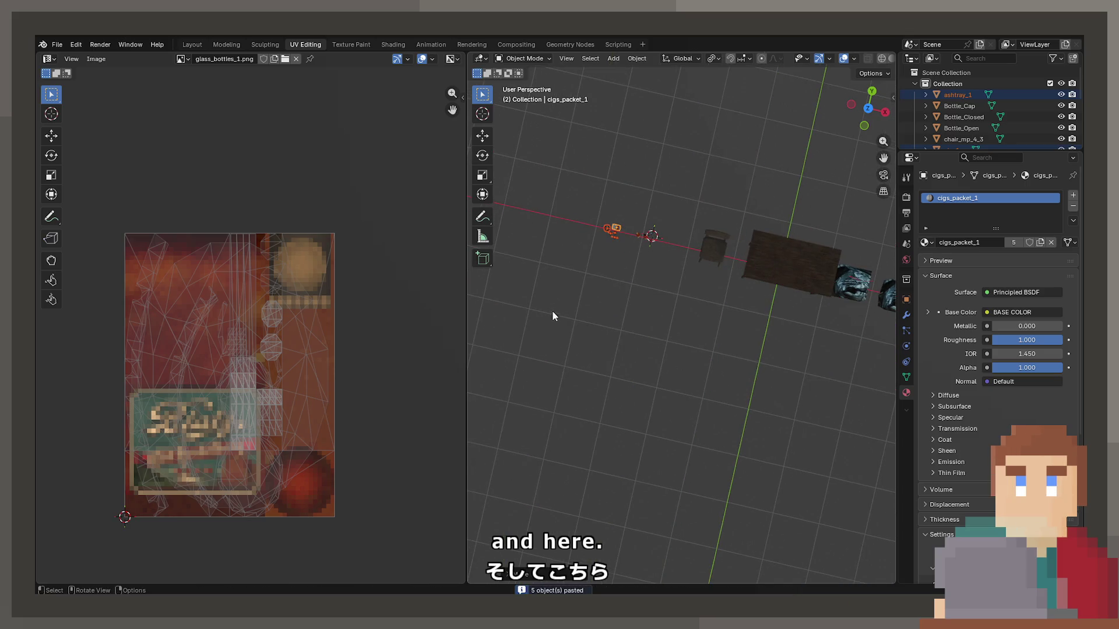
Step: Frame the pasted props, select the ashtray, and pick a vertex in Edit Mode
{"action": "key", "text": "KP_Decimal"}
{"action": "scroll", "coordinate": [533, 328], "scroll_direction": "up", "scroll_amount": 2}
{"action": "scroll", "coordinate": [679, 325], "scroll_direction": "down", "scroll_amount": 2}
{"action": "mouse_move", "coordinate": [679, 325]}
{"action": "left_mouse_down"}
{"action": "mouse_move", "coordinate": [716, 267]}
{"action": "mouse_move", "coordinate": [711, 242]}
{"action": "mouse_move", "coordinate": [695, 316]}
{"action": "left_mouse_up"}
{"action": "left_click", "coordinate": [698, 315]}
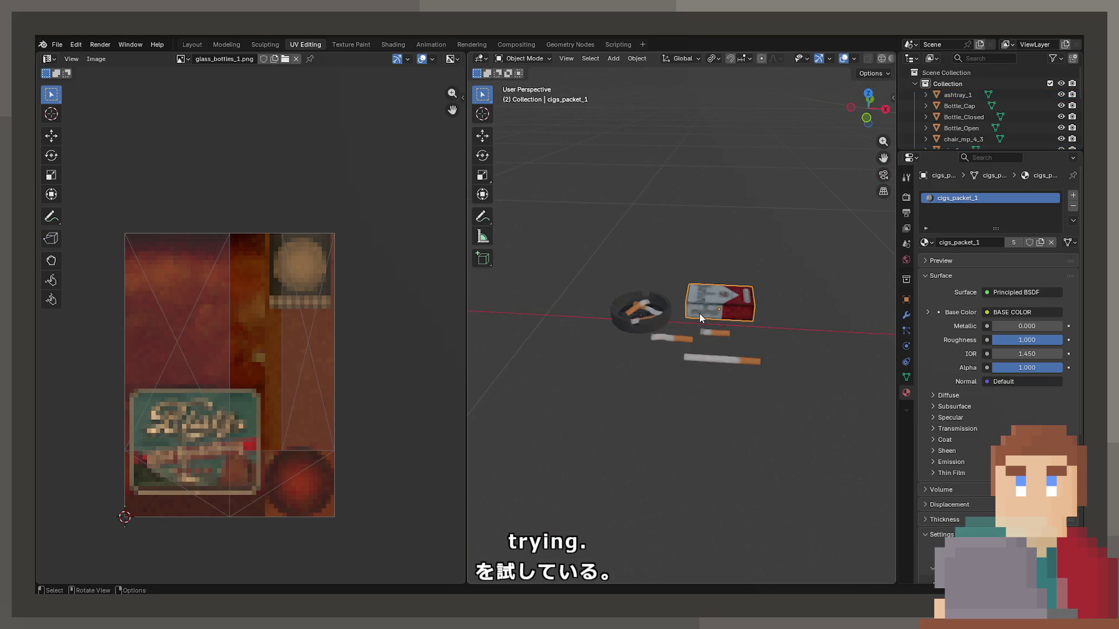
{"action": "left_click", "coordinate": [627, 310]}
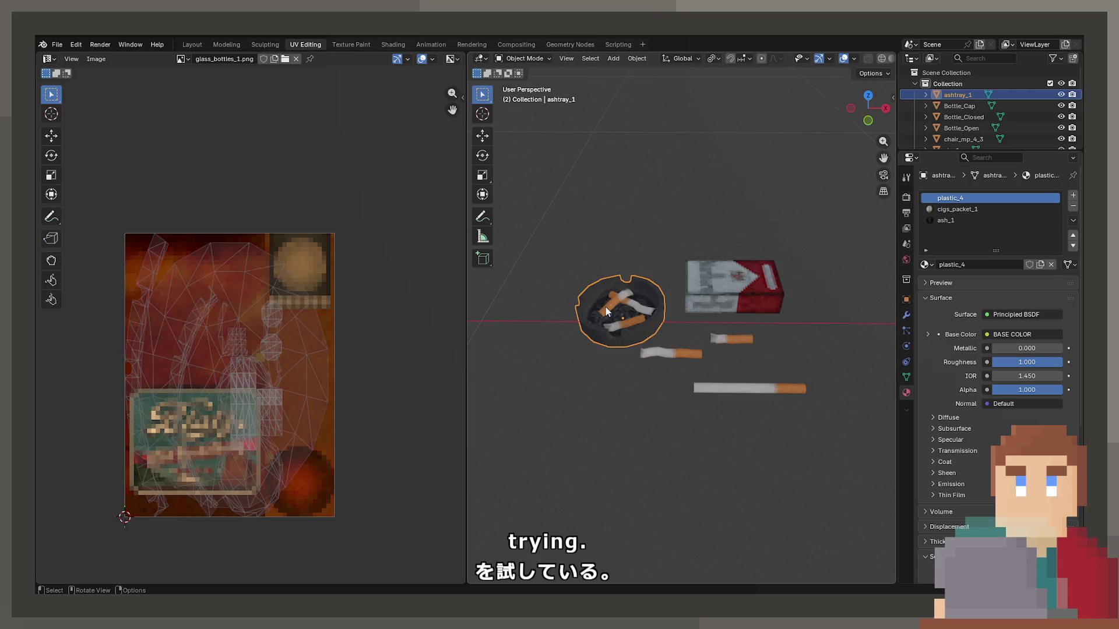
{"action": "key", "text": "Tab"}
{"action": "scroll", "coordinate": [606, 306], "scroll_direction": "up", "scroll_amount": 4}
{"action": "left_click", "coordinate": [606, 305]}
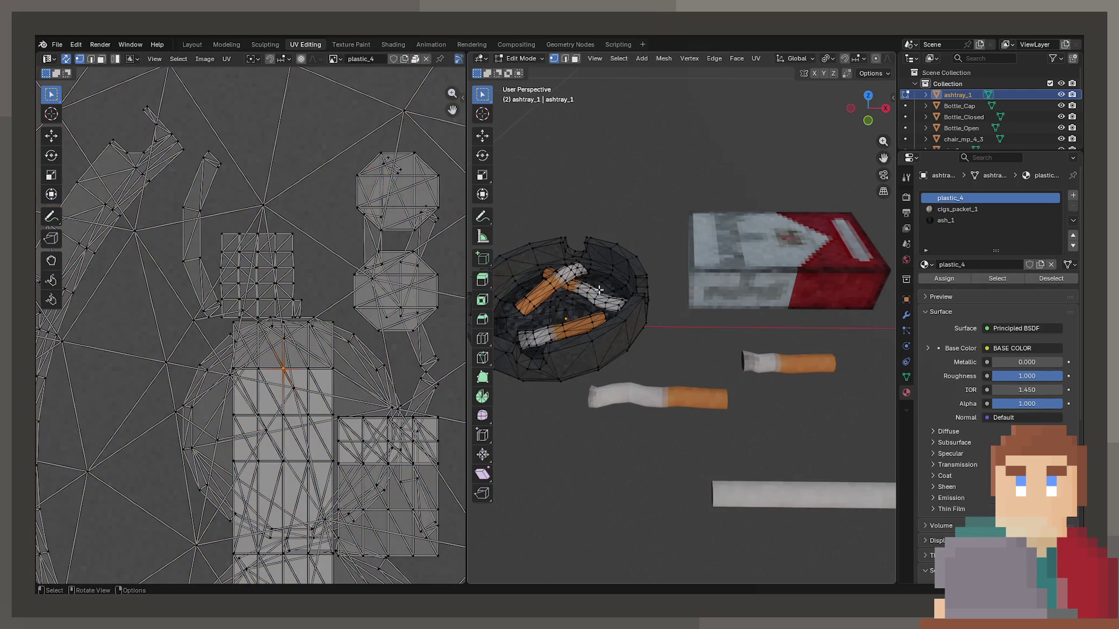
Step: Select the cigarette butt, packet and three cigarettes and merge their vertices by distance
{"action": "key", "text": "l"}
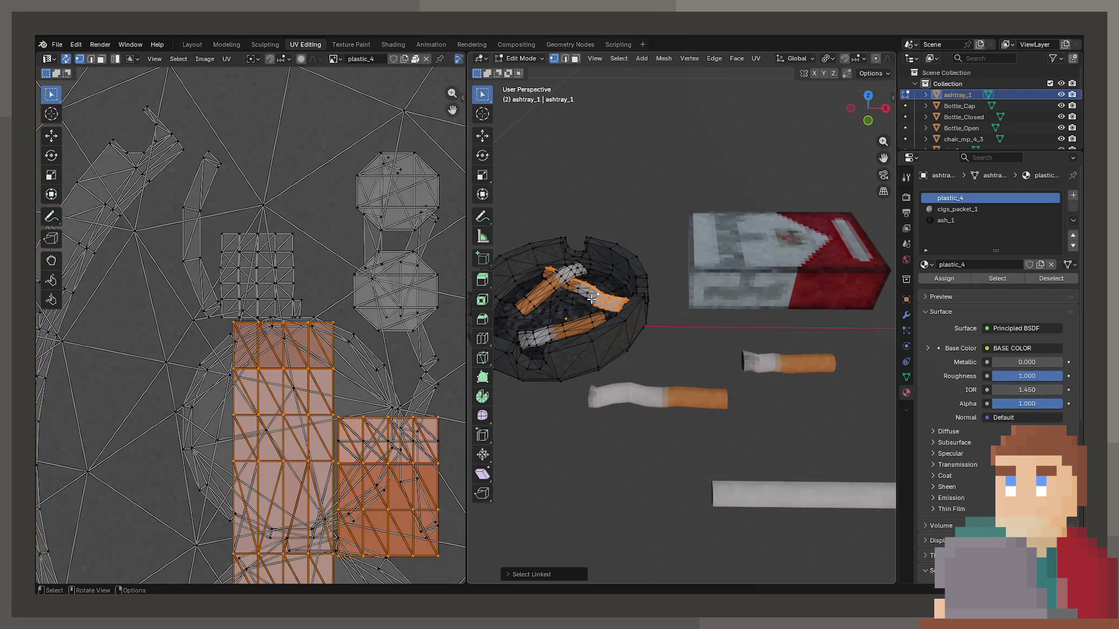
{"action": "key", "text": "Tab"}
{"action": "left_click", "coordinate": [723, 302], "text": "shift"}
{"action": "left_click", "coordinate": [736, 372], "text": "shift"}
{"action": "left_click", "coordinate": [669, 402], "text": "shift"}
{"action": "left_click", "coordinate": [730, 493], "text": "shift"}
{"action": "key", "text": "Tab"}
{"action": "key", "text": "m"}
{"action": "left_click", "coordinate": [725, 480]}
{"action": "key", "text": "Tab"}
Step: Duplicate ashtray_1 and place the copy beside the original along X
{"action": "left_click", "coordinate": [576, 330]}
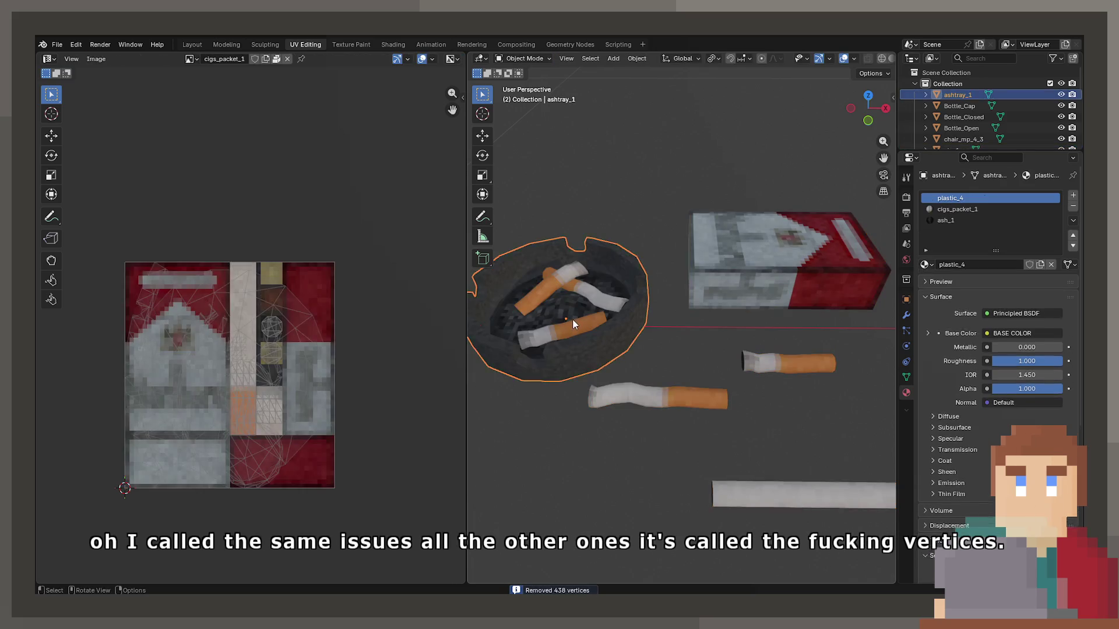
{"action": "key", "text": "Tab"}
{"action": "key", "text": "a"}
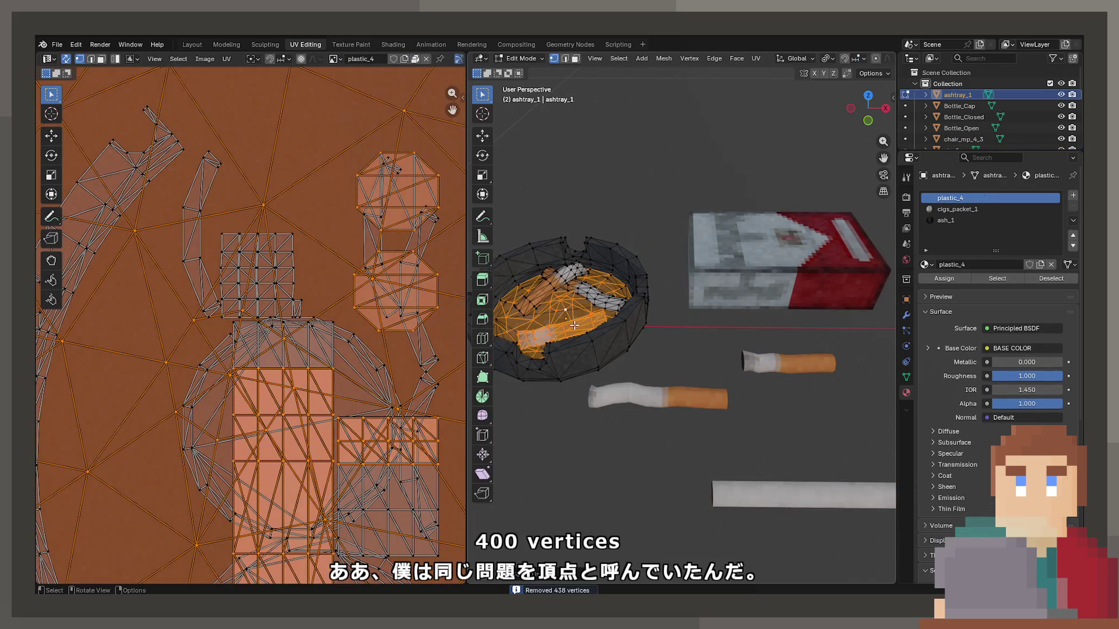
{"action": "key", "text": "alt+a"}
{"action": "key", "text": "l"}
{"action": "key", "text": "l"}
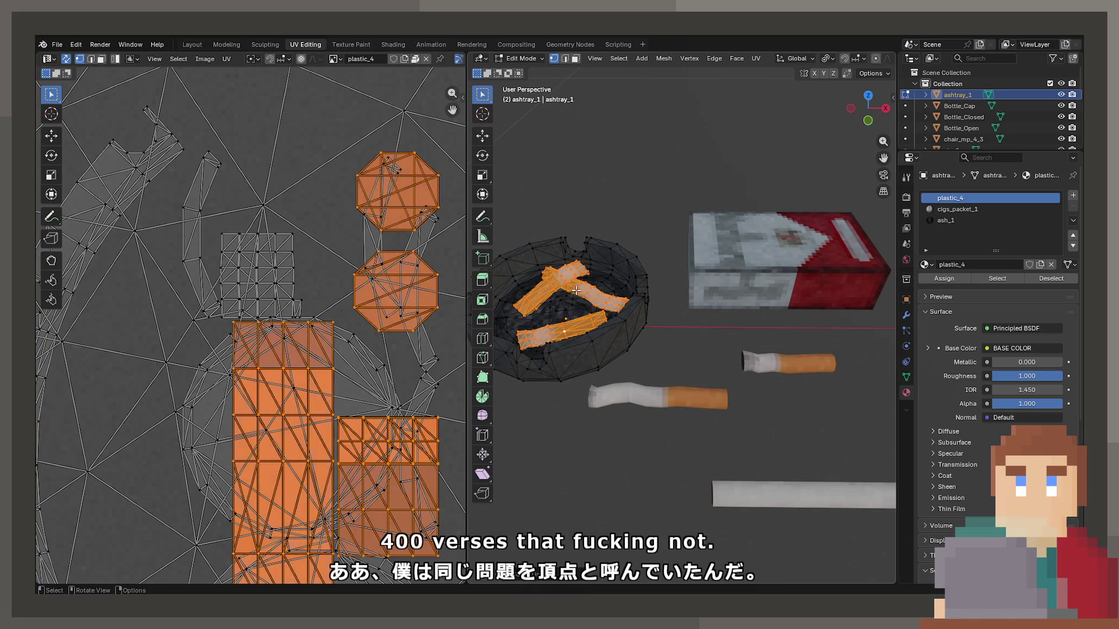
{"action": "left_click", "coordinate": [575, 290]}
{"action": "key", "text": "Tab"}
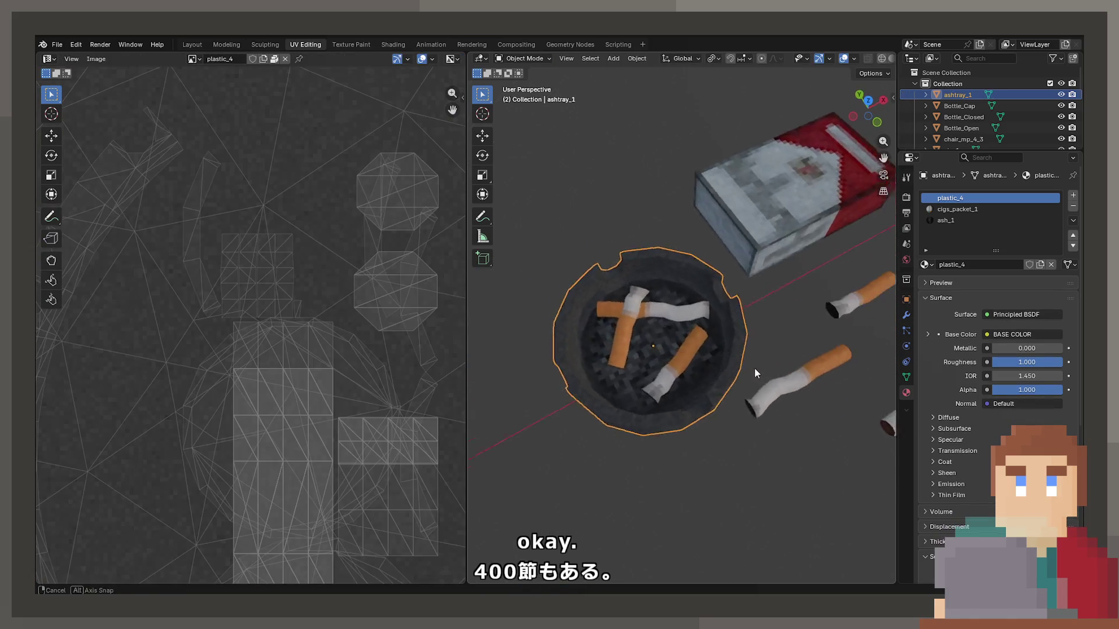
{"action": "key", "text": "shift+d"}
{"action": "key", "text": "x"}
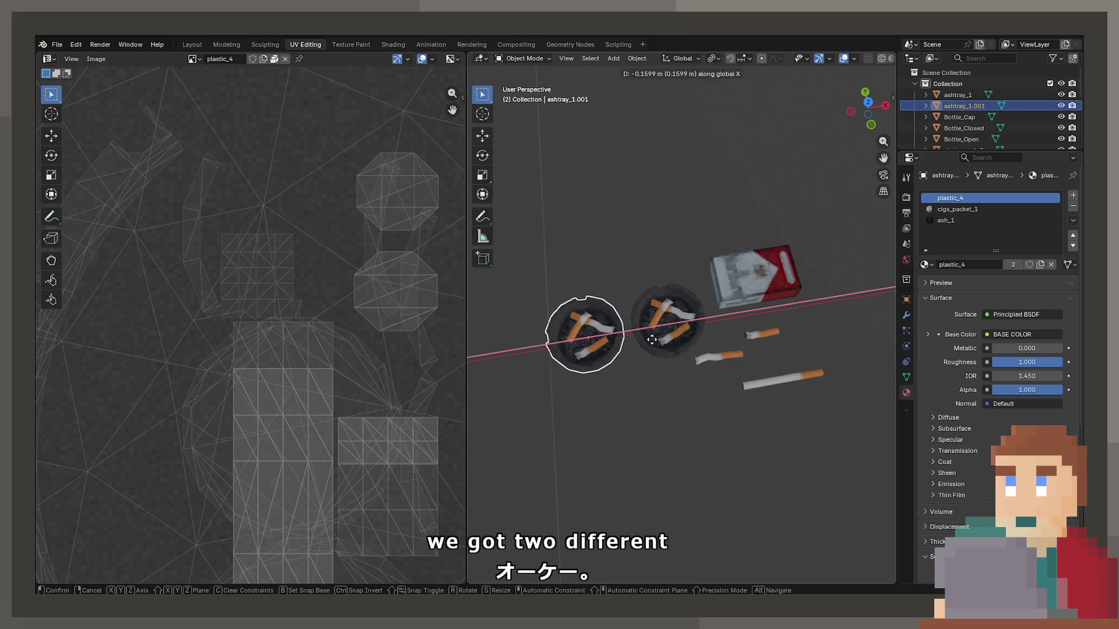
{"action": "left_click", "coordinate": [603, 336]}
Step: Strip the copied ashtray down to just its cigarette butts
{"action": "key", "text": "Tab"}
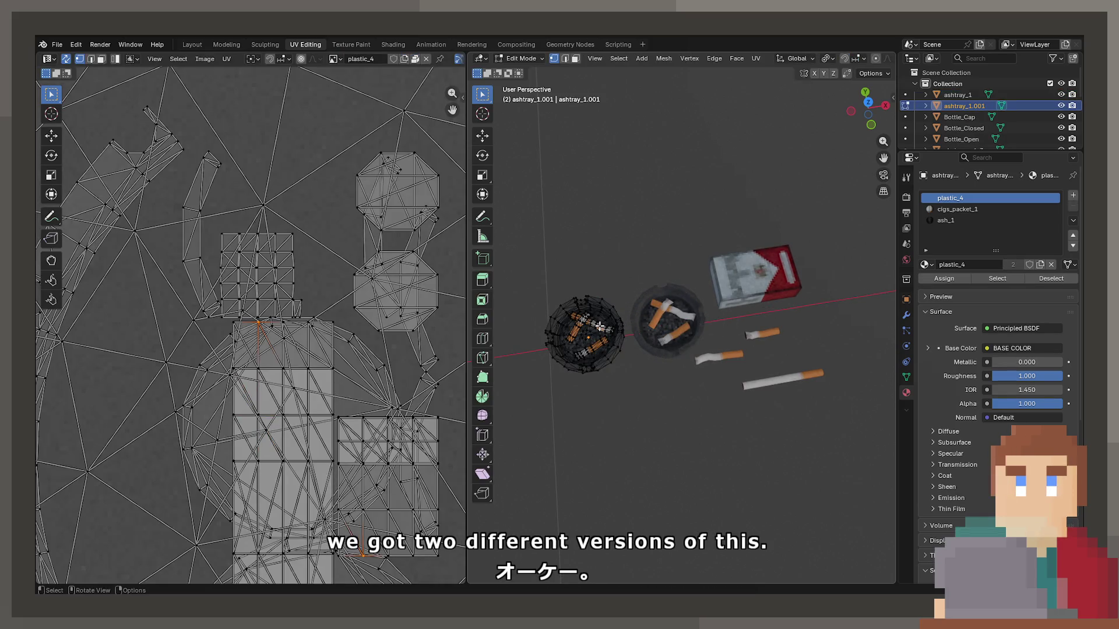
{"action": "key", "text": "a"}
{"action": "key", "text": "a"}
{"action": "key", "text": "u"}
{"action": "left_click", "coordinate": [603, 313]}
{"action": "key", "text": "Tab"}
Step: Remove the cigarette butts from the original ashtray_1, leaving it empty
{"action": "left_click", "coordinate": [676, 317]}
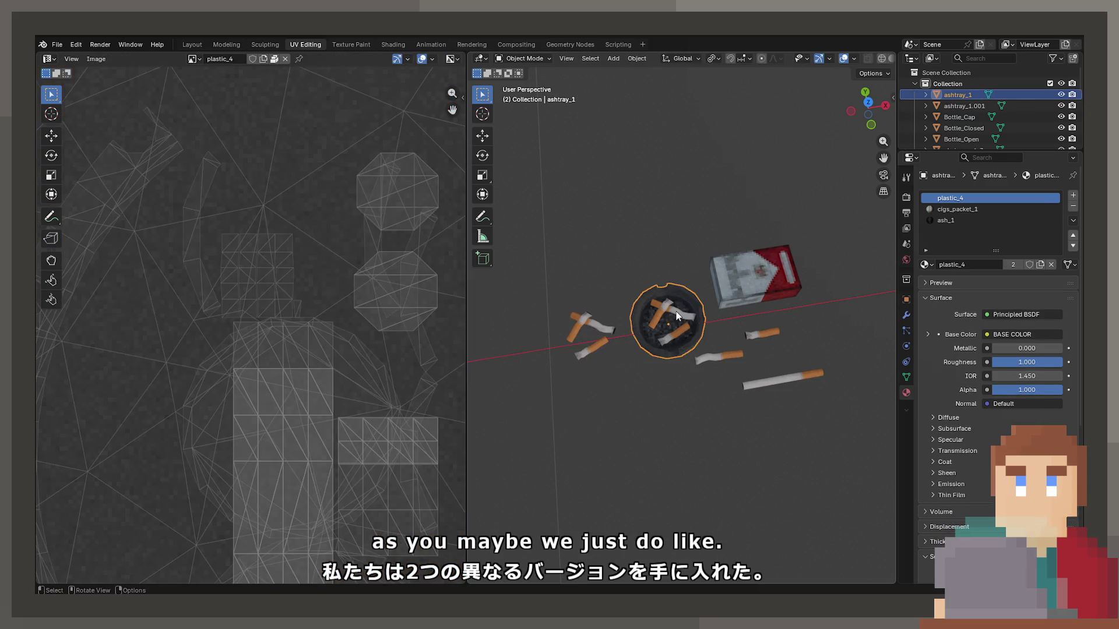
{"action": "key", "text": "Tab"}
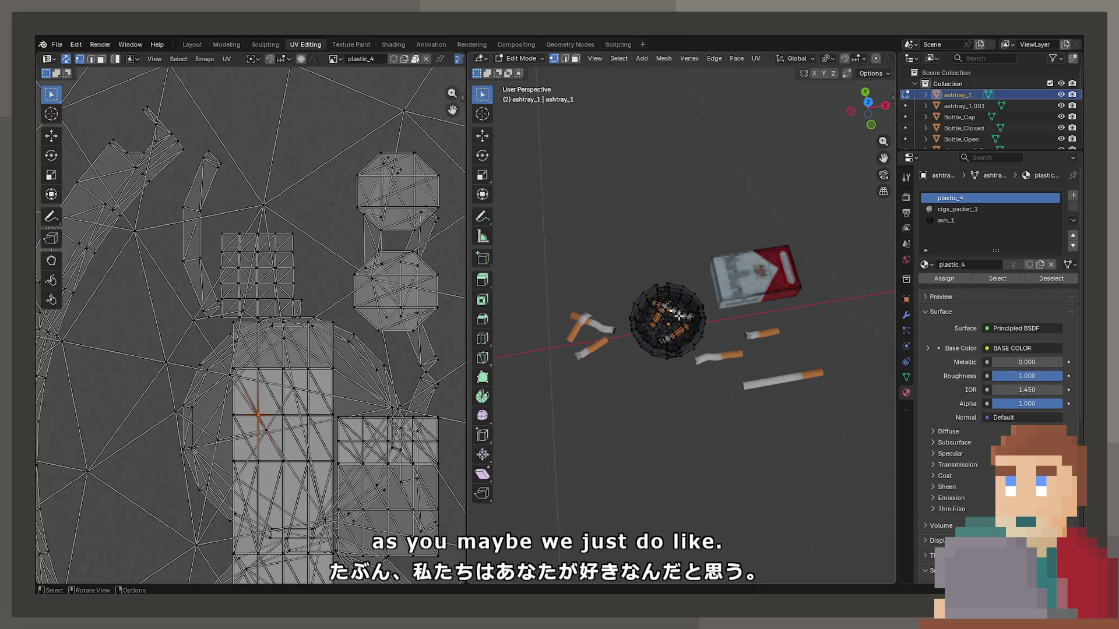
{"action": "key", "text": "l"}
{"action": "key", "text": "l"}
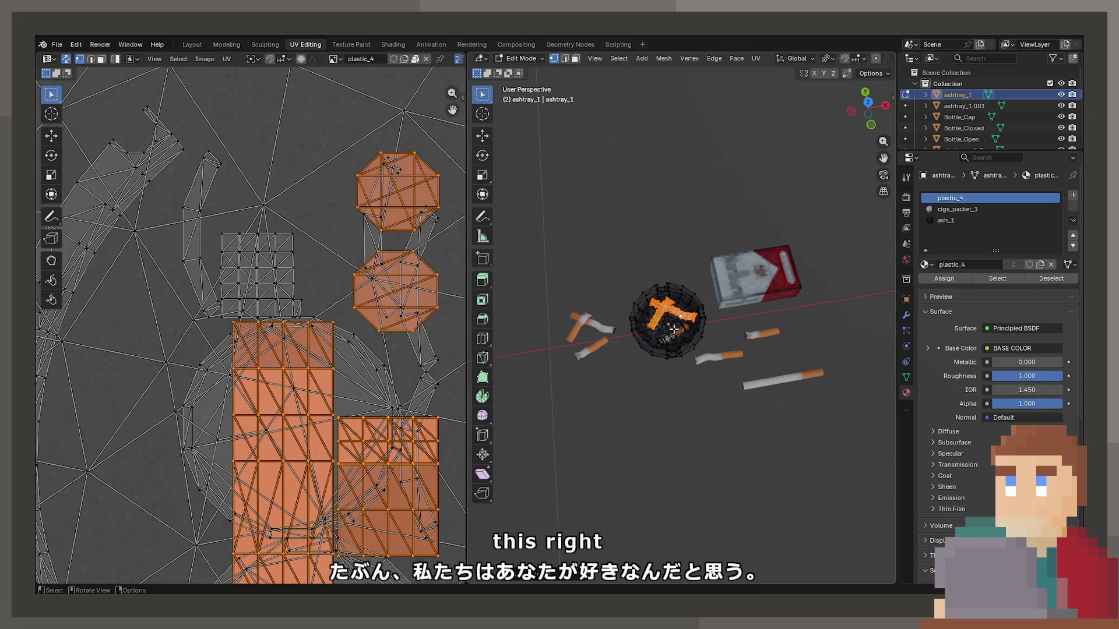
{"action": "key", "text": "alt+a"}
{"action": "key", "text": "Tab"}
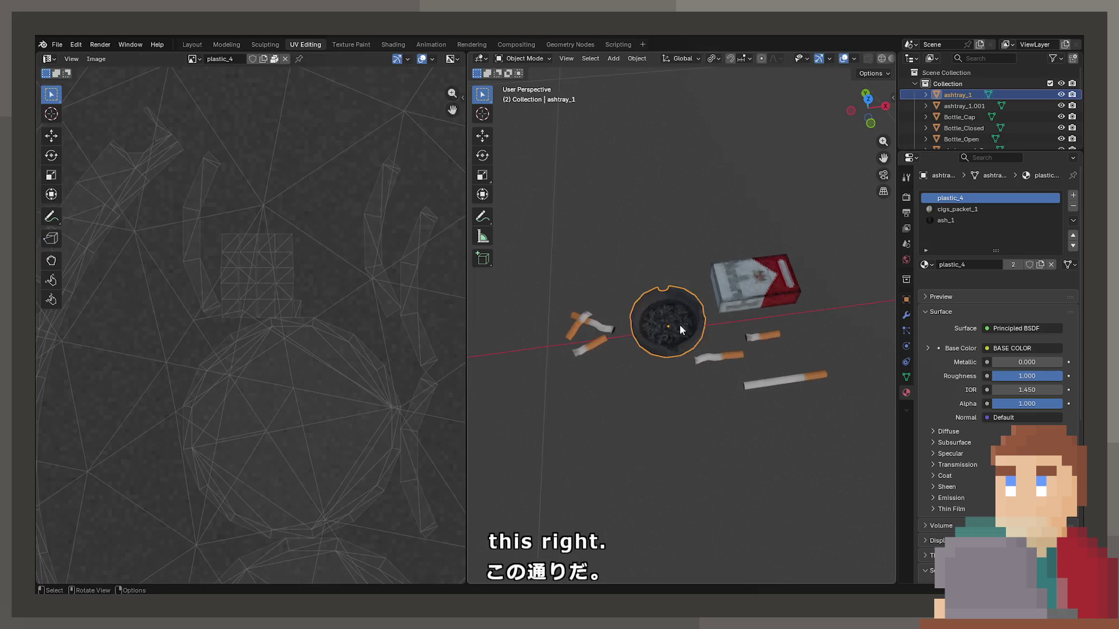
{"action": "scroll", "coordinate": [680, 324], "scroll_direction": "up", "scroll_amount": 5}
{"action": "mouse_move", "coordinate": [693, 334]}
{"action": "left_mouse_down"}
{"action": "mouse_move", "coordinate": [697, 317]}
{"action": "mouse_move", "coordinate": [661, 309]}
{"action": "left_mouse_up"}
{"action": "scroll", "coordinate": [660, 305], "scroll_direction": "down", "scroll_amount": 5}
{"action": "mouse_move", "coordinate": [752, 336]}
{"action": "left_mouse_down"}
{"action": "mouse_move", "coordinate": [704, 348]}
{"action": "mouse_move", "coordinate": [616, 330]}
{"action": "left_mouse_up"}
Step: Rename the separated cigarette butts object to 'ashtray_inside'
{"action": "left_click", "coordinate": [616, 330]}
{"action": "key", "text": "F2"}
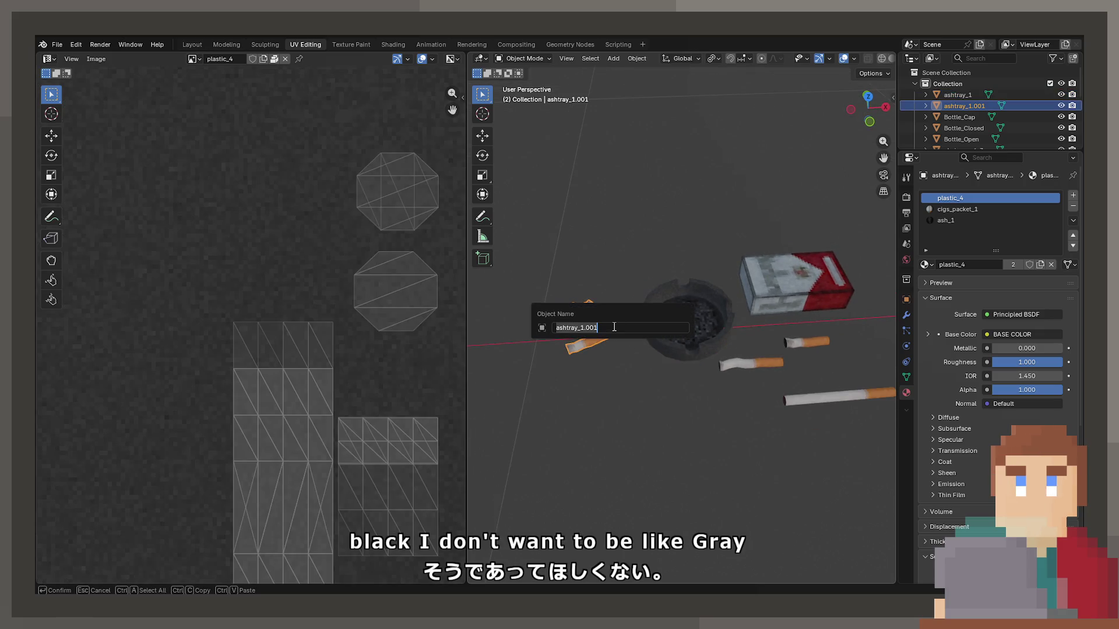
{"action": "left_click", "coordinate": [614, 327]}
{"action": "key", "text": "BackSpace"}
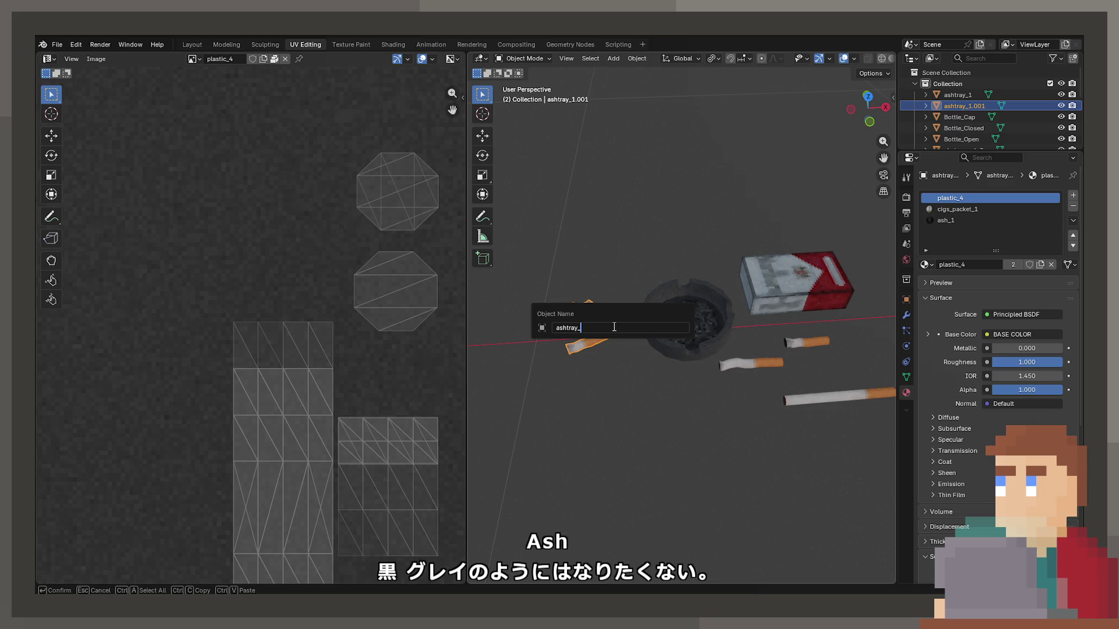
{"action": "type", "text": "over"}
{"action": "key", "text": "Return"}
{"action": "key", "text": "F2"}
{"action": "key", "text": "BackSpace"}
{"action": "key", "text": "BackSpace"}
{"action": "key", "text": "BackSpace"}
{"action": "type", "text": "inside"}
{"action": "key", "text": "Return"}
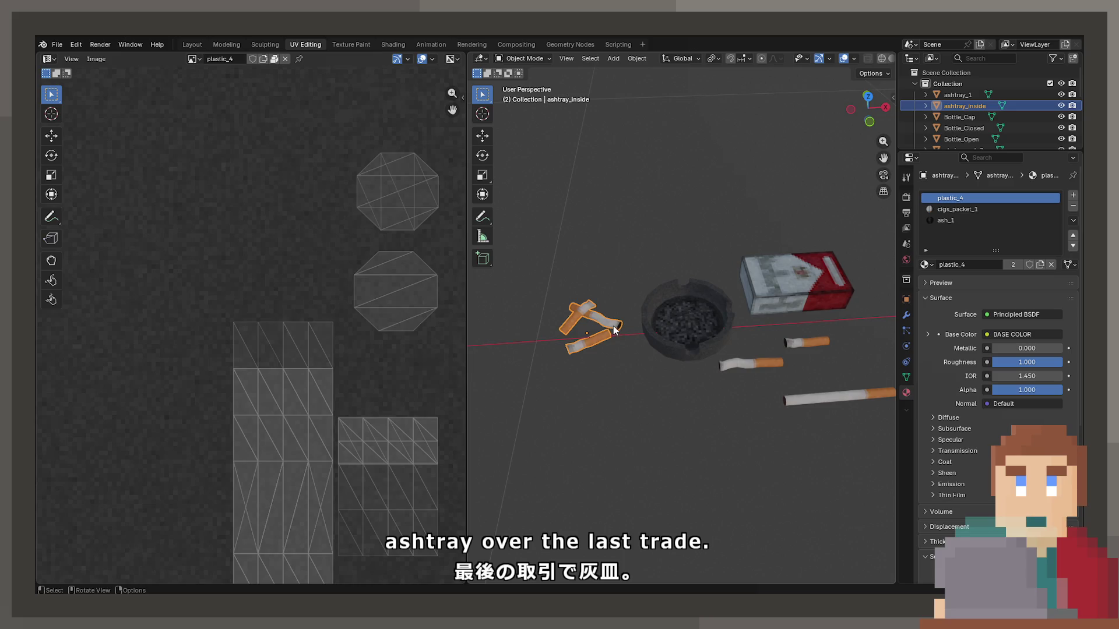
Step: Rename the bowl to 'ashtray' and the cigarette packet to 'cig_packet'
{"action": "left_click", "coordinate": [678, 317]}
{"action": "key", "text": "F2"}
{"action": "key", "text": "BackSpace"}
{"action": "key", "text": "BackSpace"}
{"action": "key", "text": "Return"}
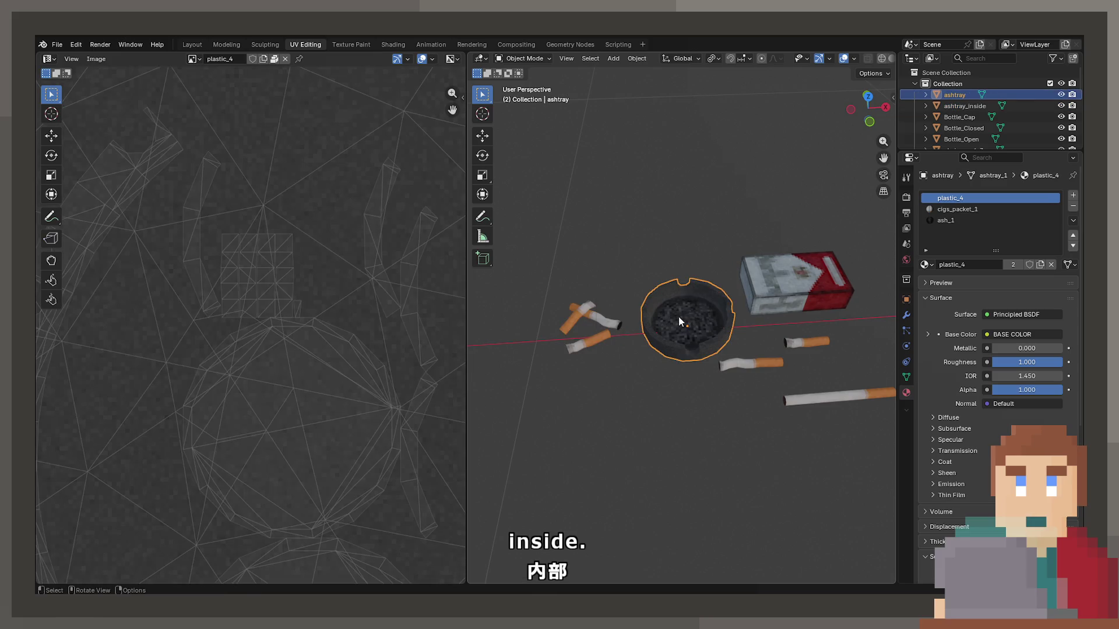
{"action": "left_click", "coordinate": [764, 282]}
{"action": "key", "text": "F2"}
{"action": "type", "text": "cig_packe"}
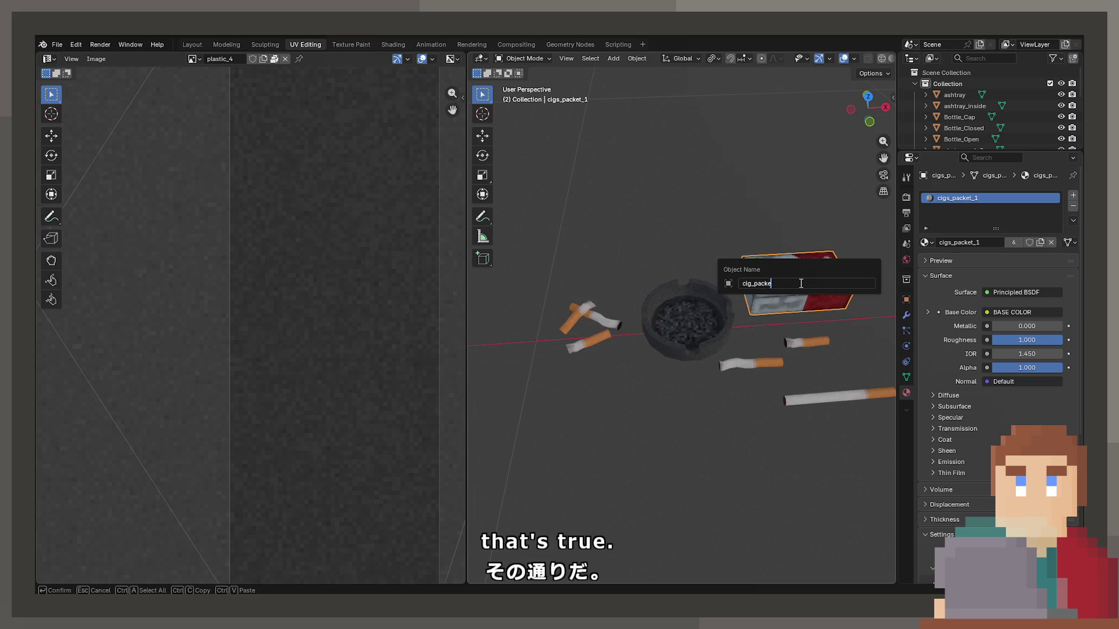
{"action": "type", "text": "t"}
{"action": "key", "text": "Return"}
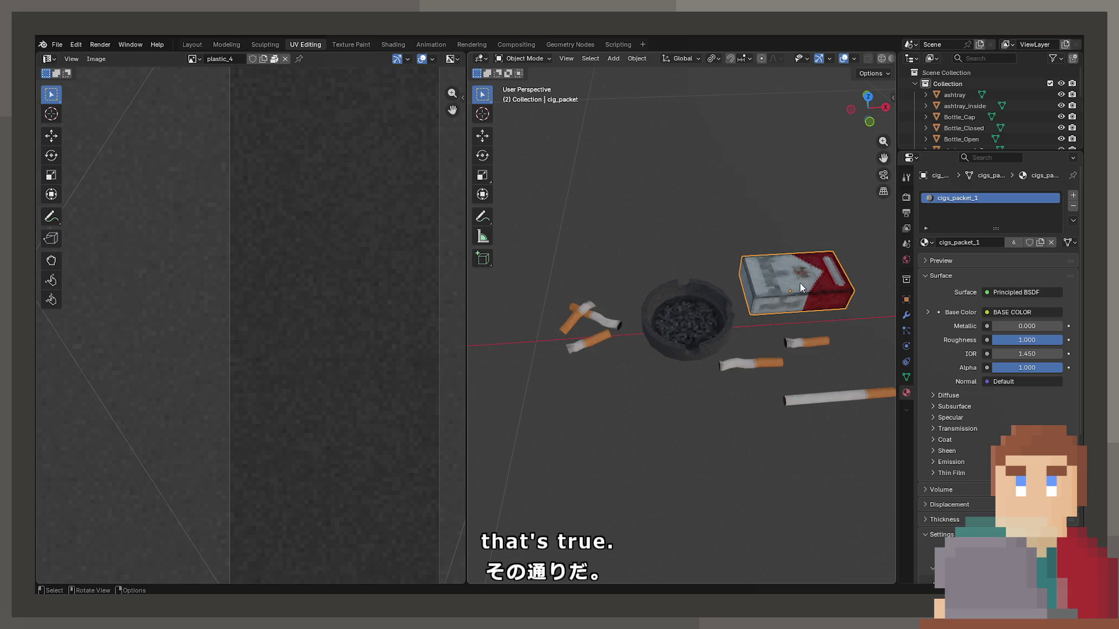
Step: Select cig_3, leave its name unchanged, and extend the selection to the other props
{"action": "left_click", "coordinate": [801, 344]}
{"action": "key", "text": "F2"}
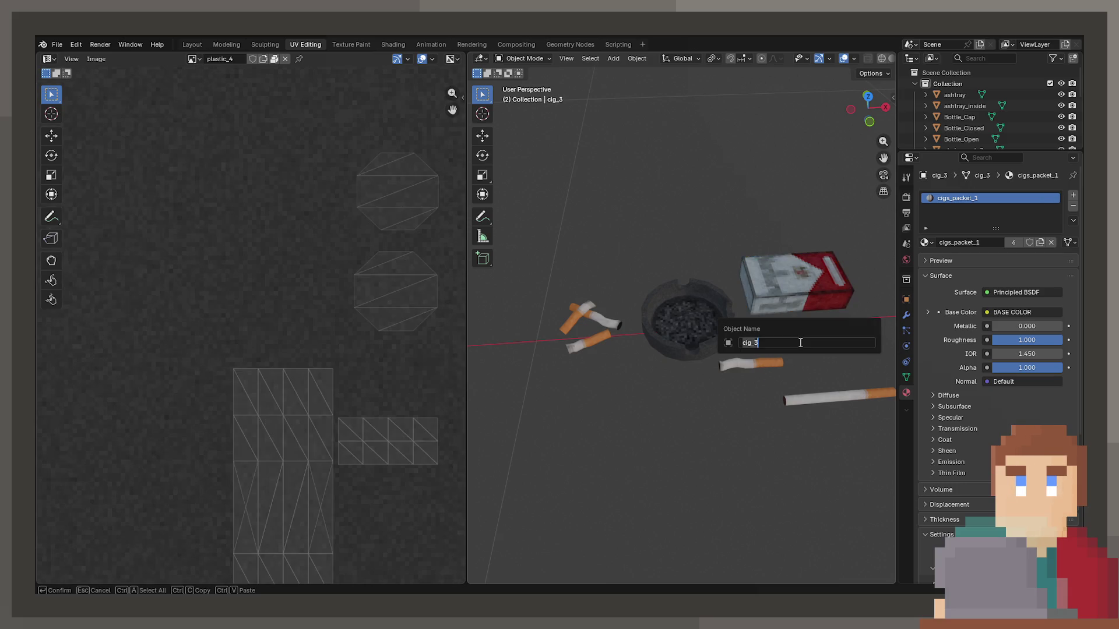
{"action": "key", "text": "Escape"}
{"action": "scroll", "coordinate": [758, 420], "scroll_direction": "down", "scroll_amount": 3}
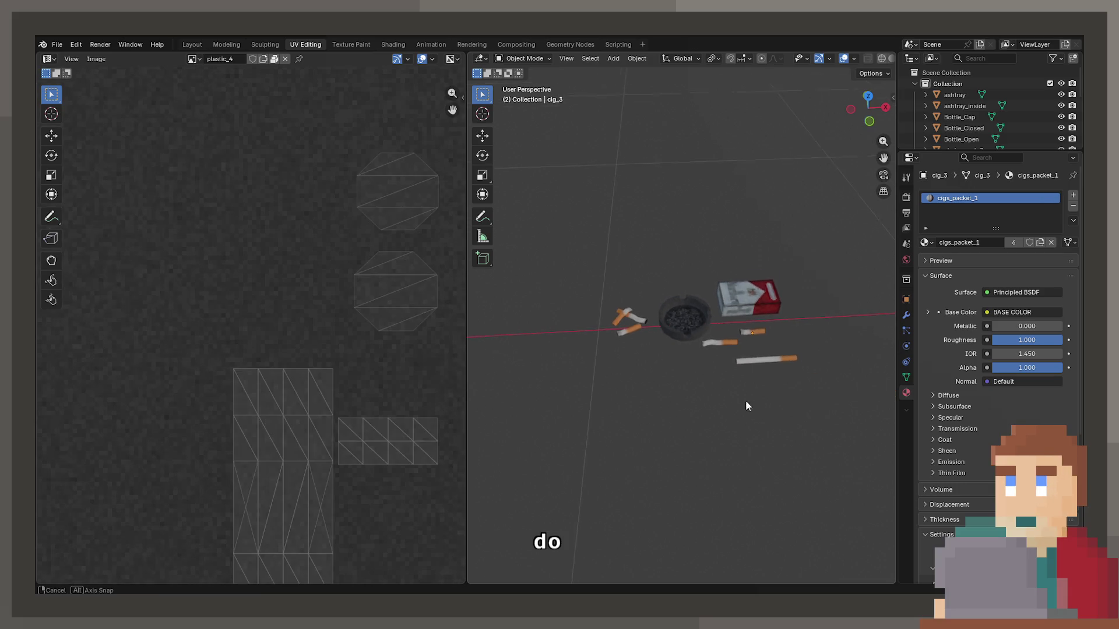
{"action": "key", "text": "Tab"}
{"action": "key", "text": "Tab"}
{"action": "key", "text": "shift+l"}
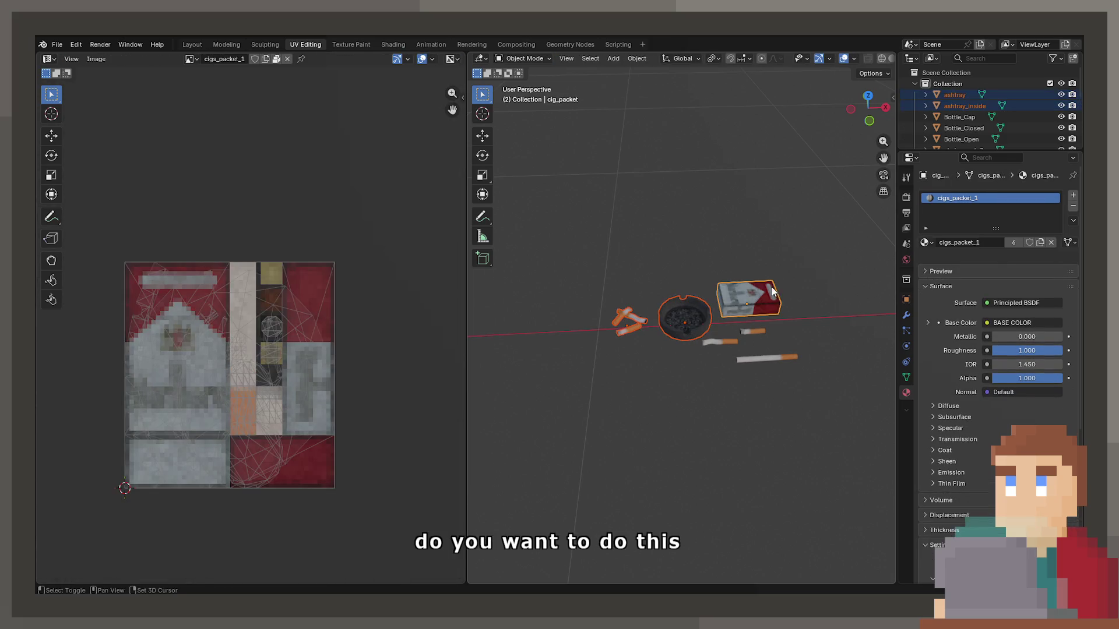
Step: Add the long cigarette to the props selection
{"action": "left_click", "coordinate": [761, 358], "text": "shift"}
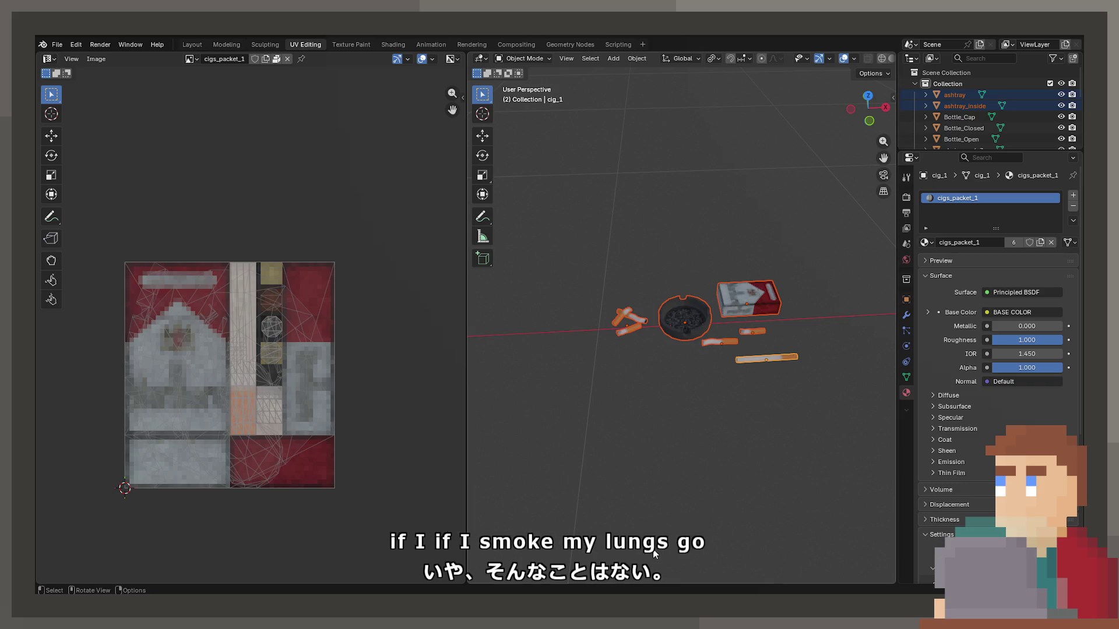
Step: Select the ashtray's linked inner bowl faces in Edit Mode to inspect them
{"action": "scroll", "coordinate": [725, 445], "scroll_direction": "up", "scroll_amount": 10}
{"action": "key", "text": "Tab"}
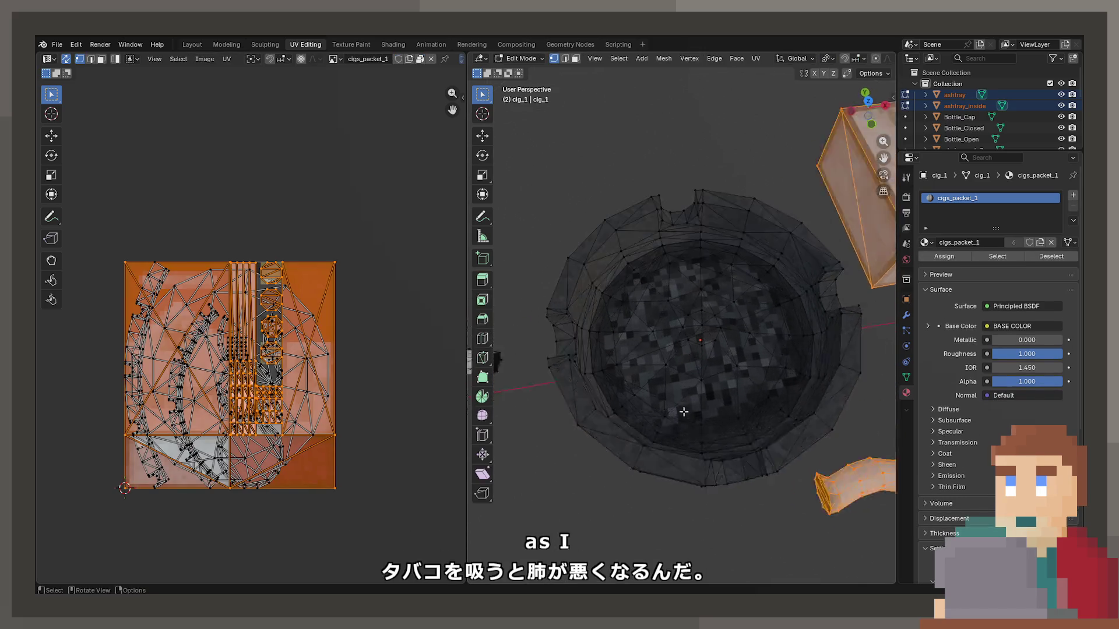
{"action": "scroll", "coordinate": [684, 412], "scroll_direction": "up", "scroll_amount": 3}
{"action": "left_click", "coordinate": [592, 387]}
{"action": "key", "text": "l"}
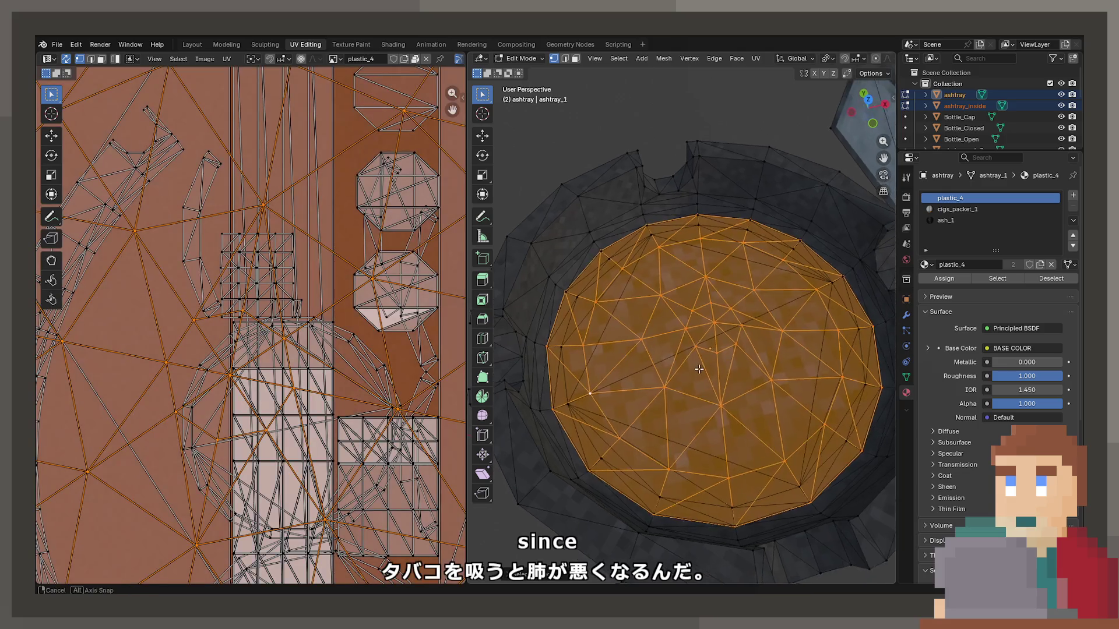
{"action": "scroll", "coordinate": [699, 326], "scroll_direction": "down", "scroll_amount": 5}
{"action": "key", "text": "g"}
{"action": "key", "text": "Escape"}
{"action": "scroll", "coordinate": [699, 293], "scroll_direction": "down", "scroll_amount": 7}
{"action": "key", "text": "Tab"}
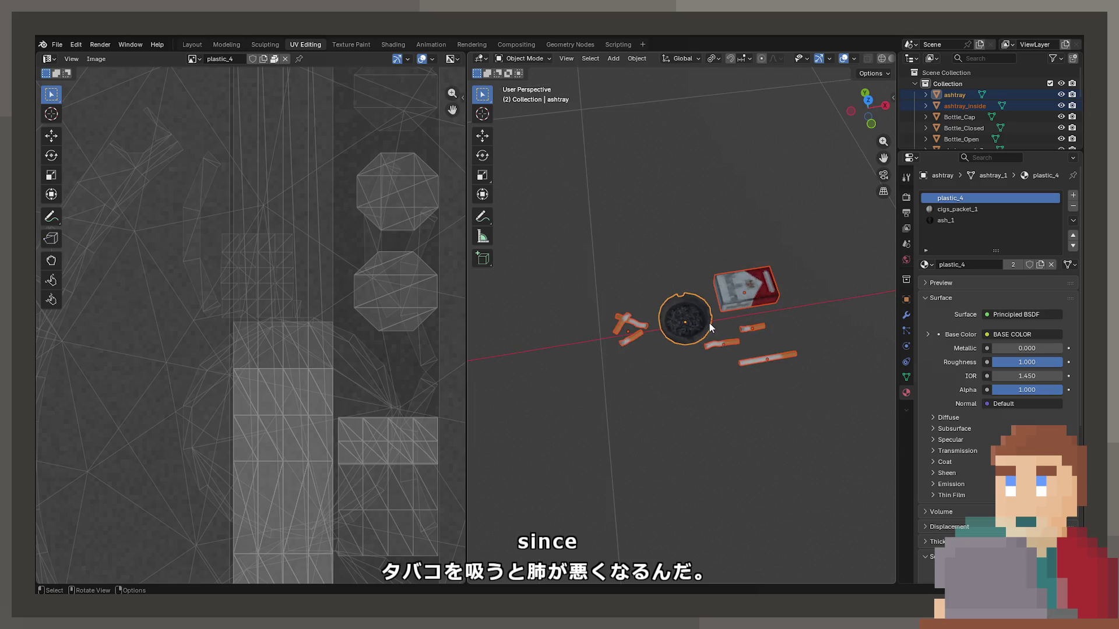
Step: Duplicate the ashtray to the left and delete the shell from the copy
{"action": "key", "text": "shift+d"}
{"action": "left_click", "coordinate": [645, 329]}
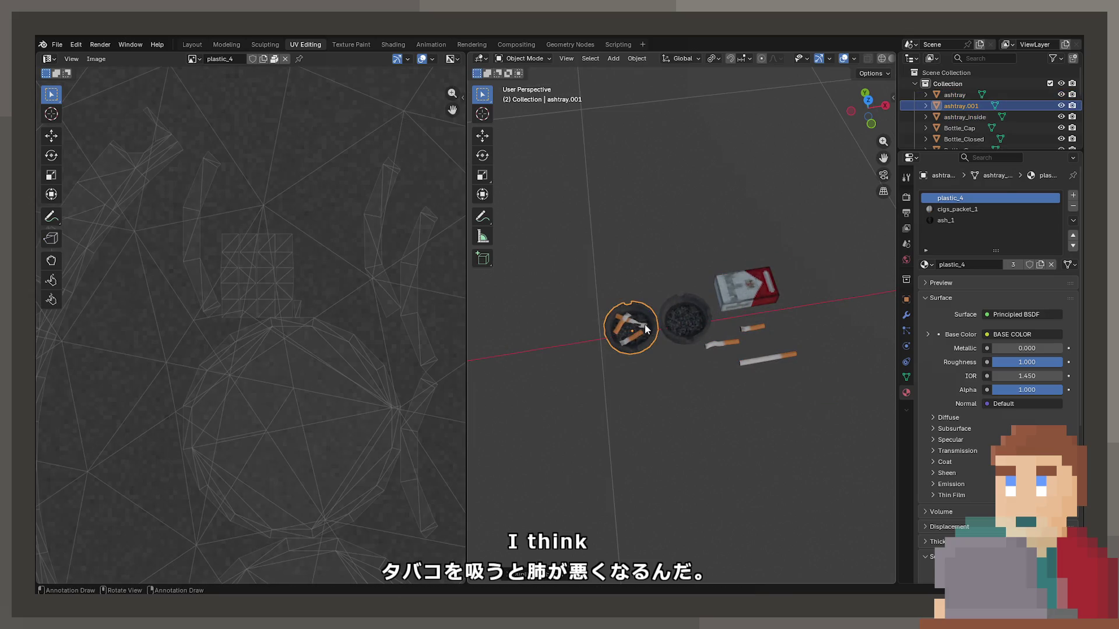
{"action": "key", "text": "Tab"}
{"action": "scroll", "coordinate": [609, 342], "scroll_direction": "up", "scroll_amount": 3}
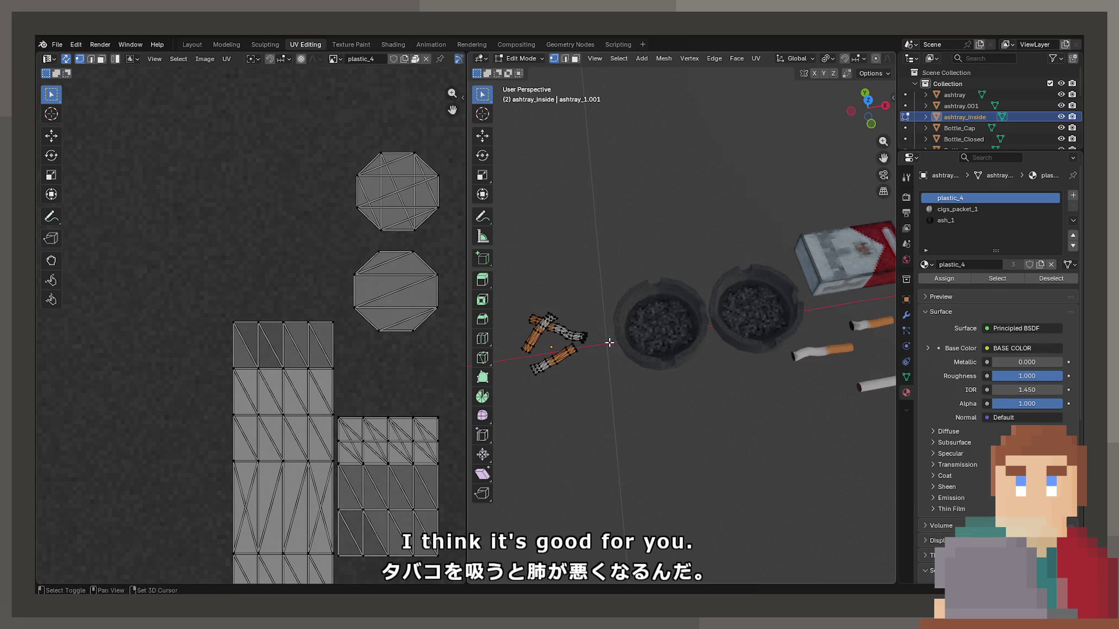
{"action": "key", "text": "alt+q"}
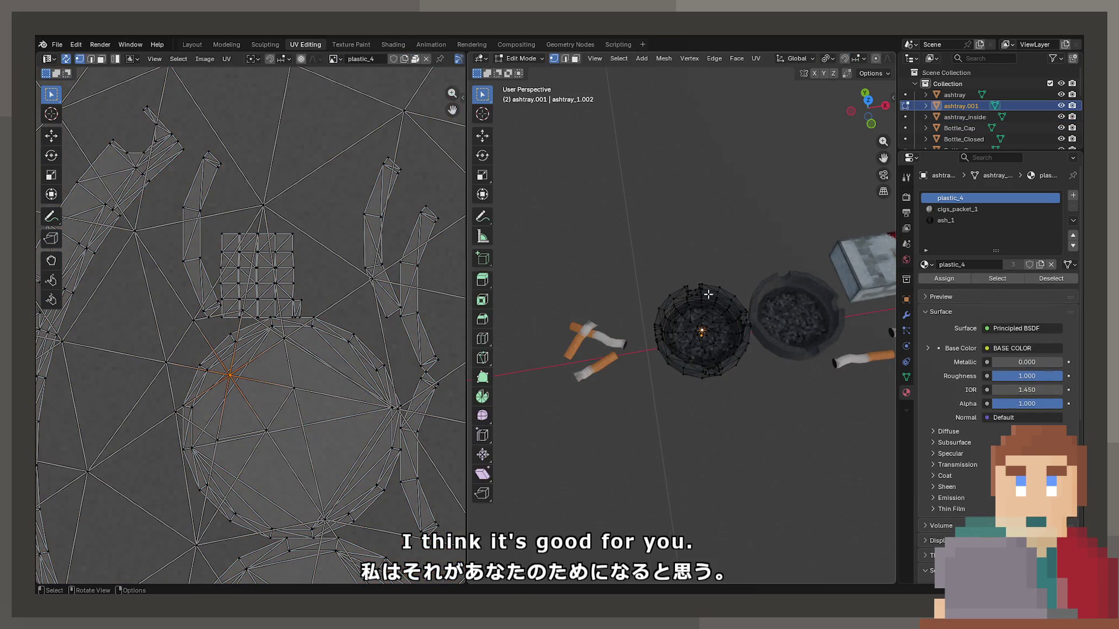
{"action": "key", "text": "a"}
{"action": "key", "text": "x"}
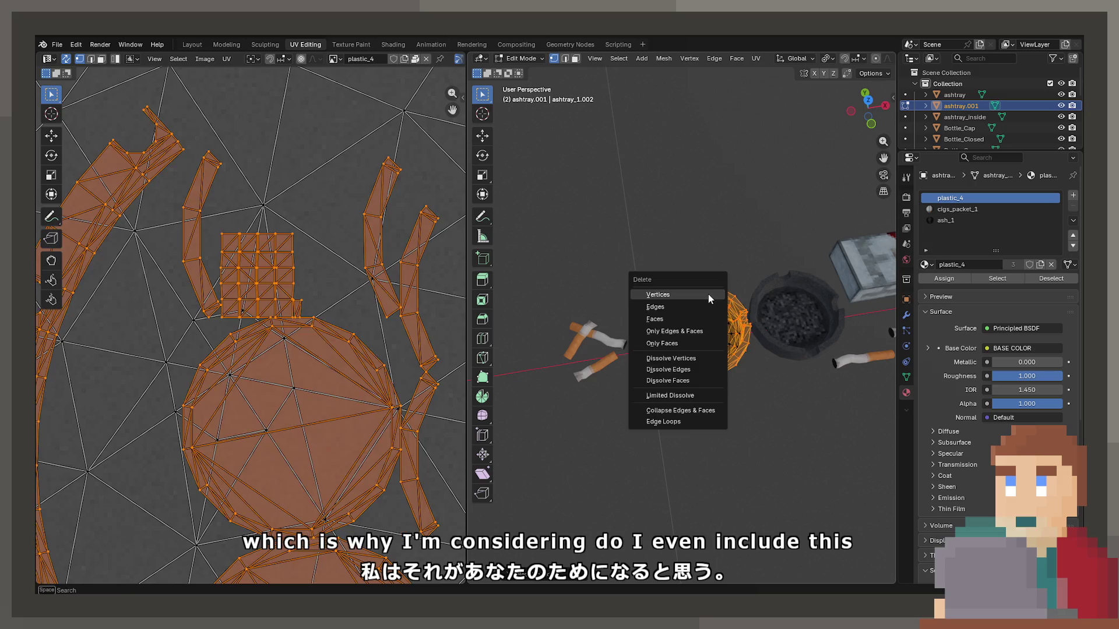
{"action": "left_click", "coordinate": [708, 294]}
{"action": "key", "text": "Tab"}
Step: Delete the linked ash faces from the original ashtray, emptying its bowl
{"action": "scroll", "coordinate": [676, 338], "scroll_direction": "up", "scroll_amount": 5}
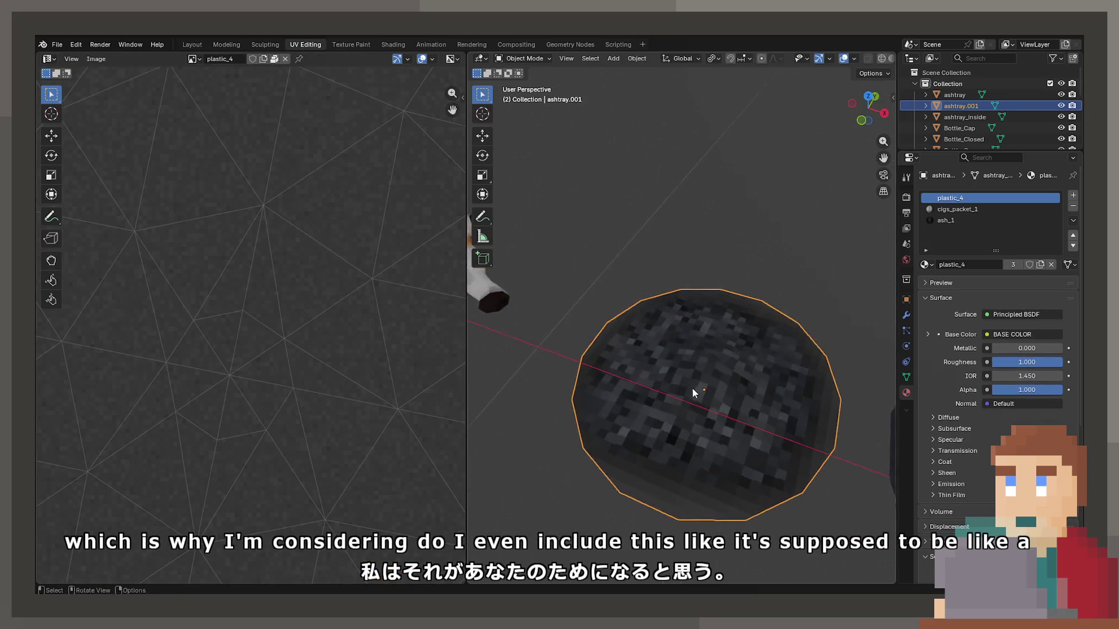
{"action": "scroll", "coordinate": [692, 388], "scroll_direction": "down", "scroll_amount": 3}
{"action": "key", "text": "Tab"}
{"action": "left_click", "coordinate": [729, 366]}
{"action": "key", "text": "ctrl+l"}
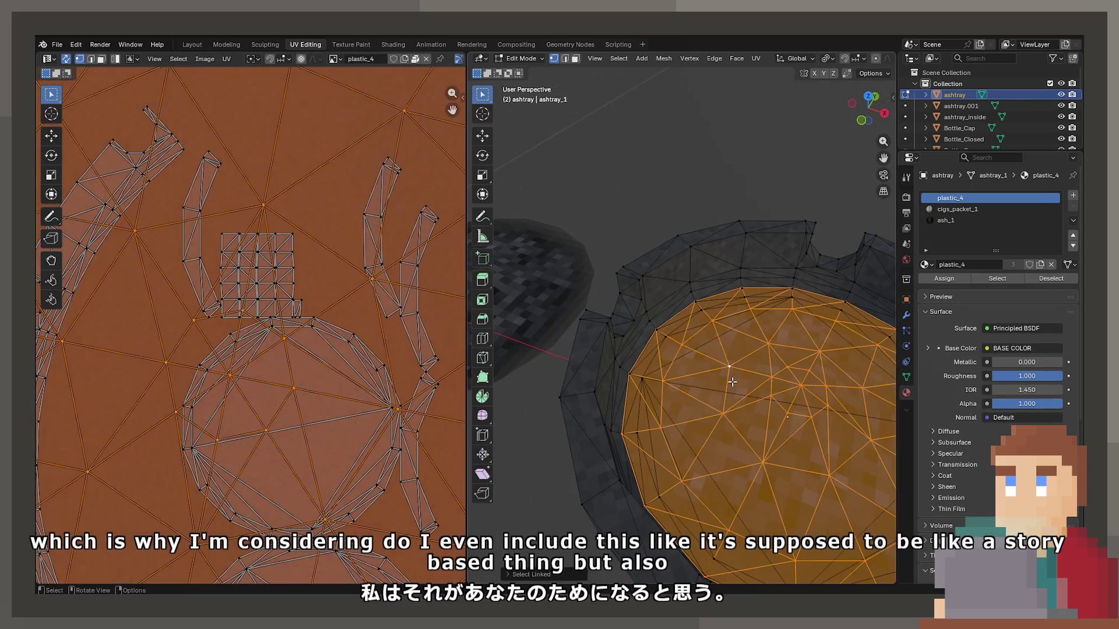
{"action": "key", "text": "alt+a"}
{"action": "key", "text": "Tab"}
Step: Move the separate ash object aside along the X axis
{"action": "scroll", "coordinate": [732, 381], "scroll_direction": "down", "scroll_amount": 3}
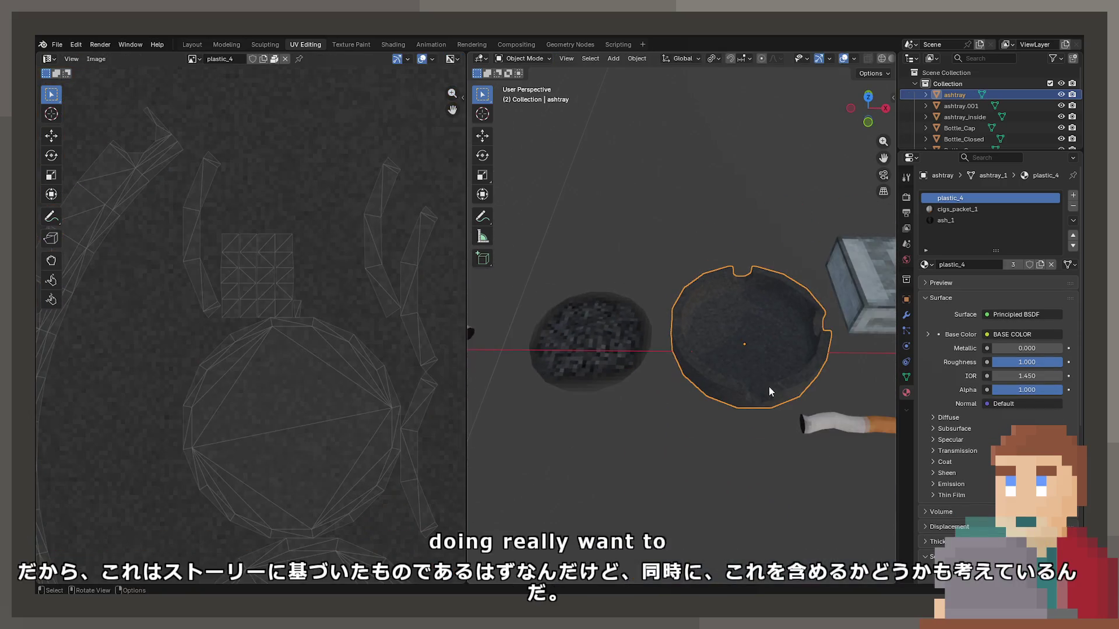
{"action": "left_click", "coordinate": [633, 341]}
{"action": "key", "text": "g"}
{"action": "key", "text": "x"}
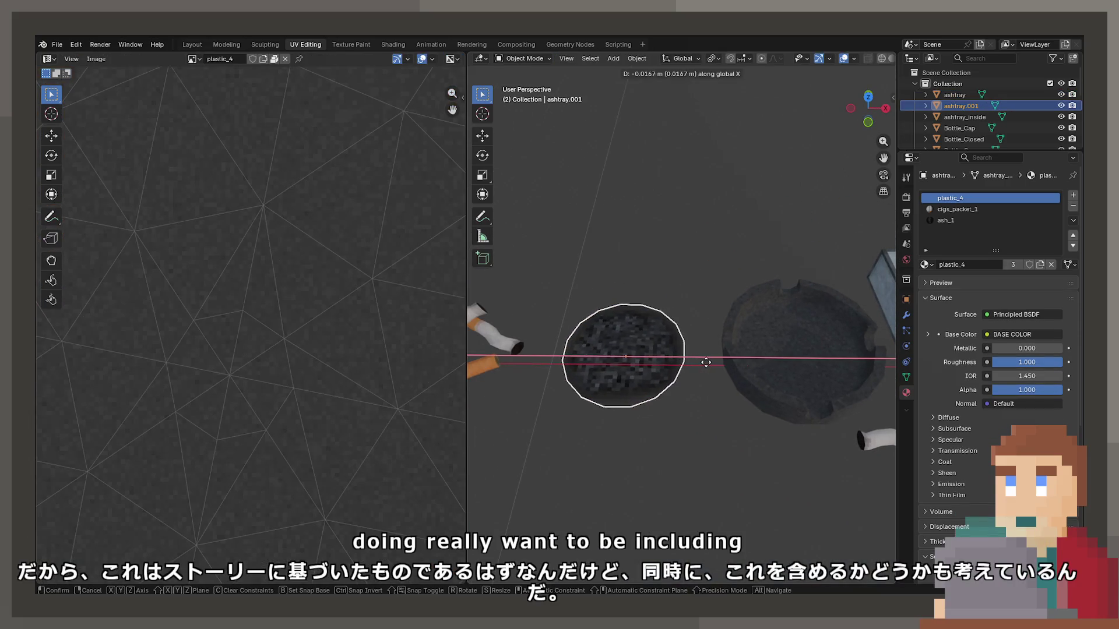
{"action": "left_click", "coordinate": [705, 362]}
{"action": "key", "text": "F2"}
Step: Rename ashtray.001 to 'ashtray_discard' and ashtray_inside to 'ashtray_cigs'
{"action": "type", "text": "ashtray."}
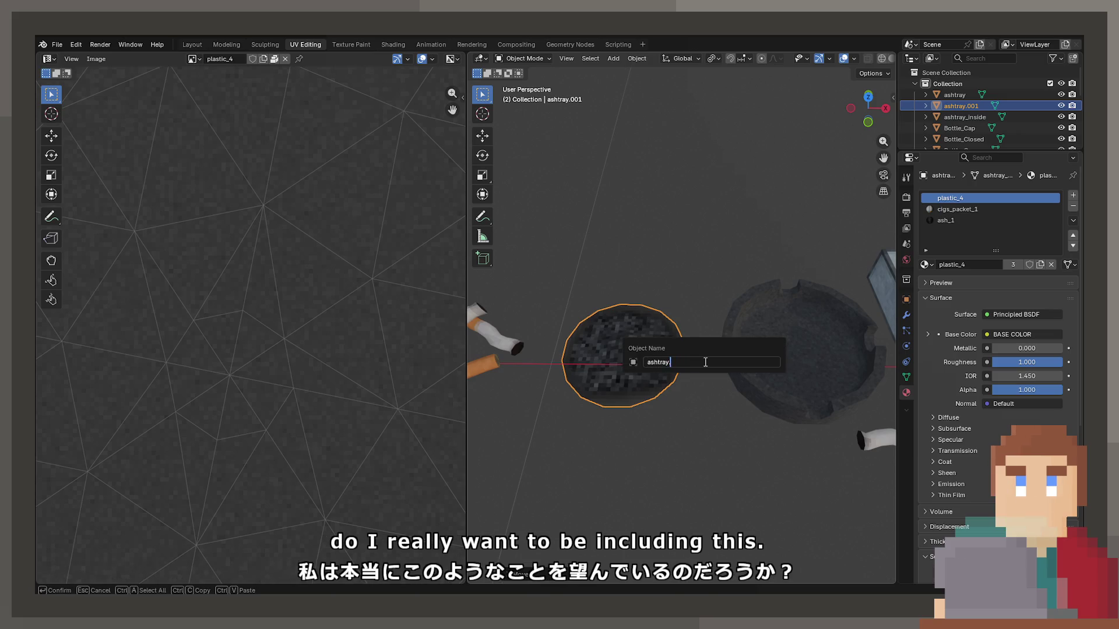
{"action": "key", "text": "BackSpace"}
{"action": "type", "text": "_"}
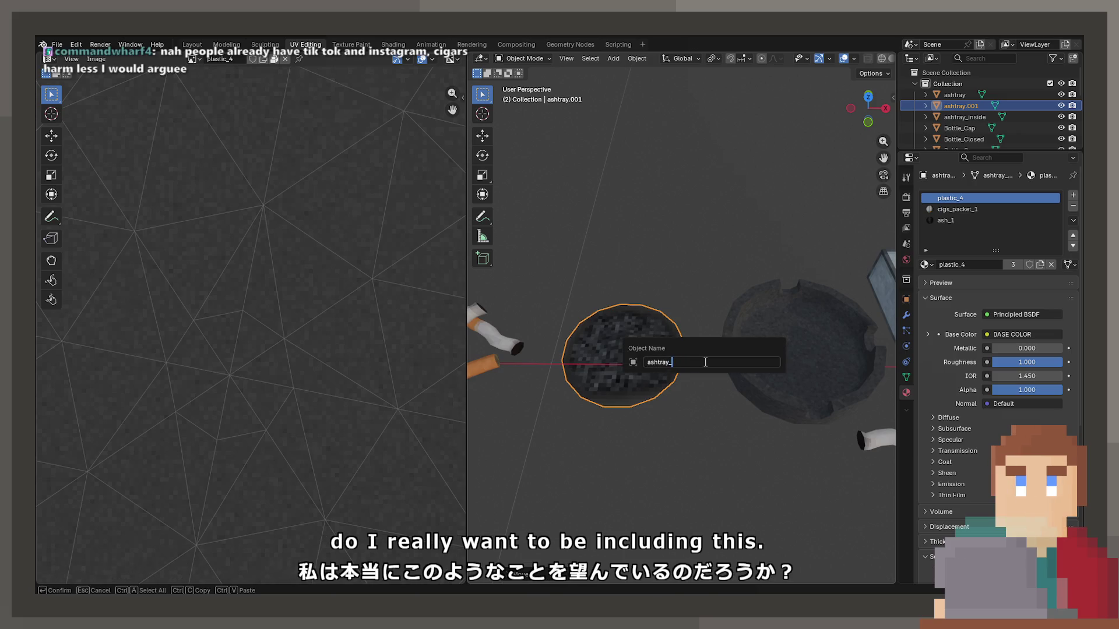
{"action": "type", "text": "s"}
{"action": "key", "text": "BackSpace"}
{"action": "key", "text": "BackSpace"}
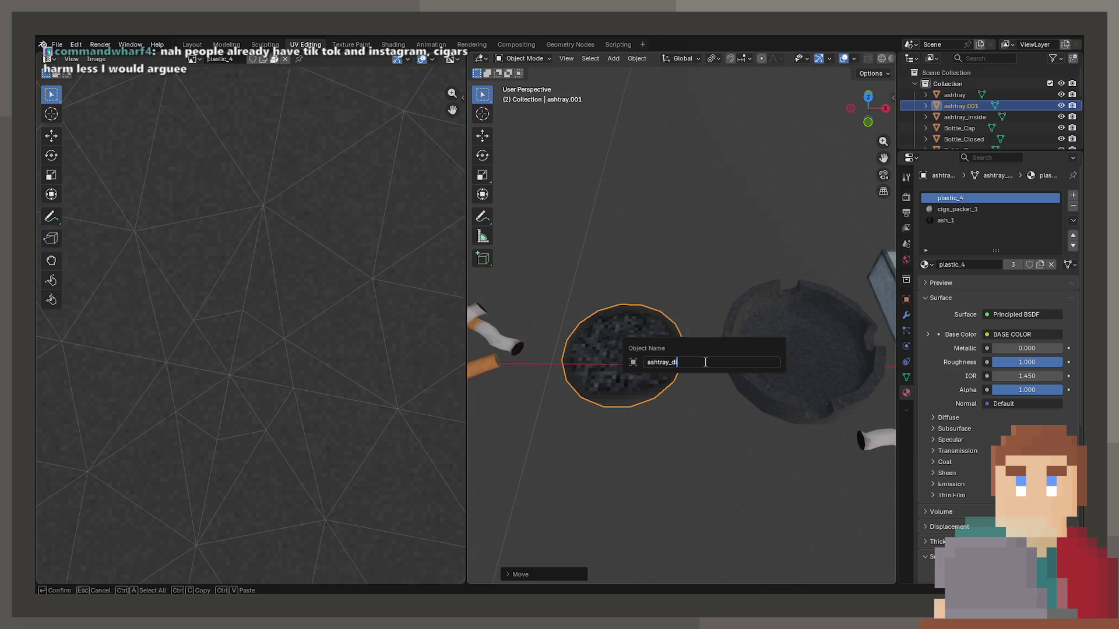
{"action": "type", "text": "a"}
{"action": "type", "text": "rd"}
{"action": "key", "text": "Return"}
{"action": "left_click", "coordinate": [498, 354]}
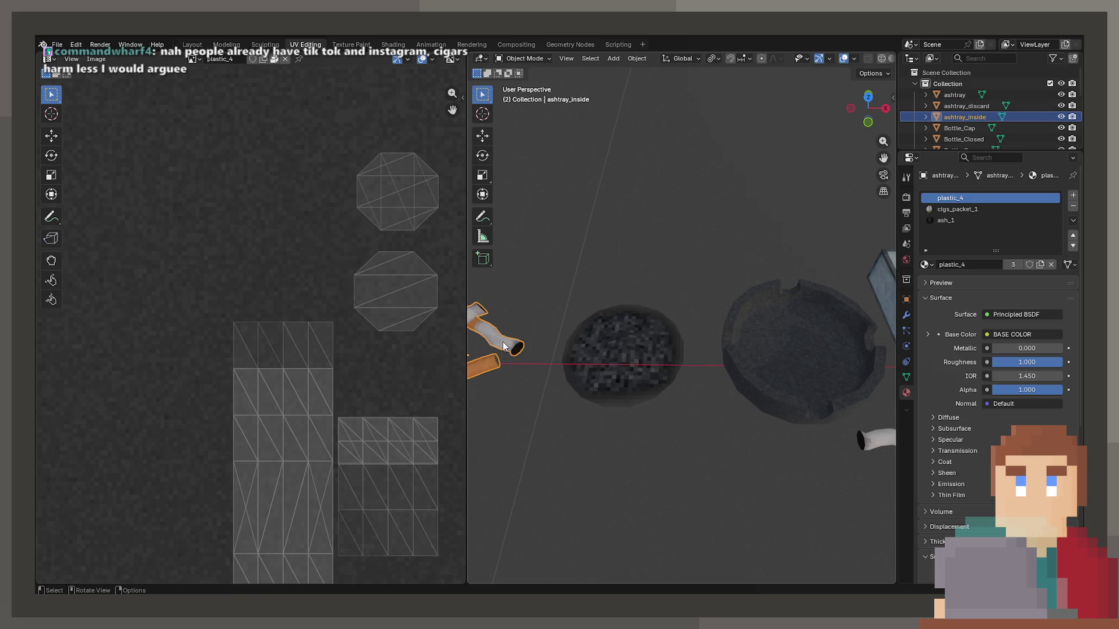
{"action": "key", "text": "F2"}
{"action": "key", "text": "BackSpace"}
{"action": "key", "text": "BackSpace"}
{"action": "type", "text": "ashtray_cigs"}
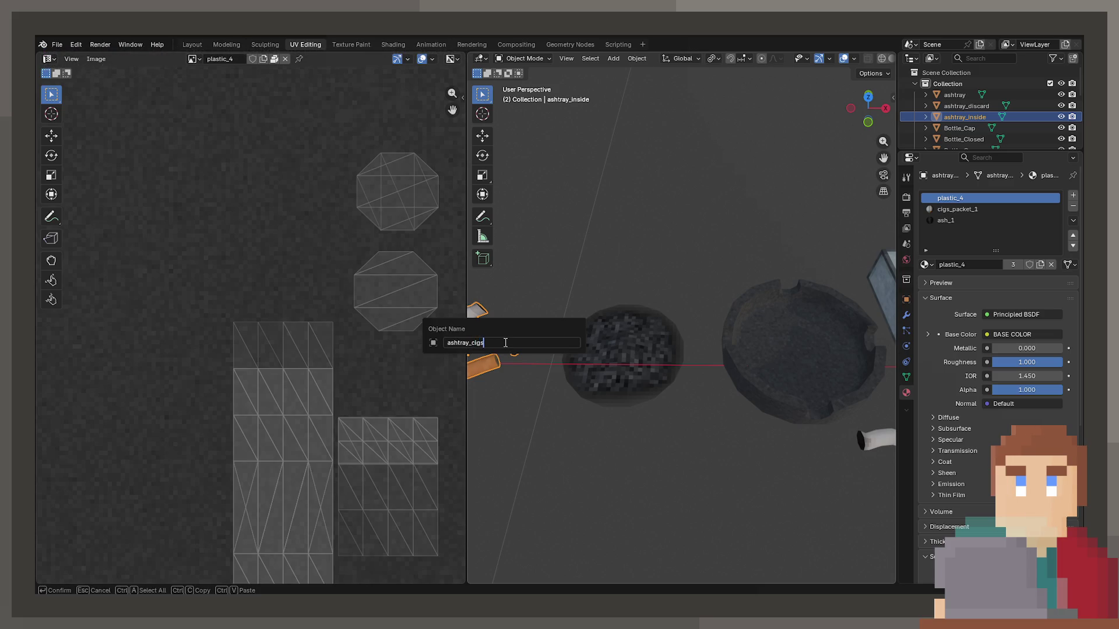
{"action": "key", "text": "Return"}
Step: Select the ash disc, empty ashtray, a cigarette butt and cig_1
{"action": "left_click", "coordinate": [614, 337]}
{"action": "left_click", "coordinate": [787, 385]}
{"action": "scroll", "coordinate": [809, 365], "scroll_direction": "down", "scroll_amount": 3}
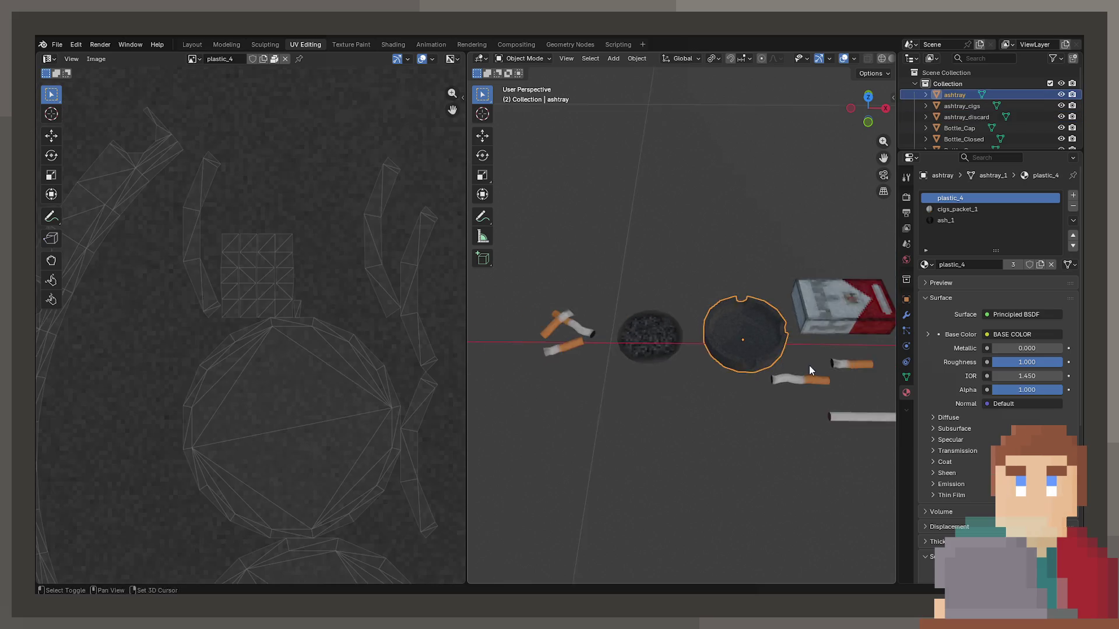
{"action": "left_click", "coordinate": [778, 372]}
{"action": "left_click", "coordinate": [808, 429]}
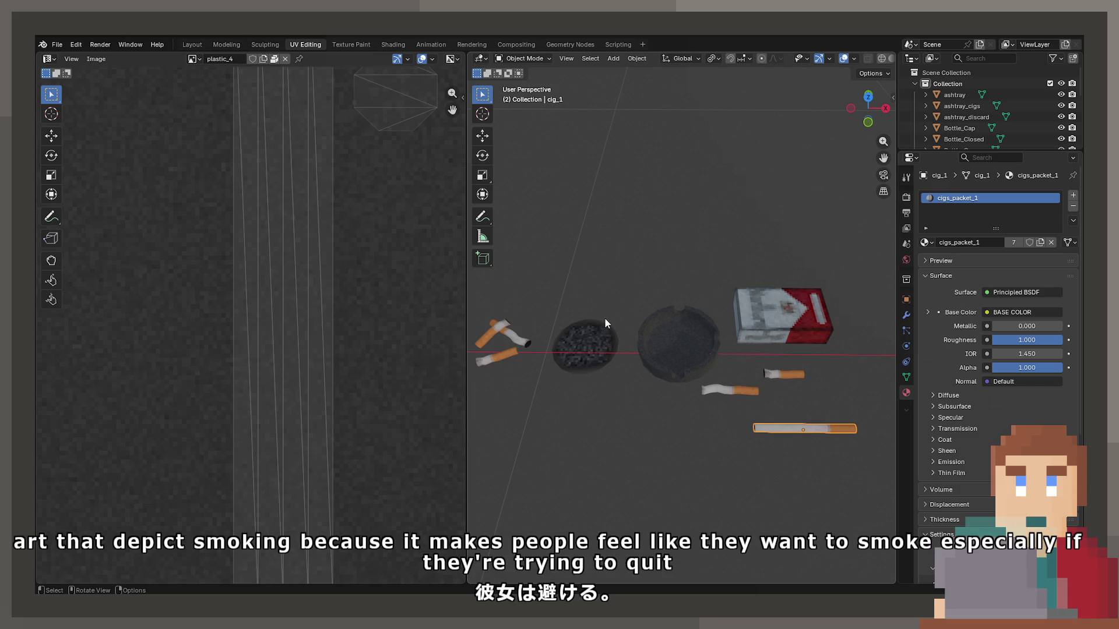
{"action": "left_click", "coordinate": [602, 346]}
{"action": "mouse_move", "coordinate": [526, 321]}
{"action": "left_mouse_down"}
{"action": "mouse_move", "coordinate": [585, 329]}
{"action": "mouse_move", "coordinate": [597, 291]}
{"action": "left_mouse_up"}
{"action": "left_click", "coordinate": [703, 306]}
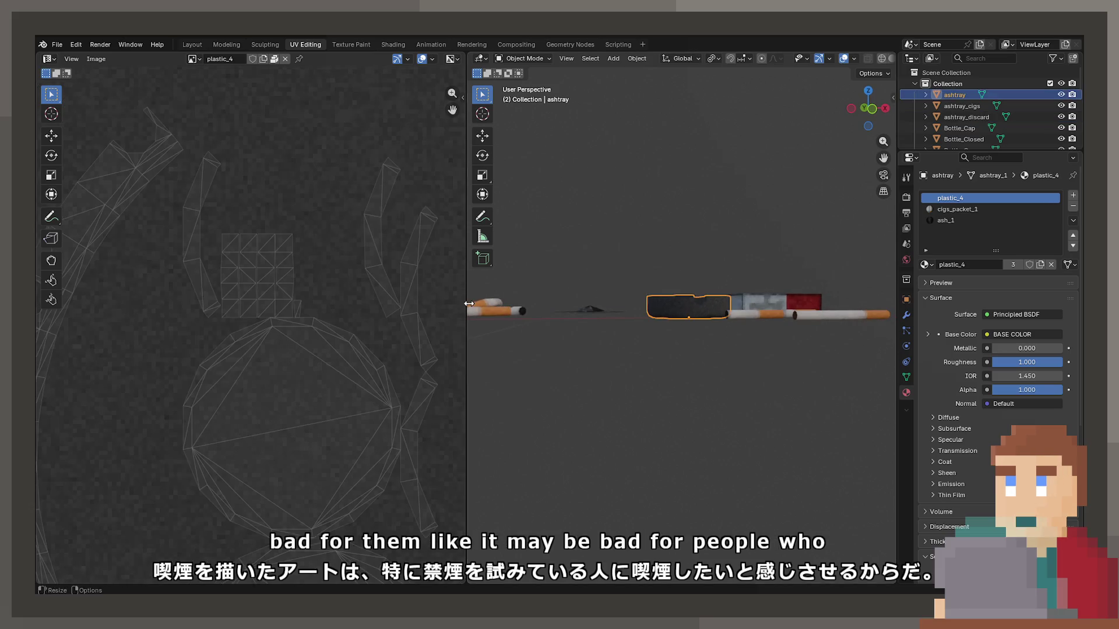
{"action": "left_click", "coordinate": [506, 309]}
{"action": "left_click", "coordinate": [590, 308]}
{"action": "left_click", "coordinate": [697, 313]}
{"action": "mouse_move", "coordinate": [697, 313]}
{"action": "left_mouse_down"}
{"action": "mouse_move", "coordinate": [693, 344]}
{"action": "mouse_move", "coordinate": [593, 399]}
{"action": "mouse_move", "coordinate": [764, 369]}
{"action": "mouse_move", "coordinate": [744, 382]}
{"action": "mouse_move", "coordinate": [754, 384]}
{"action": "left_mouse_up"}
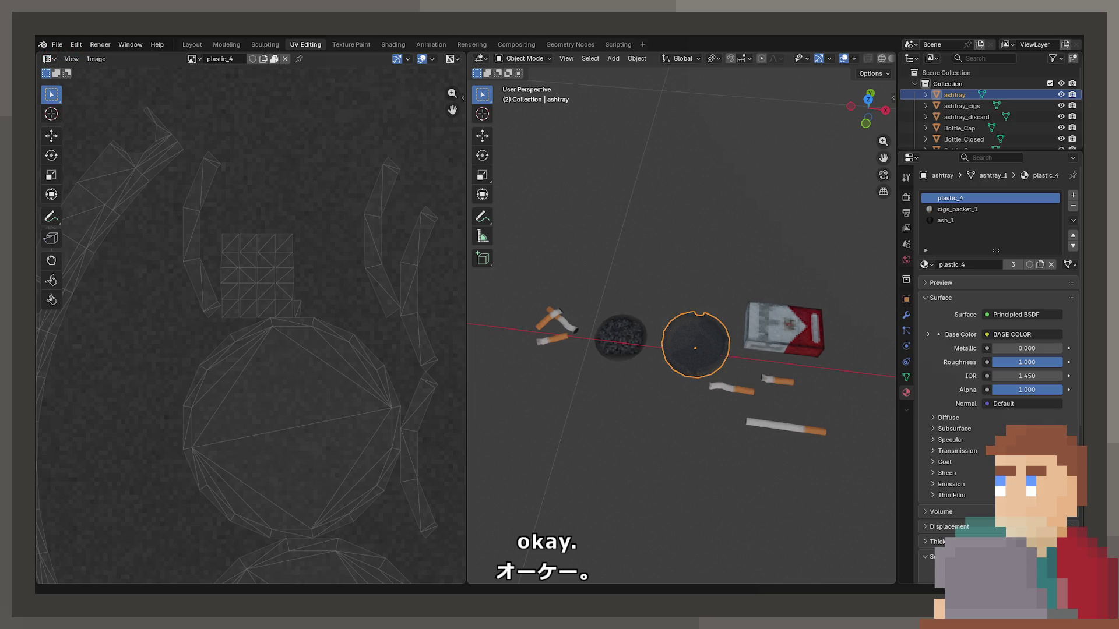
{"action": "left_click_drag", "start_coordinate": [725, 373], "coordinate": [705, 343]}
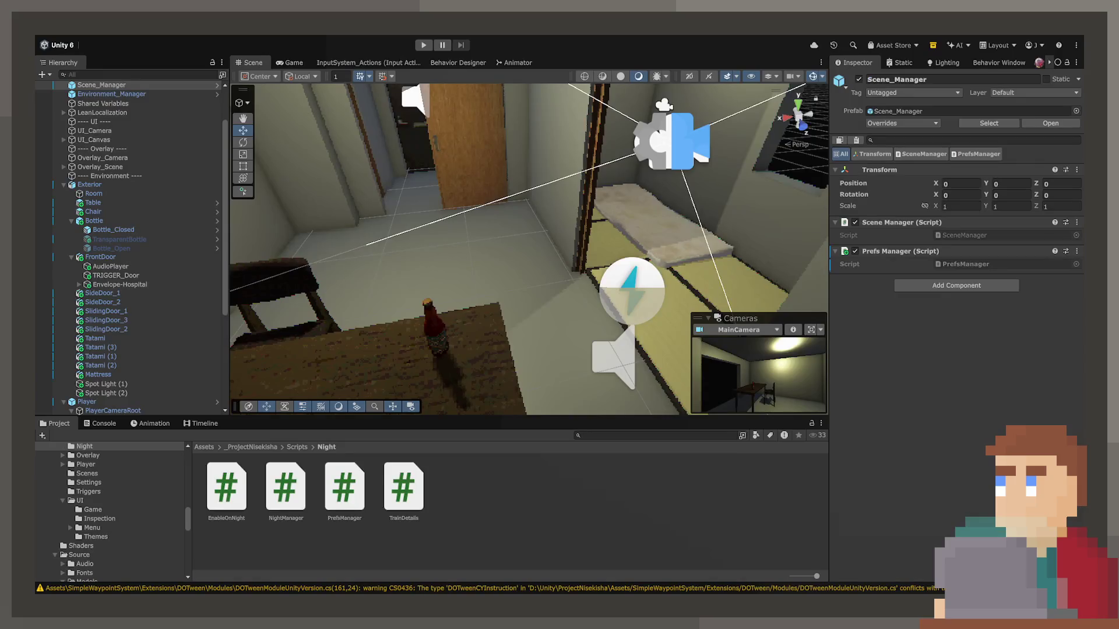
Step: Frame the table and make Bottle a child of Table in the Hierarchy
{"action": "mouse_move", "coordinate": [507, 221]}
{"action": "left_mouse_down"}
{"action": "mouse_move", "coordinate": [472, 241]}
{"action": "mouse_move", "coordinate": [463, 292]}
{"action": "left_mouse_up"}
{"action": "left_click", "coordinate": [462, 292]}
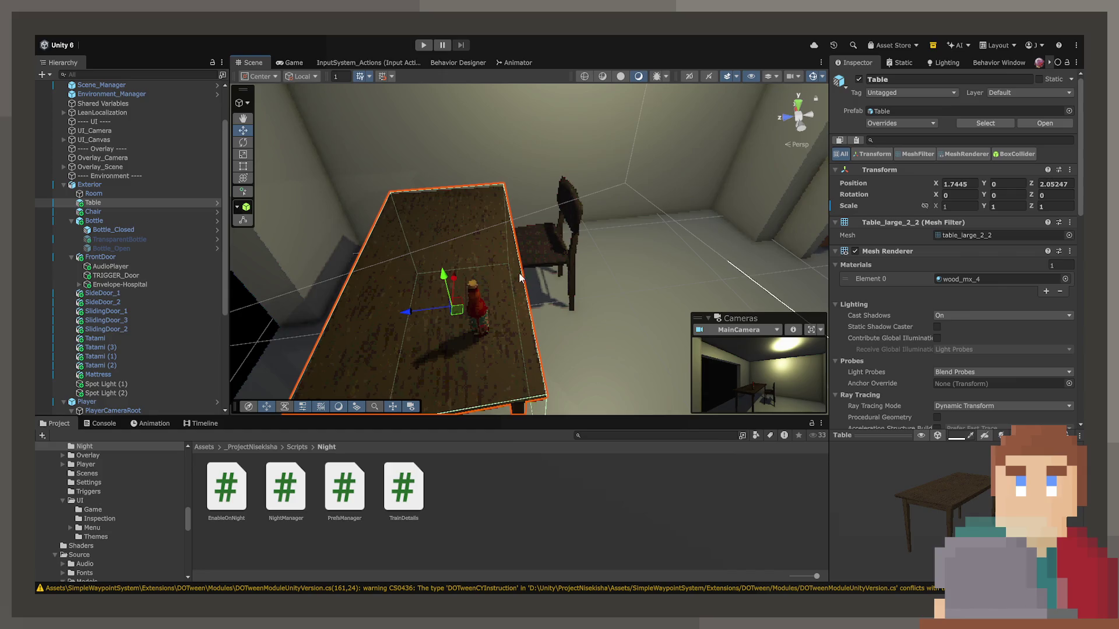
{"action": "key", "text": "f"}
{"action": "left_click_drag", "start_coordinate": [93, 220], "coordinate": [85, 204]}
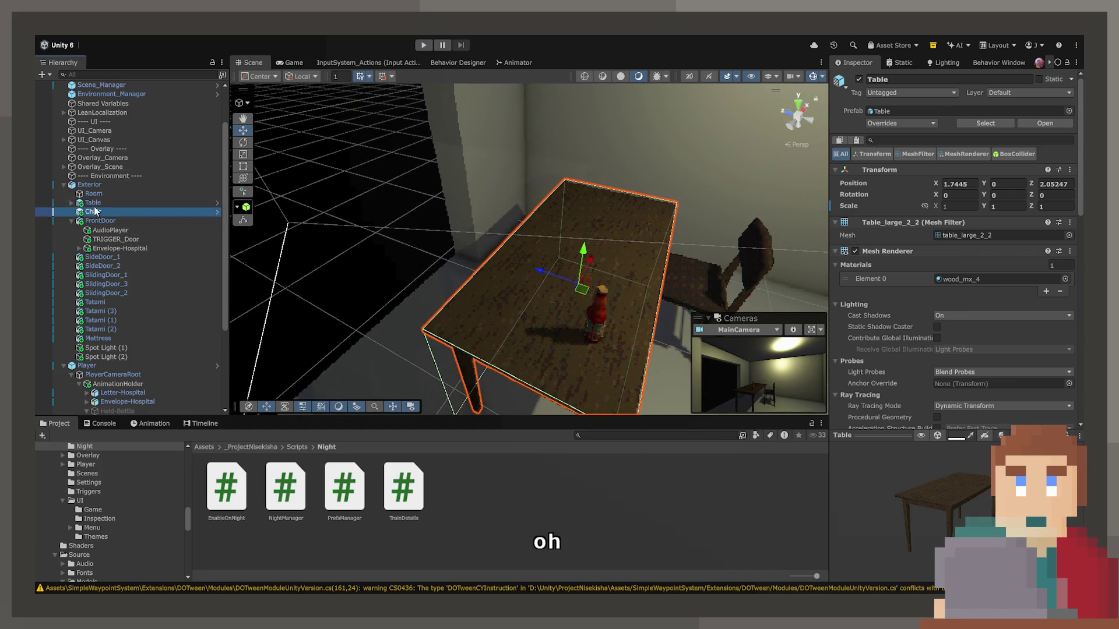
{"action": "left_click", "coordinate": [82, 204]}
{"action": "left_click", "coordinate": [71, 203]}
Step: Rotate the table and move it with its contents into the room's corner
{"action": "left_click_drag", "start_coordinate": [373, 262], "coordinate": [252, 159]}
{"action": "left_click", "coordinate": [243, 142]}
{"action": "mouse_move", "coordinate": [487, 271]}
{"action": "left_mouse_down"}
{"action": "mouse_move", "coordinate": [360, 266]}
{"action": "mouse_move", "coordinate": [587, 252]}
{"action": "mouse_move", "coordinate": [303, 163]}
{"action": "left_mouse_up"}
{"action": "left_click", "coordinate": [243, 131]}
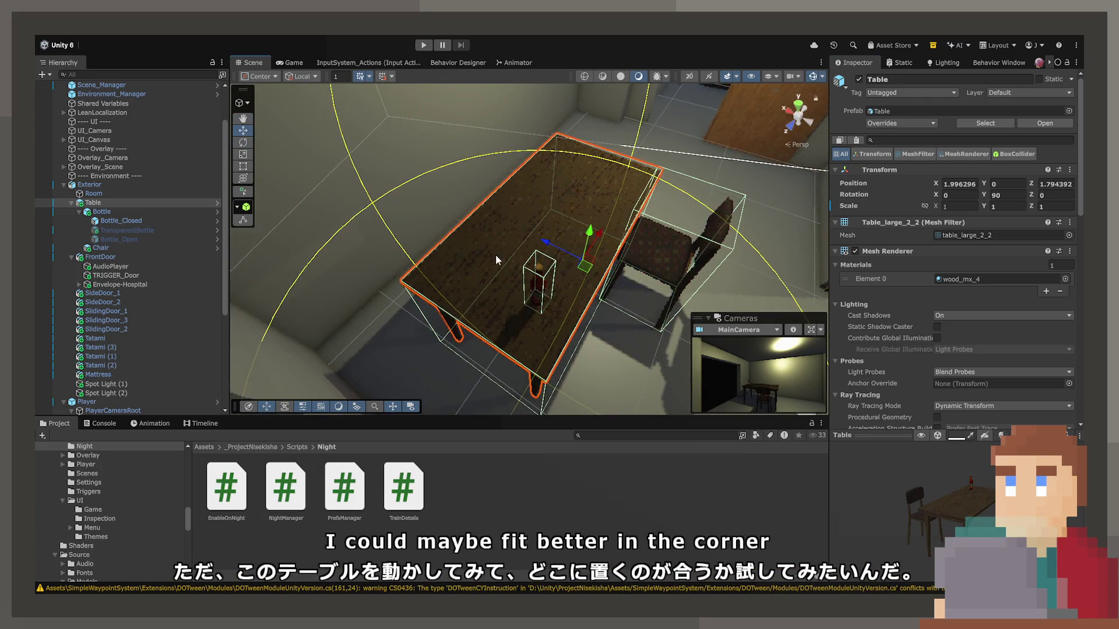
{"action": "mouse_move", "coordinate": [527, 274]}
{"action": "left_mouse_down"}
{"action": "mouse_move", "coordinate": [429, 295]}
{"action": "mouse_move", "coordinate": [560, 330]}
{"action": "mouse_move", "coordinate": [608, 267]}
{"action": "left_mouse_up"}
{"action": "mouse_move", "coordinate": [547, 218]}
{"action": "left_mouse_down"}
{"action": "mouse_move", "coordinate": [457, 235]}
{"action": "mouse_move", "coordinate": [582, 245]}
{"action": "mouse_move", "coordinate": [637, 236]}
{"action": "left_mouse_up"}
Step: Slide the bottle across the tabletop, pull the chair closer, and enter Play mode
{"action": "scroll", "coordinate": [637, 236], "scroll_direction": "up", "scroll_amount": 5}
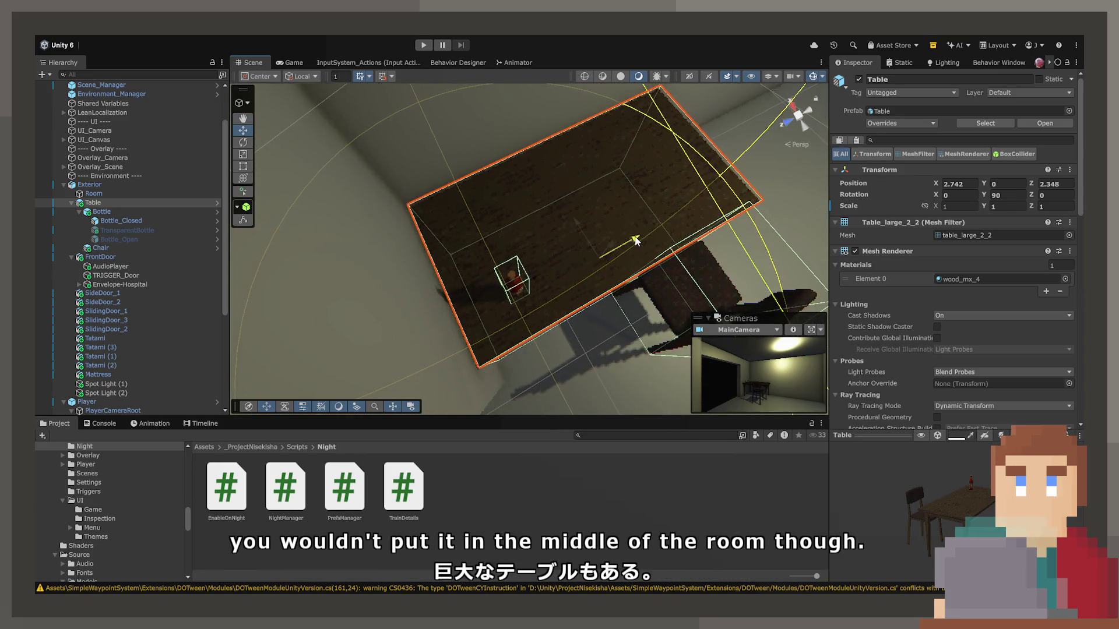
{"action": "left_click", "coordinate": [518, 290]}
{"action": "mouse_move", "coordinate": [515, 297]}
{"action": "left_mouse_down"}
{"action": "mouse_move", "coordinate": [712, 187]}
{"action": "mouse_move", "coordinate": [526, 314]}
{"action": "mouse_move", "coordinate": [429, 323]}
{"action": "mouse_move", "coordinate": [426, 296]}
{"action": "left_mouse_up"}
{"action": "left_click", "coordinate": [555, 319]}
{"action": "mouse_move", "coordinate": [687, 303]}
{"action": "left_mouse_down"}
{"action": "mouse_move", "coordinate": [712, 300]}
{"action": "mouse_move", "coordinate": [669, 277]}
{"action": "mouse_move", "coordinate": [699, 239]}
{"action": "mouse_move", "coordinate": [764, 199]}
{"action": "mouse_move", "coordinate": [700, 187]}
{"action": "left_mouse_up"}
{"action": "left_click", "coordinate": [424, 46]}
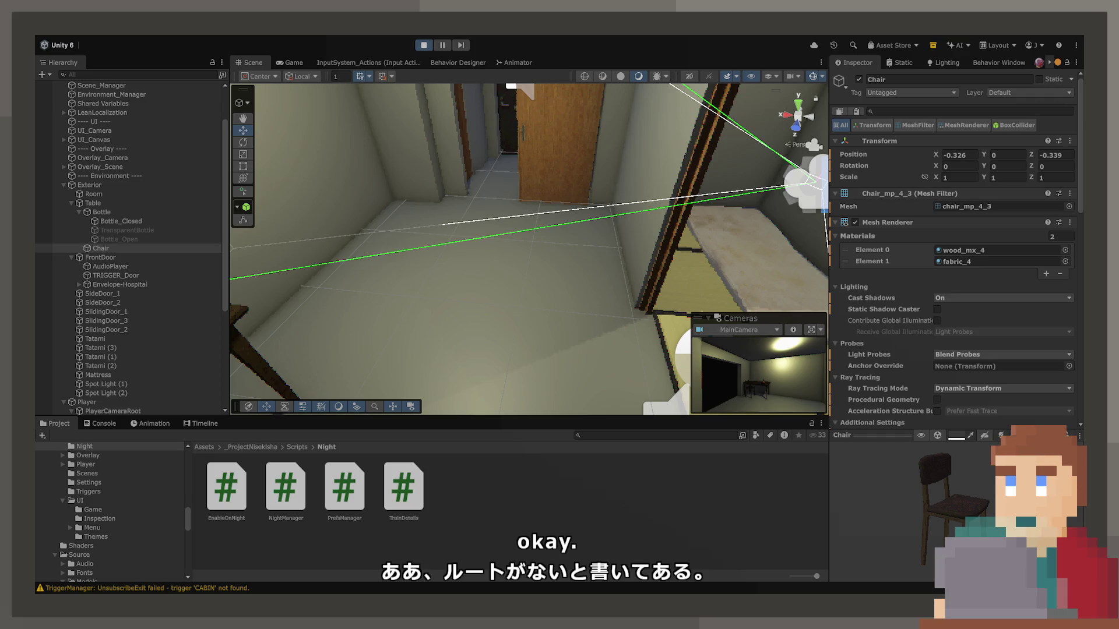
{"action": "mouse_move", "coordinate": [581, 247]}
{"action": "left_mouse_down"}
{"action": "mouse_move", "coordinate": [482, 232]}
{"action": "mouse_move", "coordinate": [447, 193]}
{"action": "left_mouse_up"}
Step: In the Game view, pick up the bottle, open it, drink, and set it back
{"action": "left_click", "coordinate": [287, 62]}
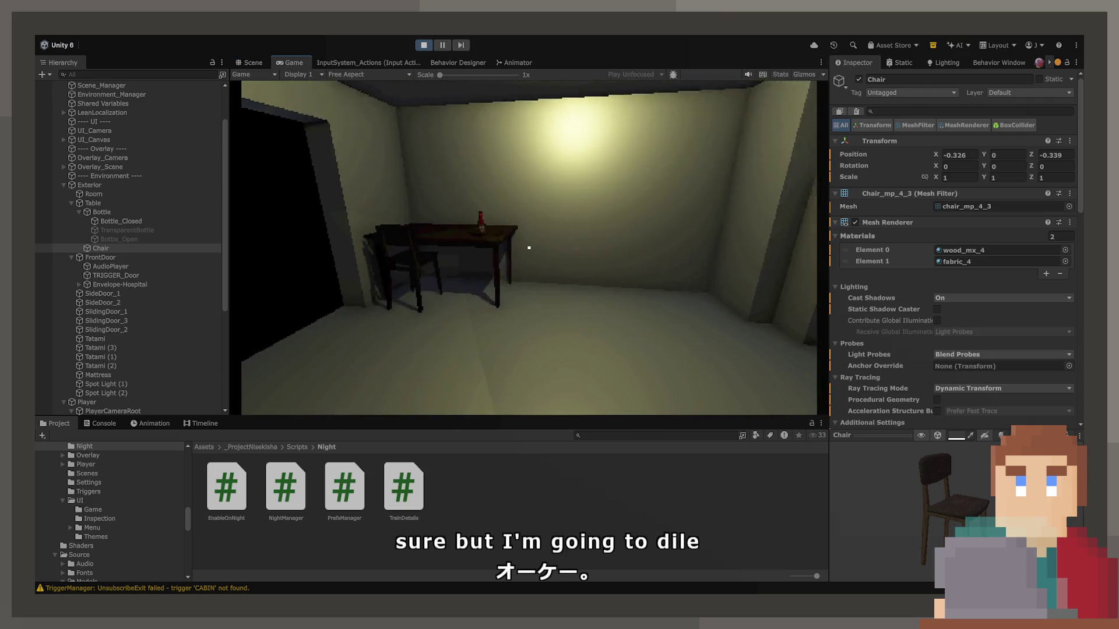
{"action": "key", "text": "e"}
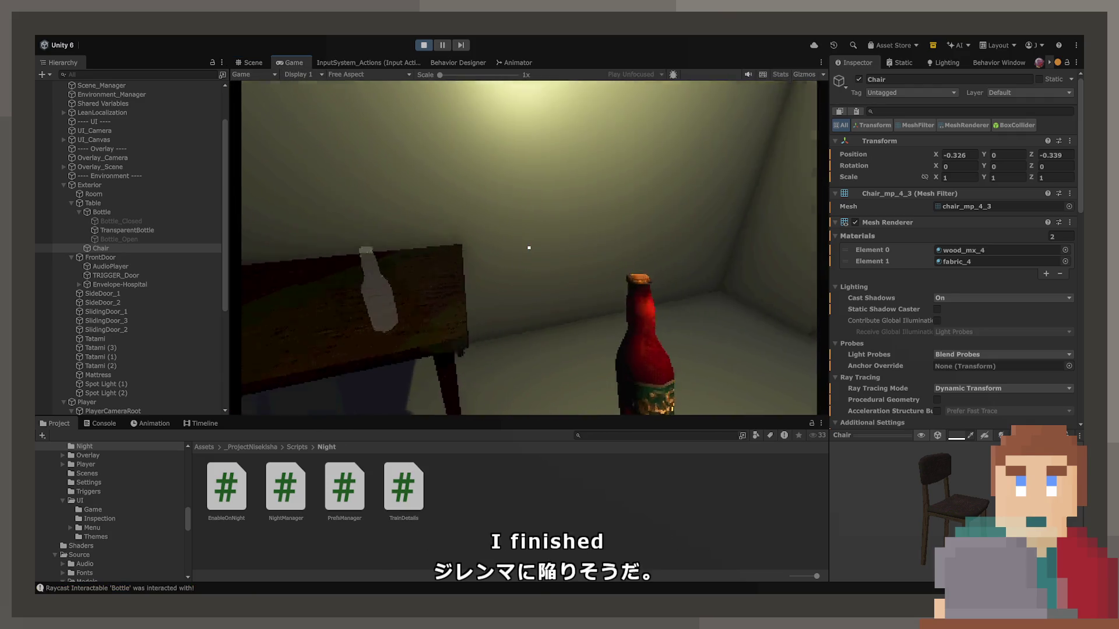
{"action": "left_click", "coordinate": [529, 247]}
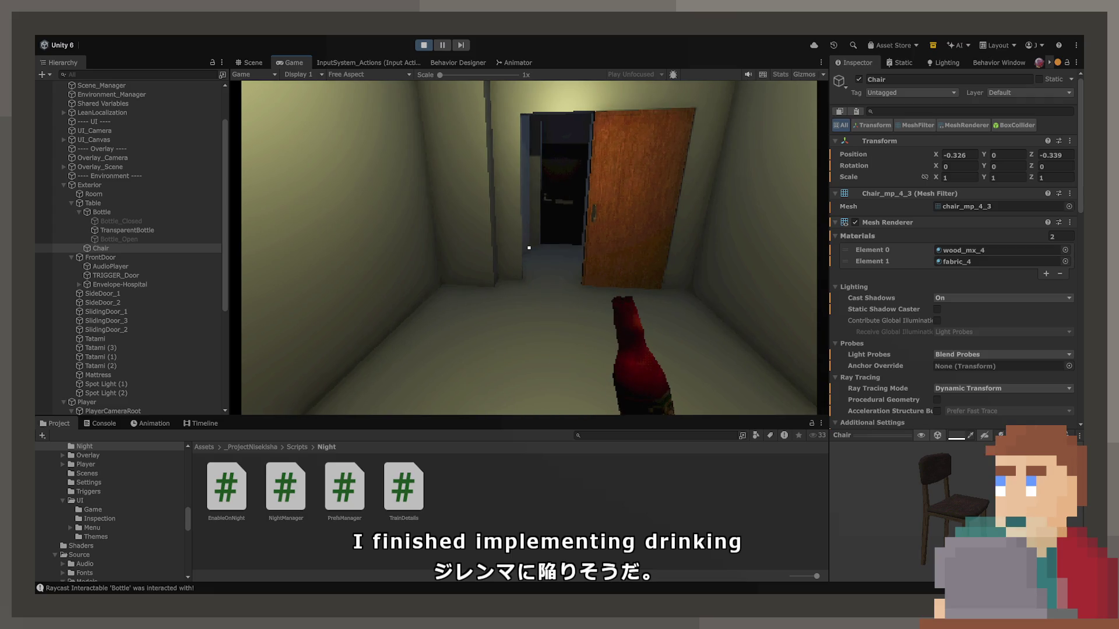
{"action": "left_click", "coordinate": [528, 248]}
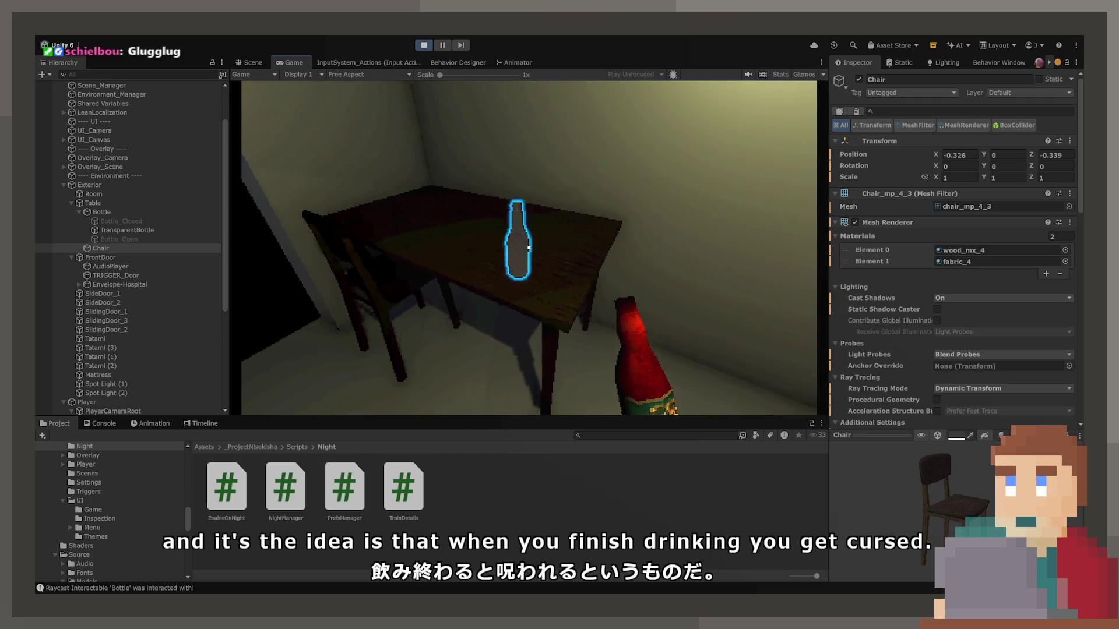
{"action": "left_click", "coordinate": [529, 248]}
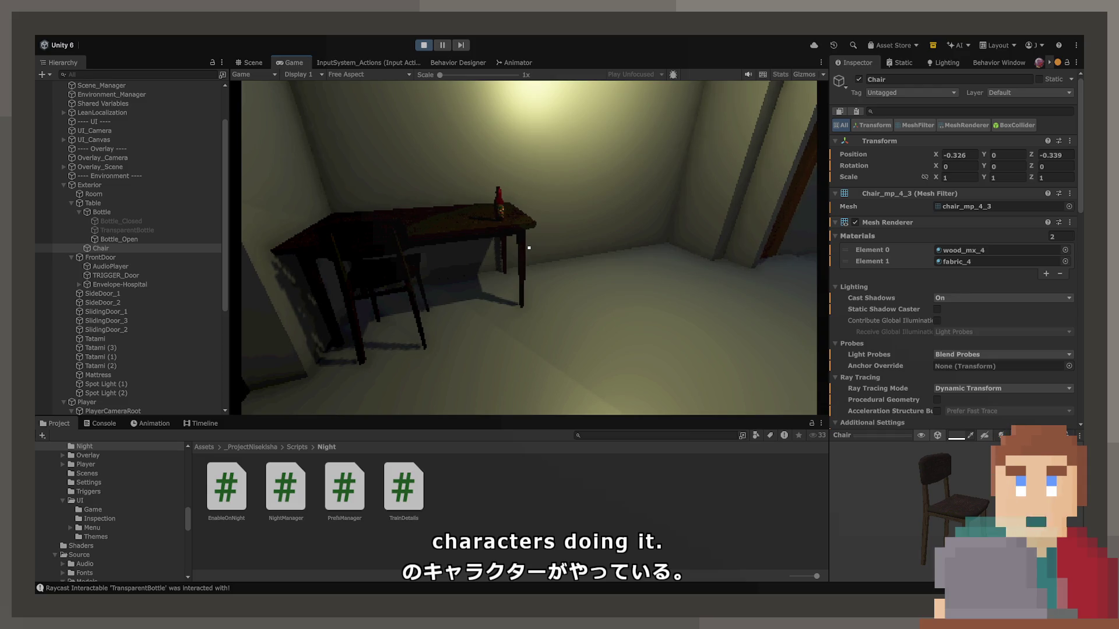
Step: Walk through the doorway, pick up the hospital envelope, read its letter, then put it away
{"action": "key", "text": "w"}
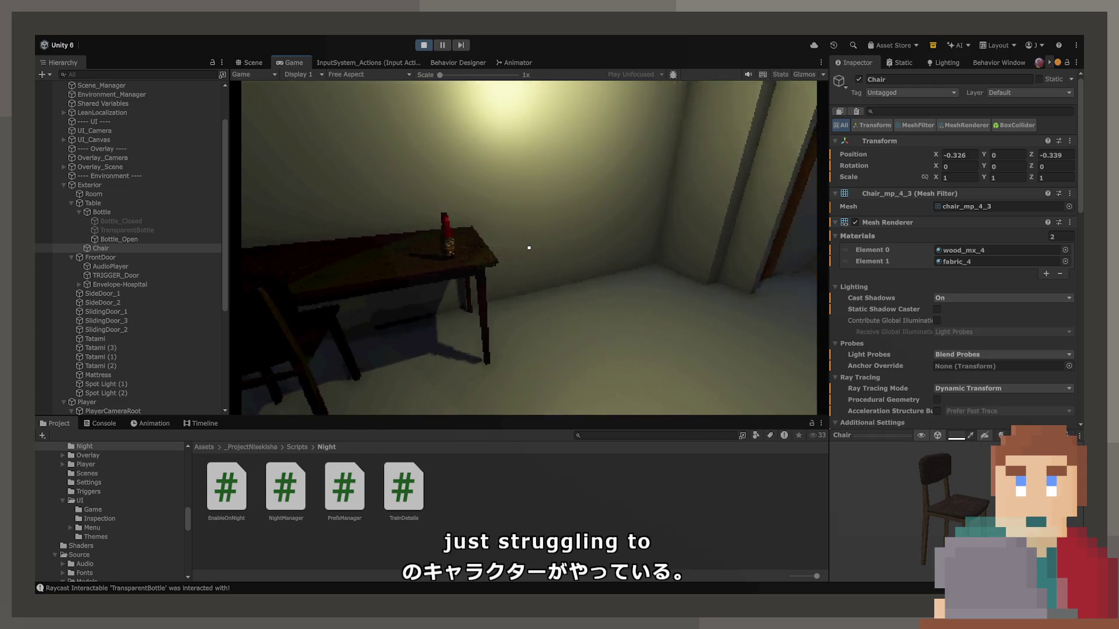
{"action": "key", "text": "w"}
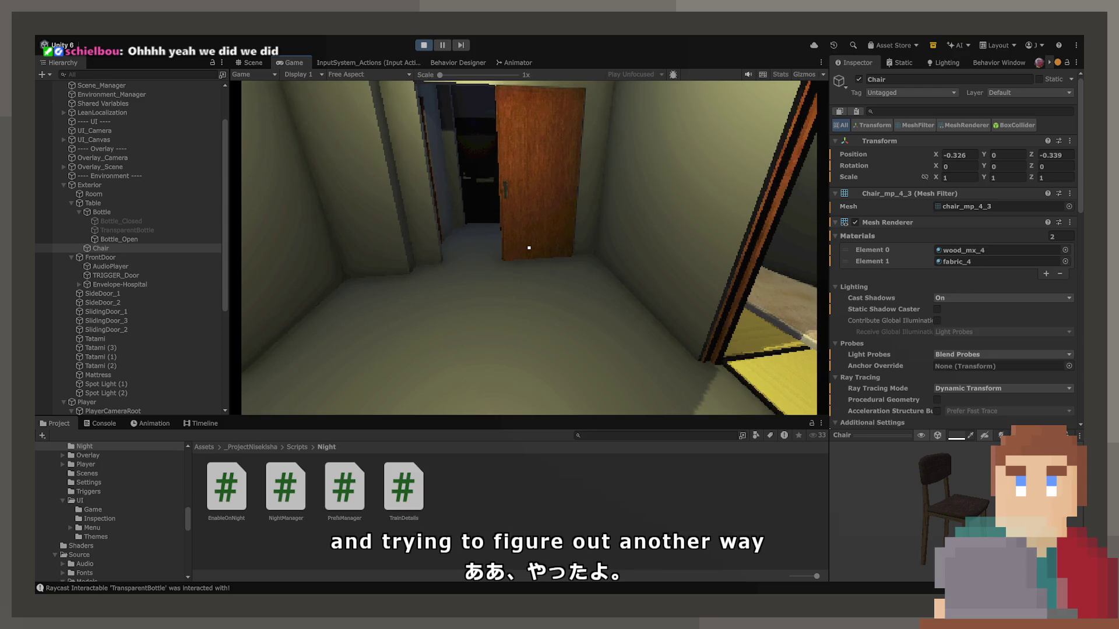
{"action": "key", "text": "w"}
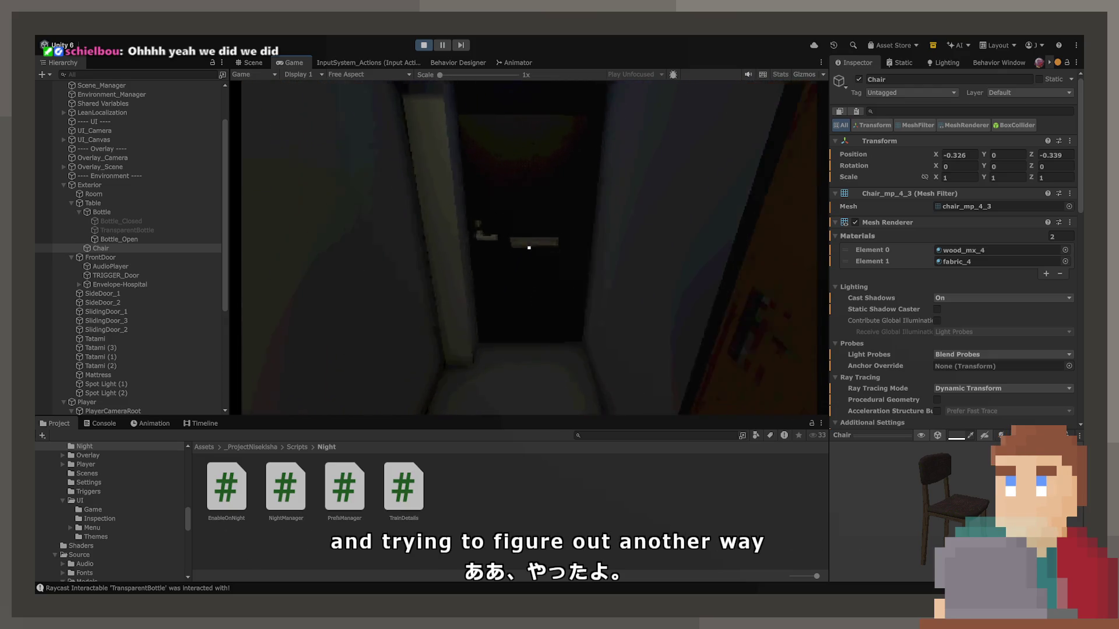
{"action": "key", "text": "e"}
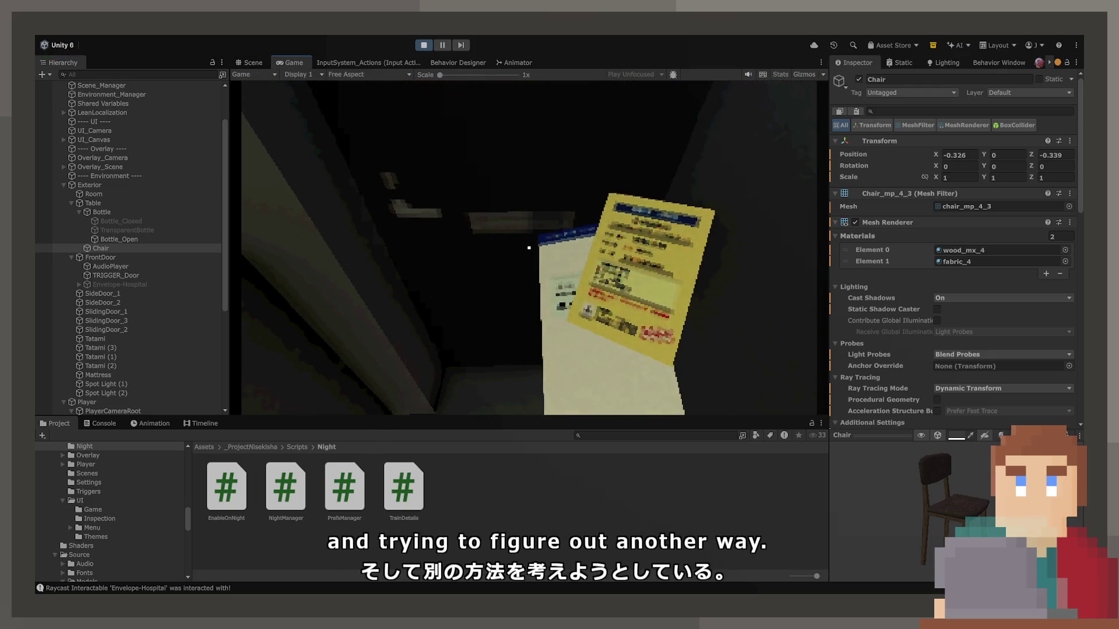
{"action": "key", "text": "e"}
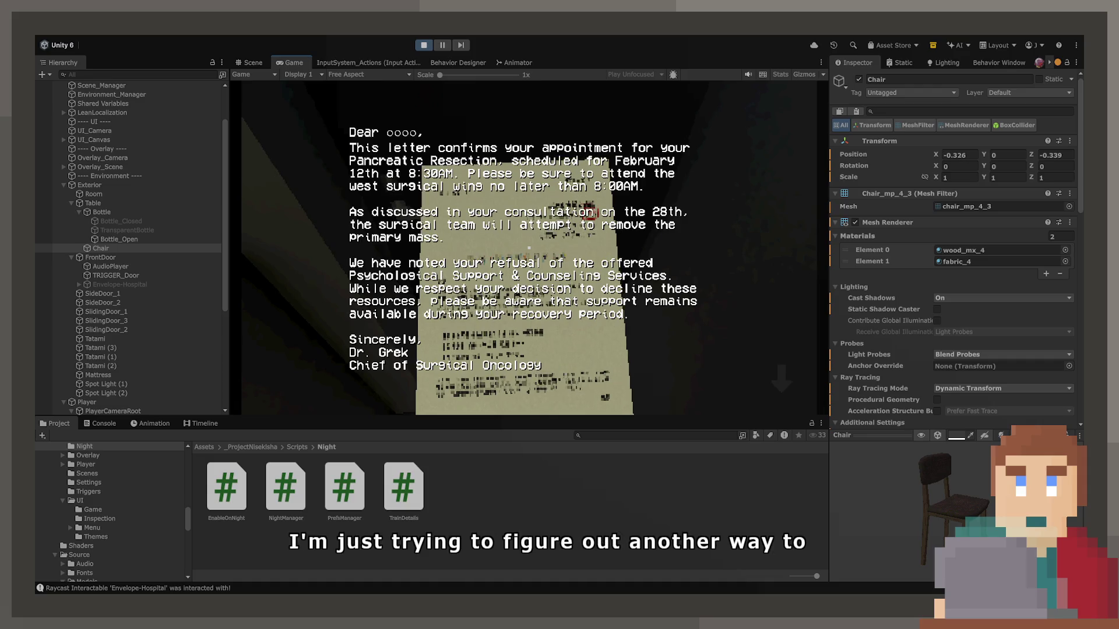
{"action": "key", "text": "e"}
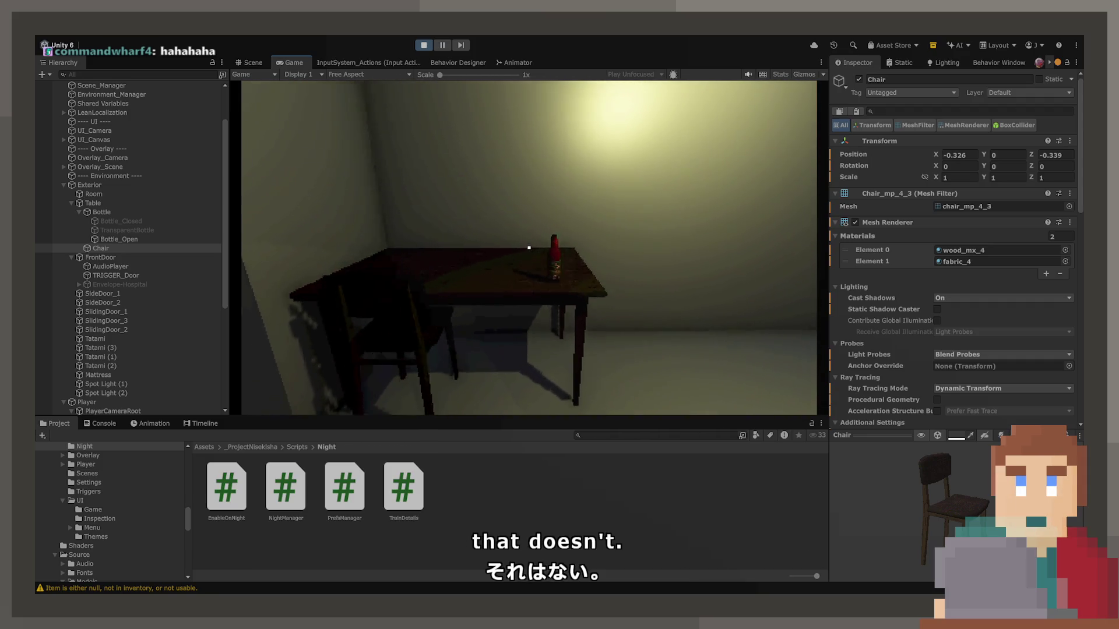
Step: Walk to the table, pick up the bottle and set it back down
{"action": "key", "text": "e"}
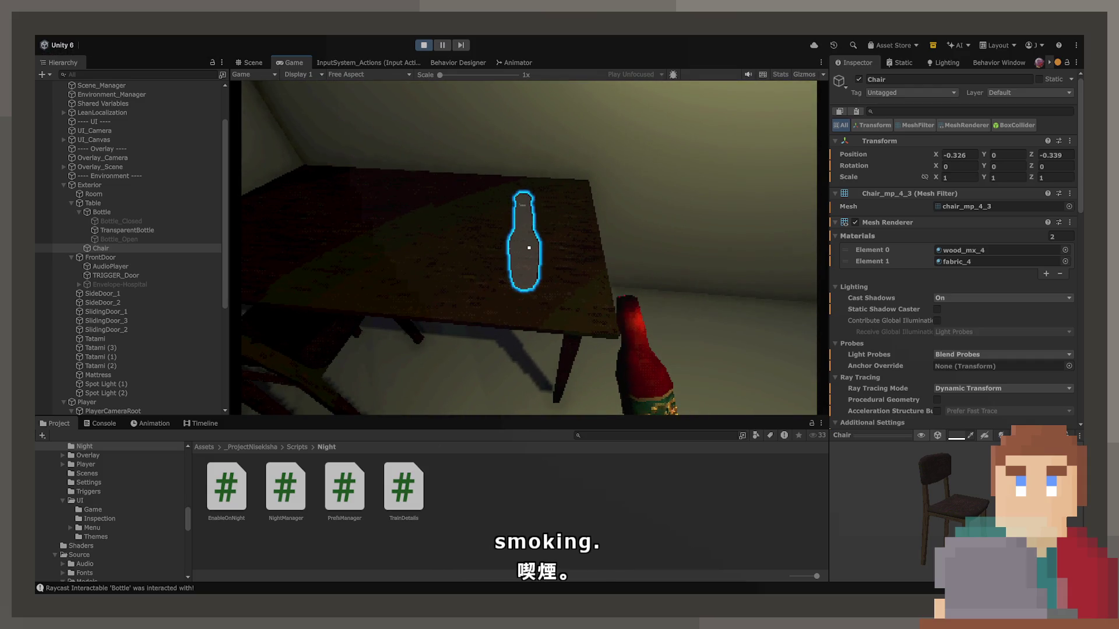
{"action": "left_click", "coordinate": [528, 248]}
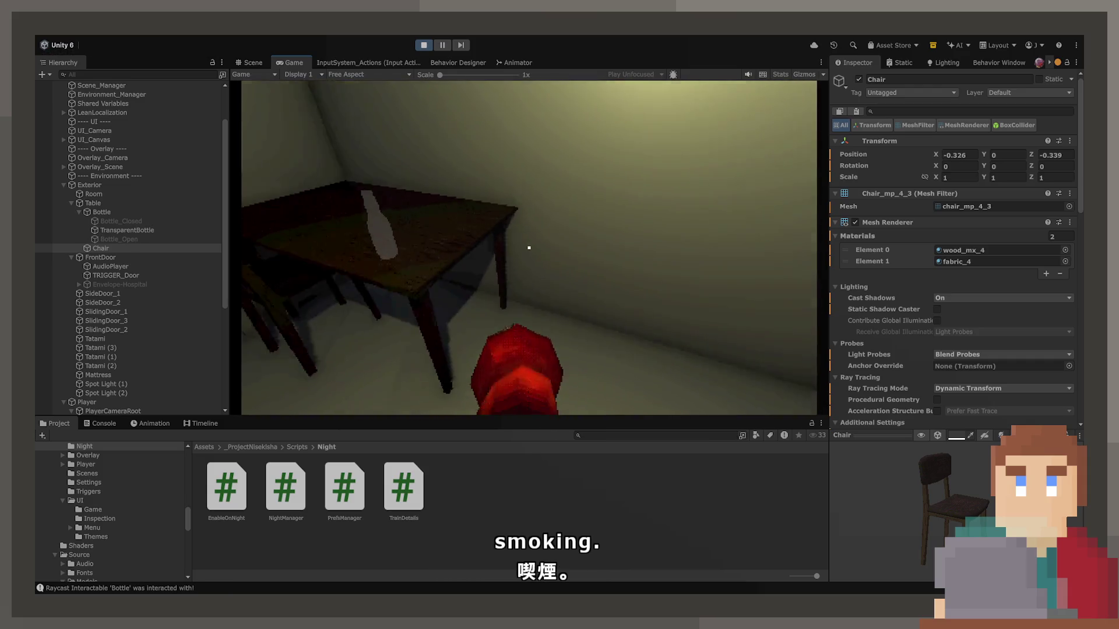
{"action": "left_click", "coordinate": [529, 248]}
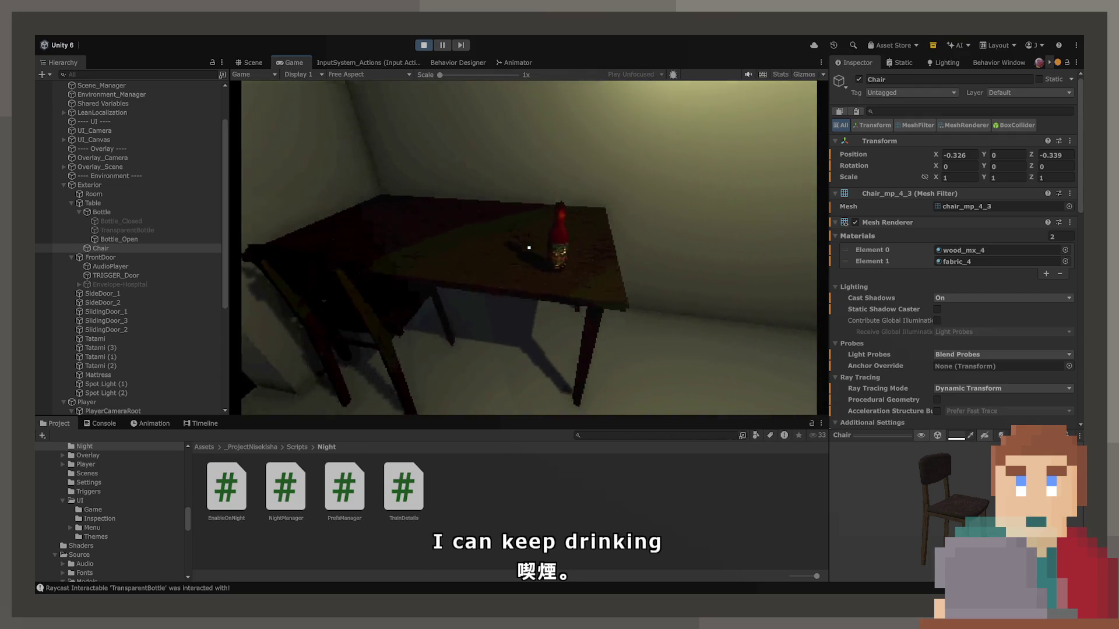
Step: Pick the bottle up again, drink from it, place it on the table, and walk back toward it
{"action": "left_click", "coordinate": [528, 248]}
{"action": "left_click", "coordinate": [529, 247]}
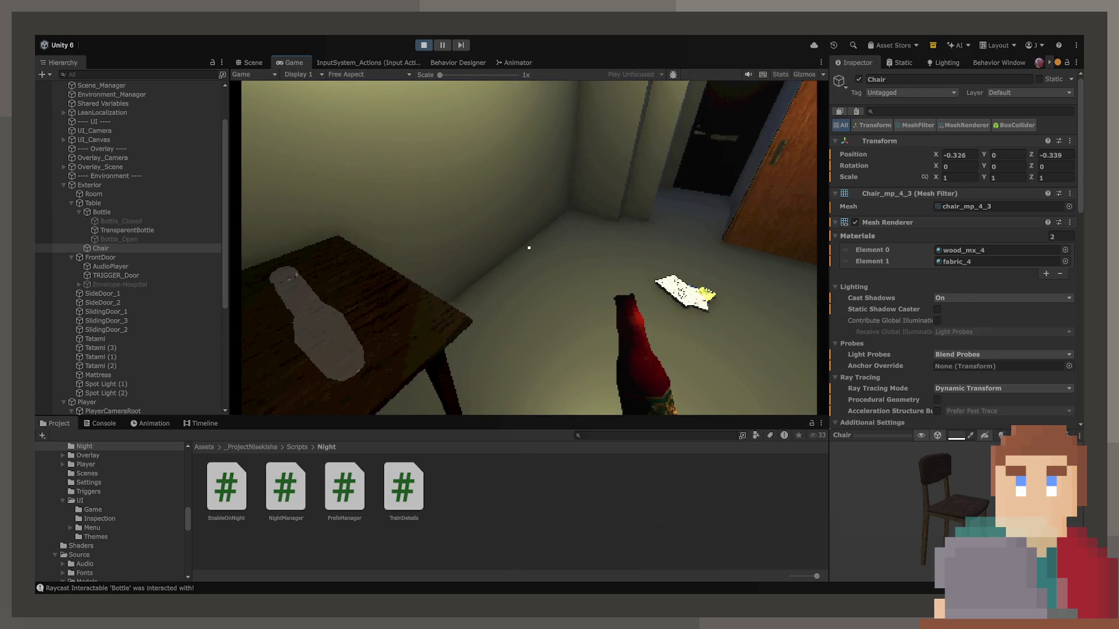
{"action": "left_click", "coordinate": [528, 248]}
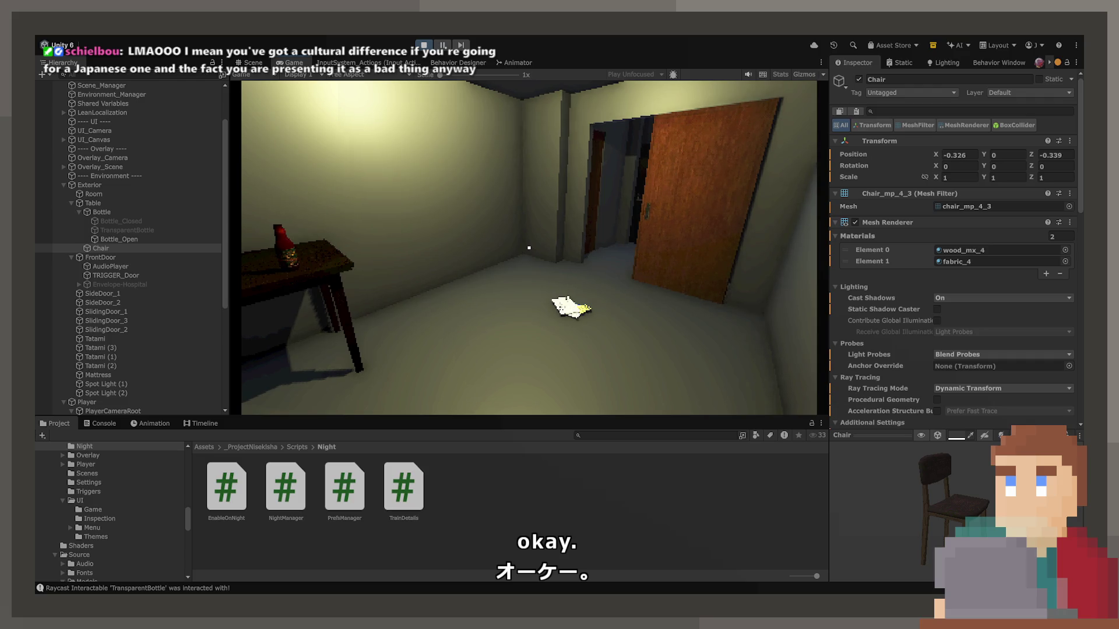
{"action": "key", "text": "w"}
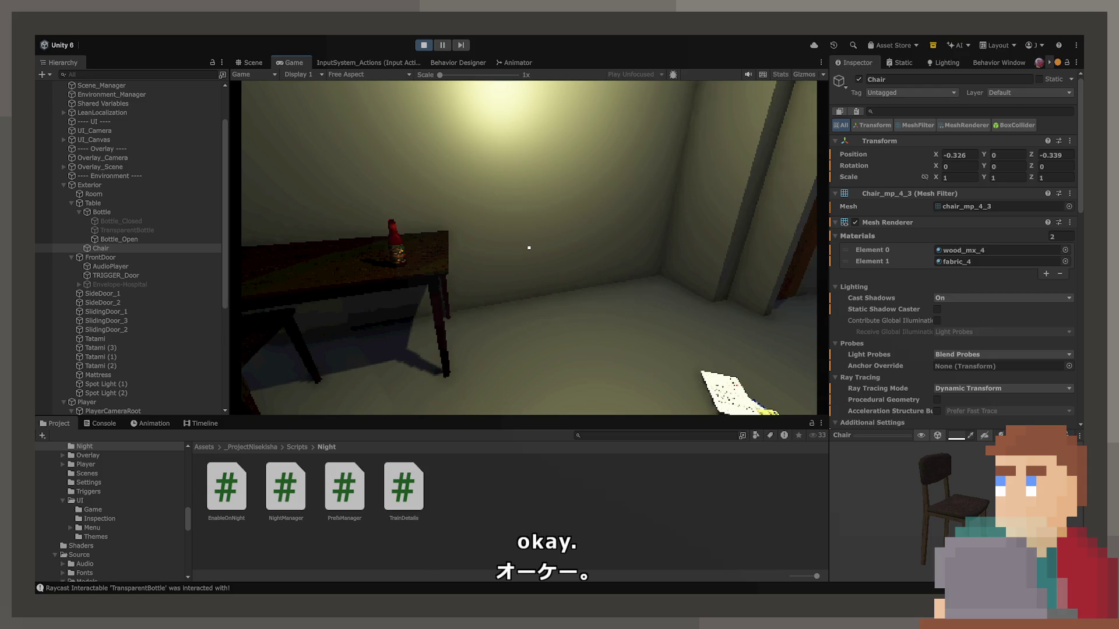
{"action": "key", "text": "w"}
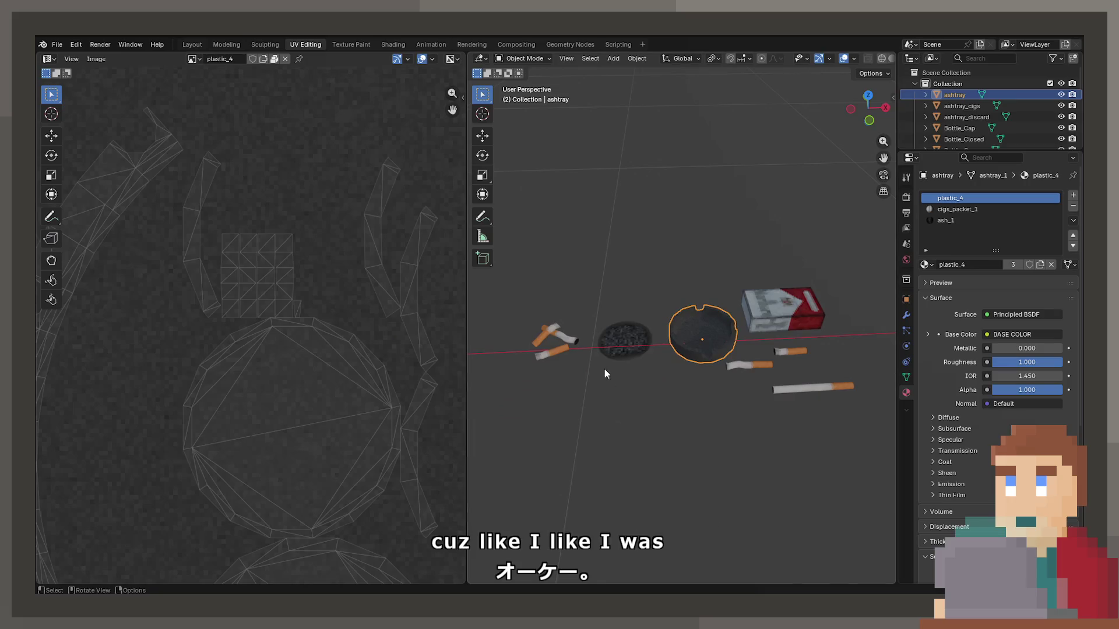
Step: Widen the 3D Viewport over the UV Editor and zoom in on the ashtray and cigarettes
{"action": "scroll", "coordinate": [773, 354], "scroll_direction": "down", "scroll_amount": 5}
{"action": "scroll", "coordinate": [795, 342], "scroll_direction": "up", "scroll_amount": 3}
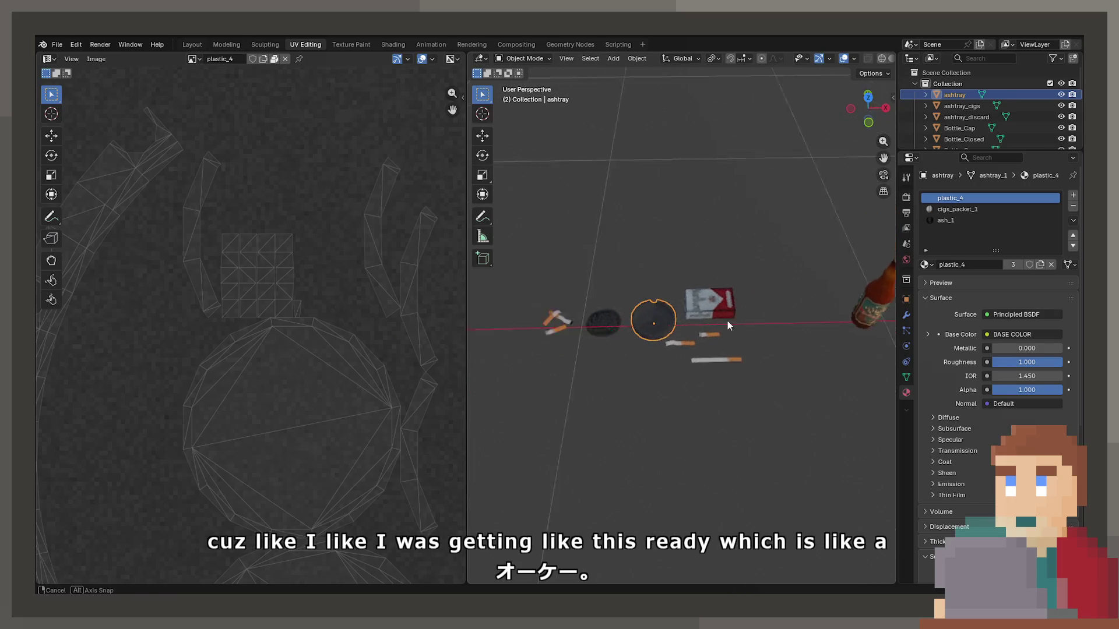
{"action": "left_click_drag", "start_coordinate": [467, 280], "coordinate": [278, 277]}
{"action": "scroll", "coordinate": [522, 320], "scroll_direction": "up", "scroll_amount": 5}
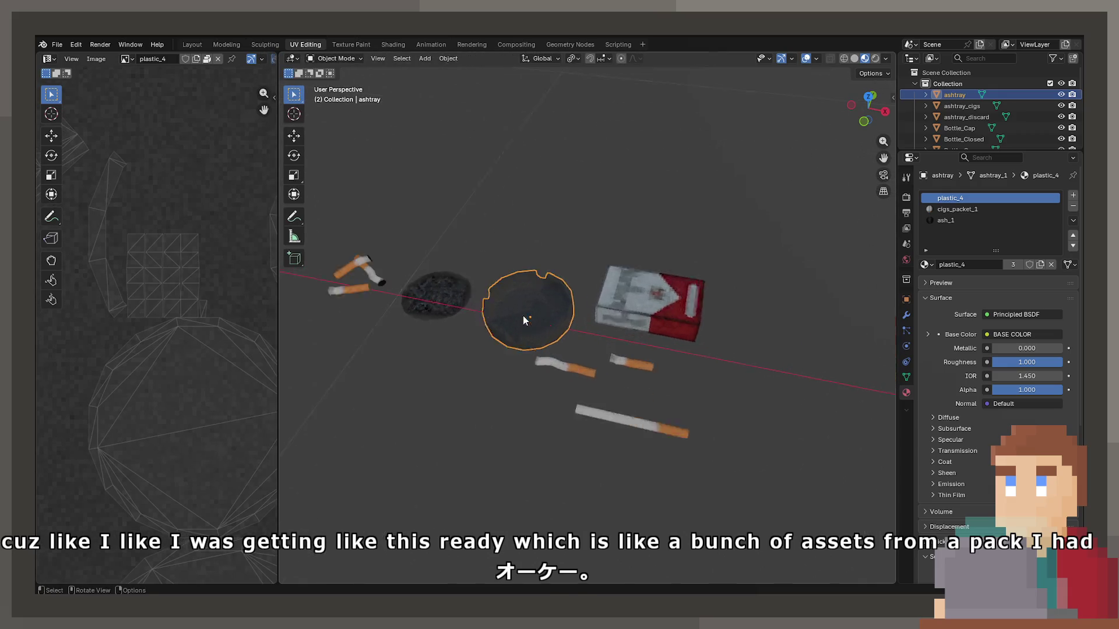
{"action": "scroll", "coordinate": [561, 314], "scroll_direction": "down", "scroll_amount": 6}
Step: Save ProjectNisekisha.blend, then select and deselect the ashtray_discard object
{"action": "key", "text": "ctrl+s"}
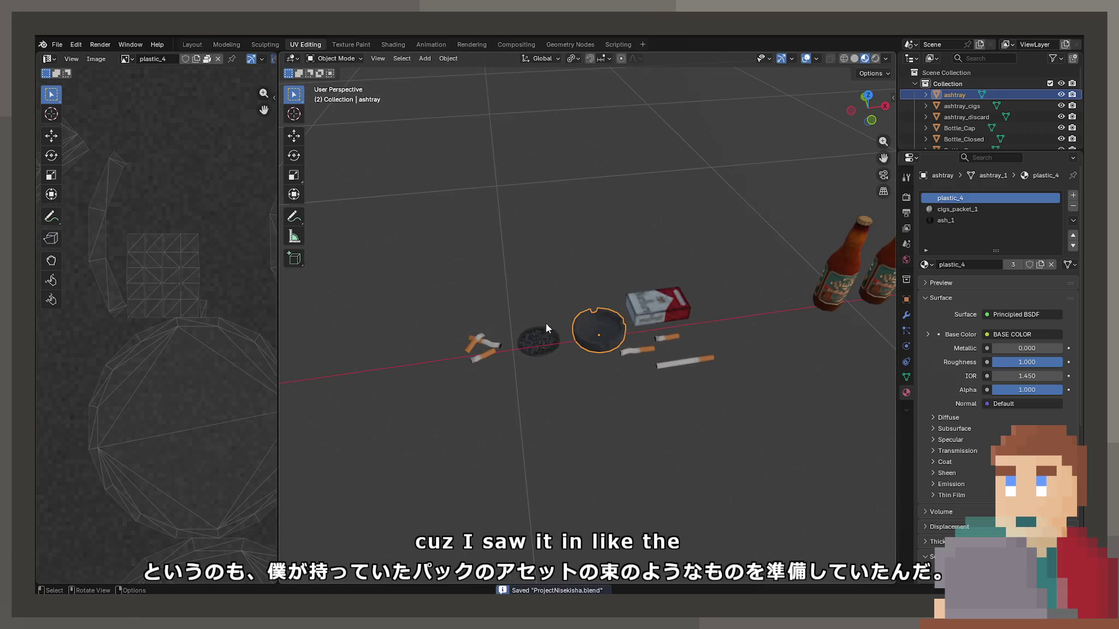
{"action": "left_click", "coordinate": [532, 332]}
{"action": "left_click", "coordinate": [544, 281]}
{"action": "scroll", "coordinate": [547, 279], "scroll_direction": "up", "scroll_amount": 2}
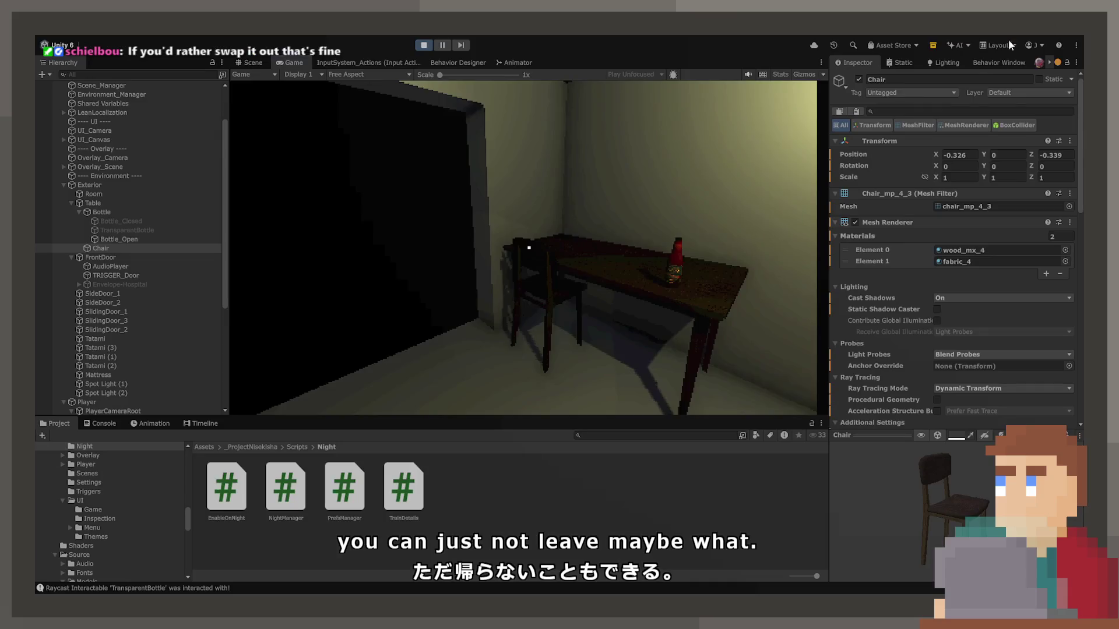
Step: Walk the player forward to the table with the crosshair on the bottle
{"action": "key", "text": "w"}
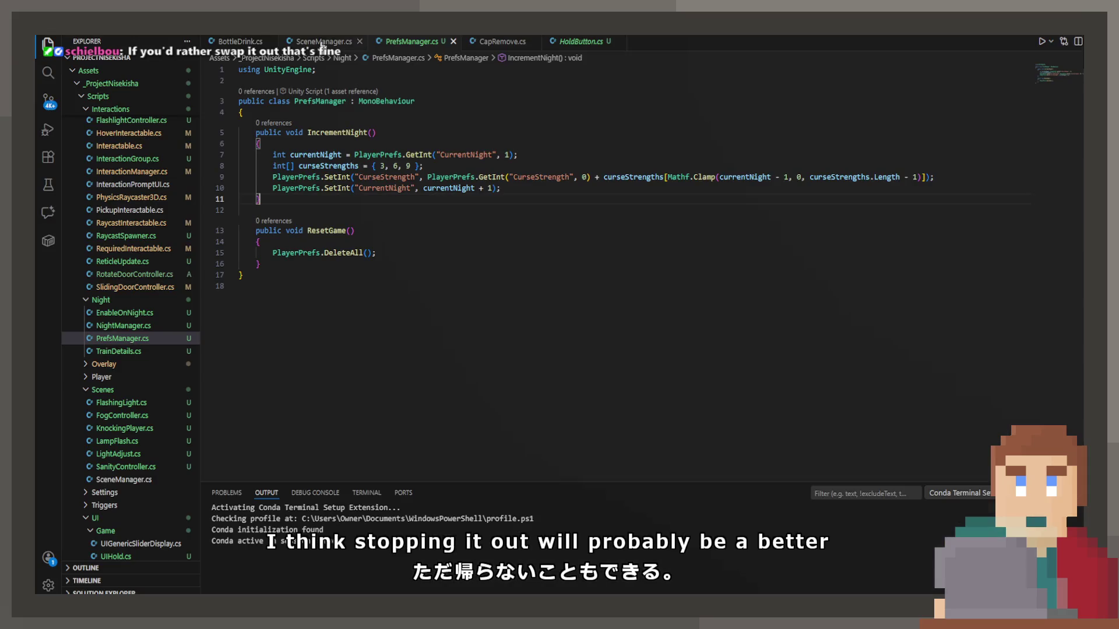
{"action": "key", "text": "ctrl+Page_Up"}
{"action": "key", "text": "ctrl+Page_Up"}
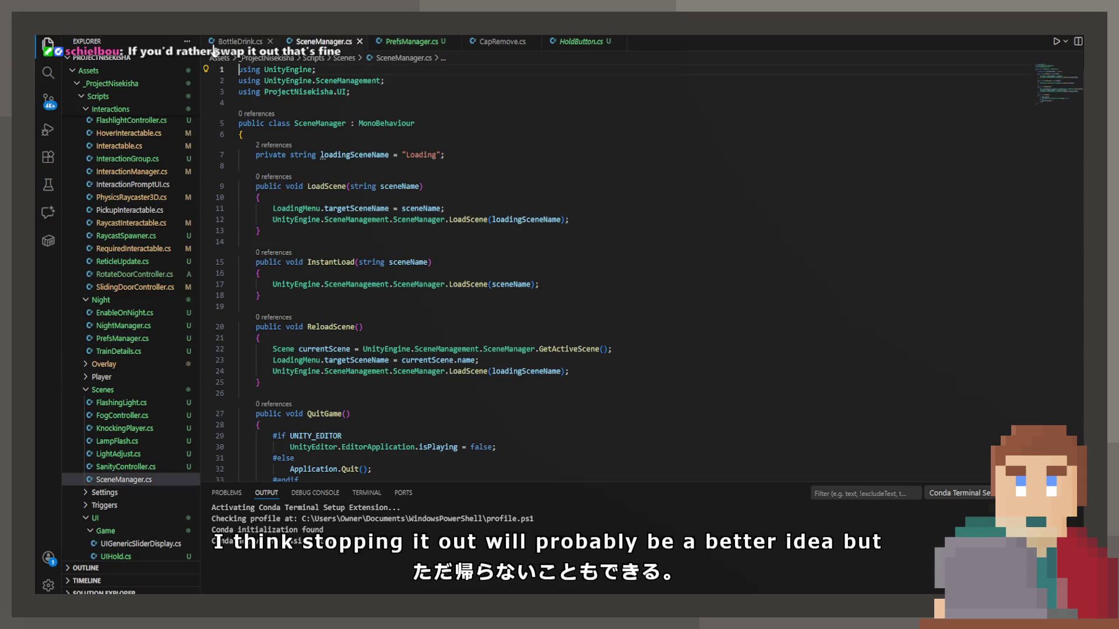
Step: Add 'DrinkState = 3;' after the curse PlayerPrefs line in OnHold and save BottleDrink.cs
{"action": "scroll", "coordinate": [373, 248], "scroll_direction": "down", "scroll_amount": 3}
{"action": "scroll", "coordinate": [373, 248], "scroll_direction": "up", "scroll_amount": 3}
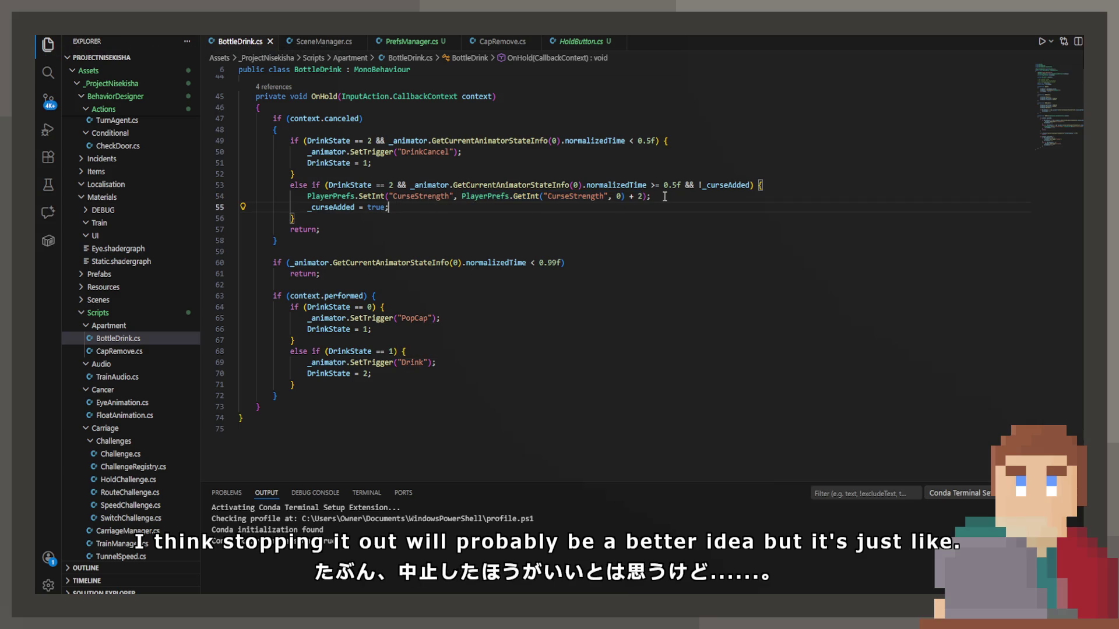
{"action": "type", "text": "\\"}
{"action": "key", "text": "Return"}
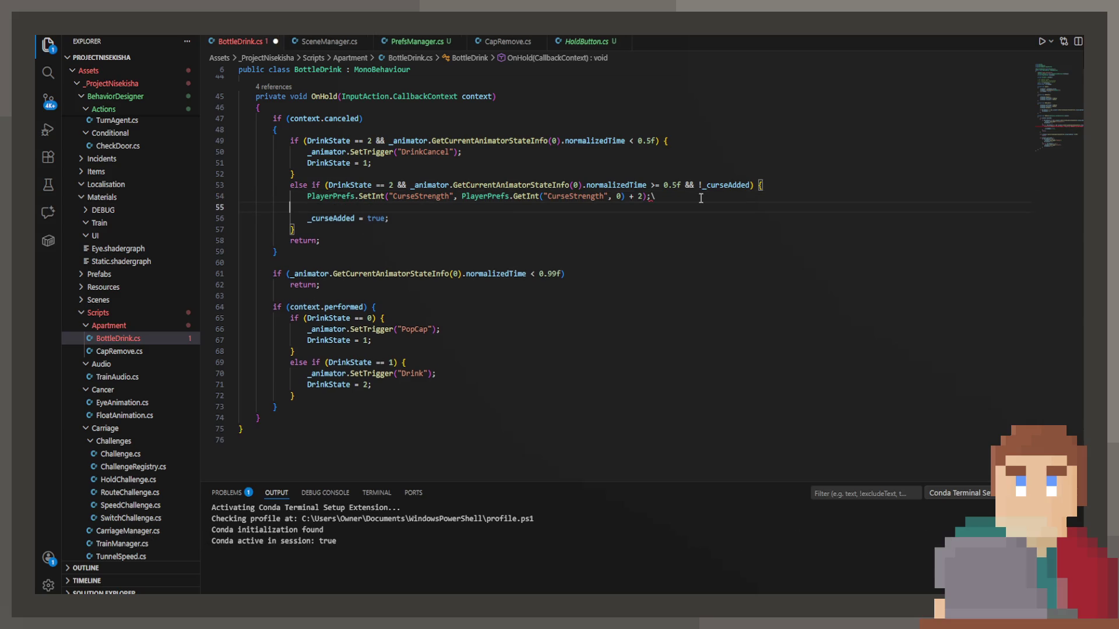
{"action": "key", "text": "BackSpace"}
{"action": "key", "text": "BackSpace"}
{"action": "key", "text": "Return"}
{"action": "type", "text": "Dri"}
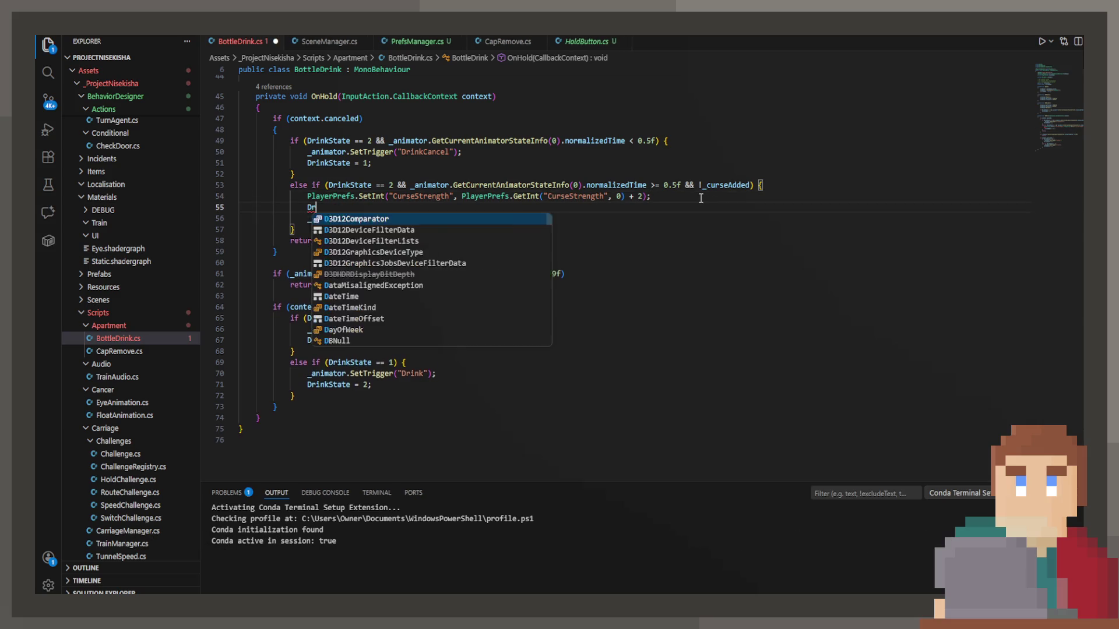
{"action": "key", "text": "Tab"}
{"action": "key", "text": "ctrl+s"}
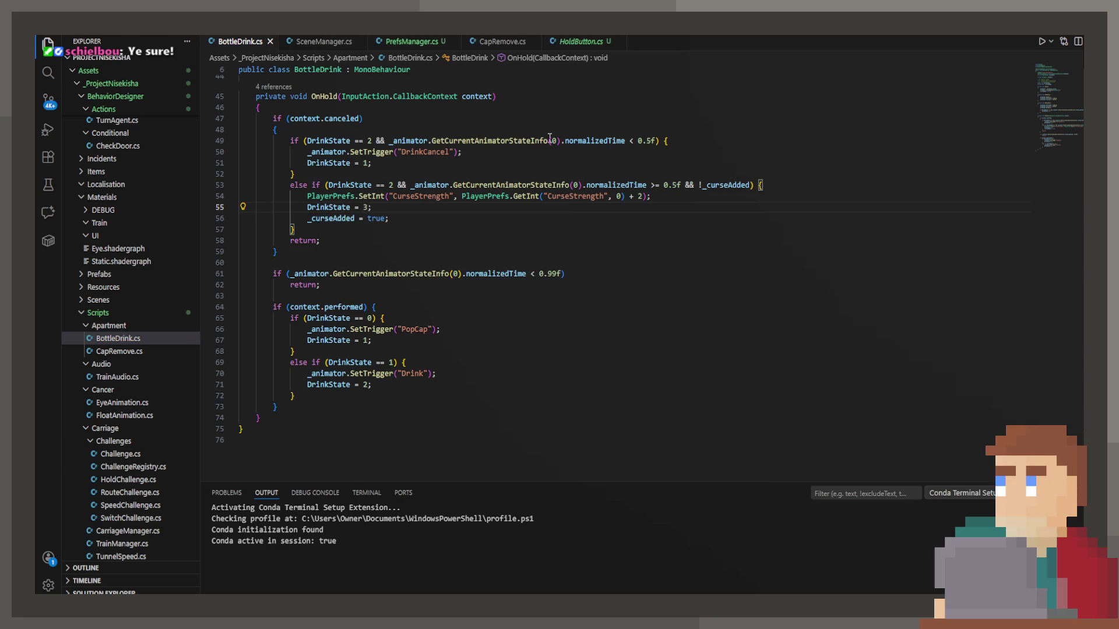
Step: Add a '// 3' comment for the finished-drinking, curse-applied state under the DrinkState declaration and save
{"action": "scroll", "coordinate": [550, 138], "scroll_direction": "up", "scroll_amount": 10}
{"action": "left_click", "coordinate": [431, 177]}
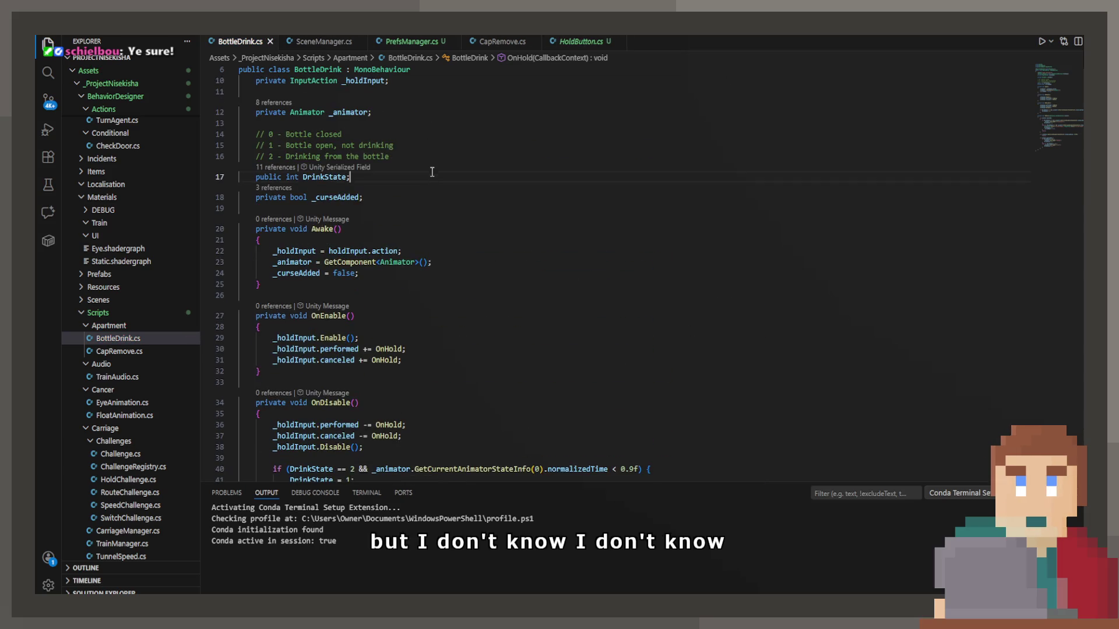
{"action": "key", "text": "Return"}
{"action": "type", "text": "// 3 "}
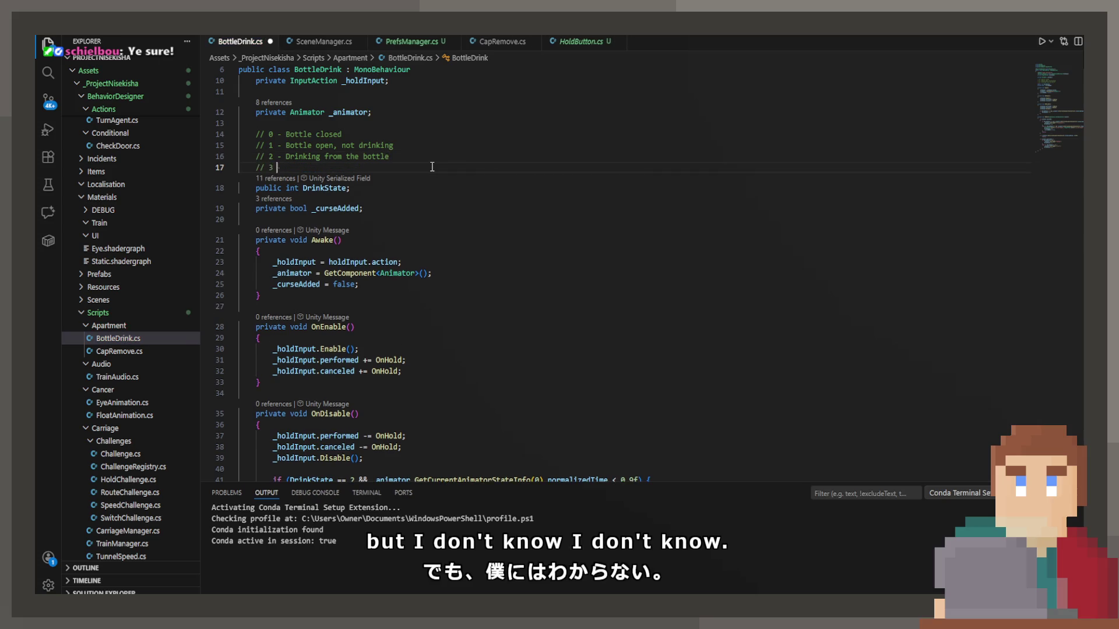
{"action": "type", "text": "orinking, curse applied"}
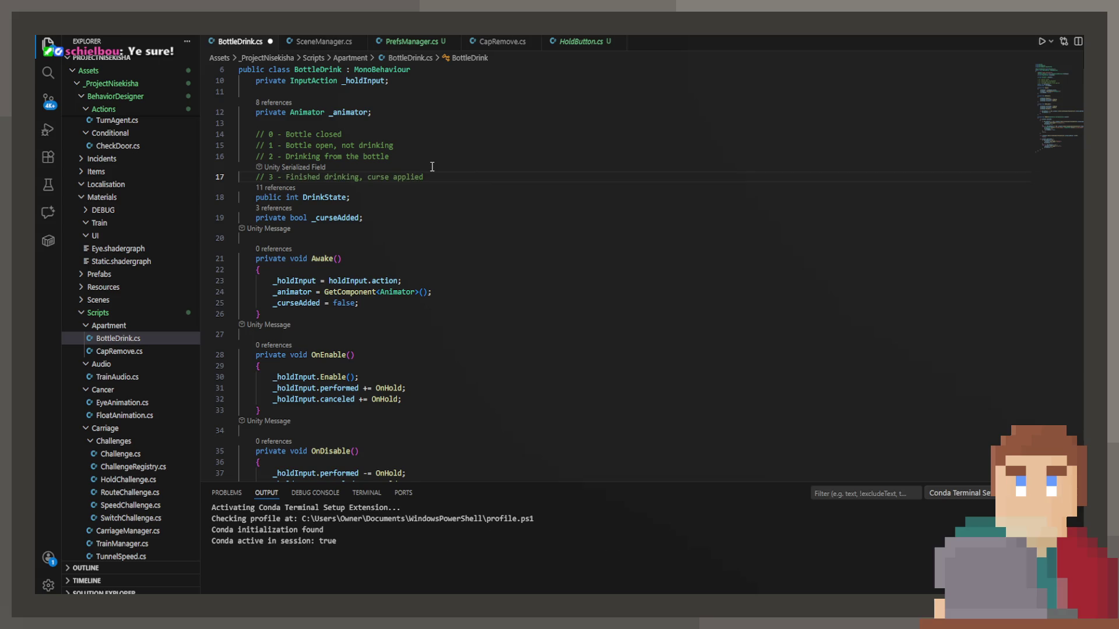
{"action": "key", "text": "ctrl+s"}
{"action": "scroll", "coordinate": [435, 241], "scroll_direction": "down", "scroll_amount": 3}
{"action": "scroll", "coordinate": [435, 241], "scroll_direction": "down", "scroll_amount": 5}
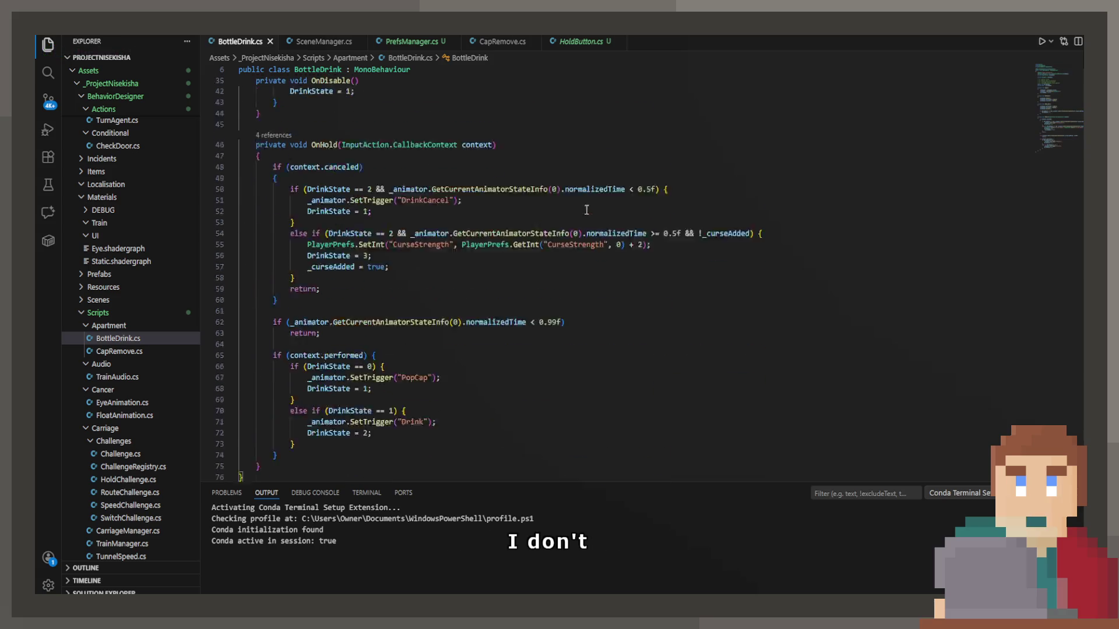